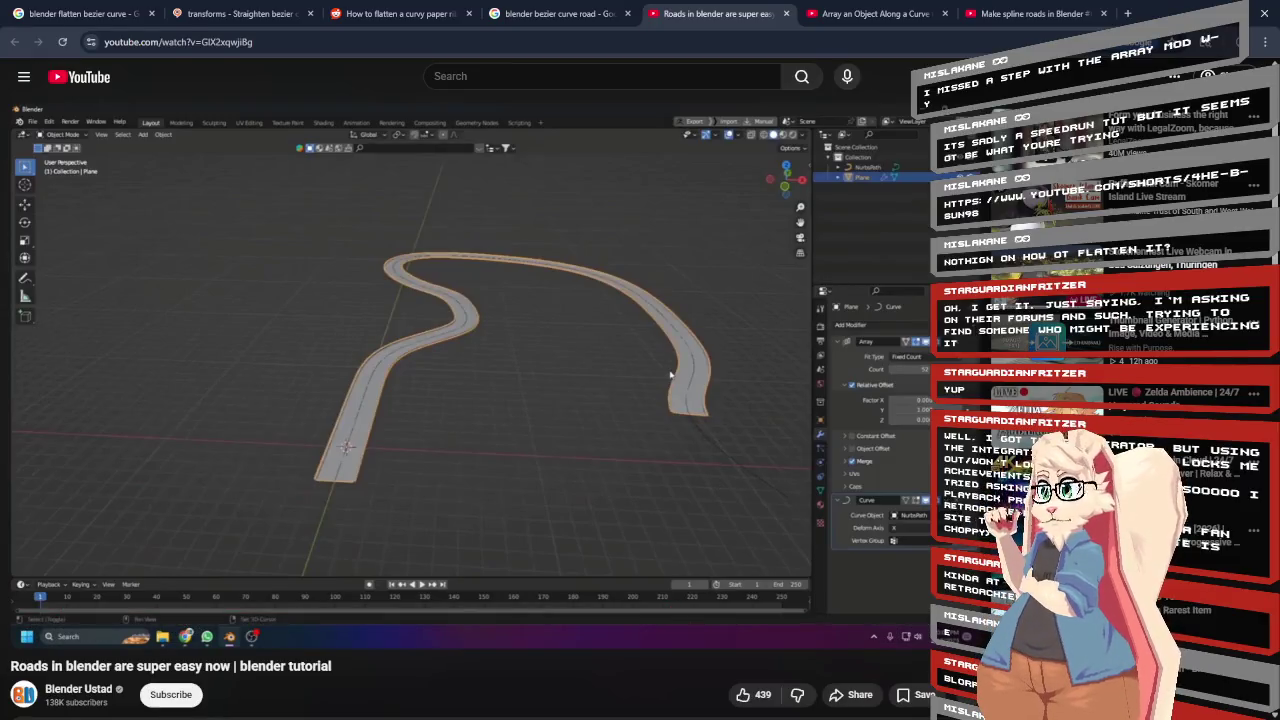
Switch from the YouTube road tutorial back to the Blender scene with the Road curve.
key("alt+Tab")
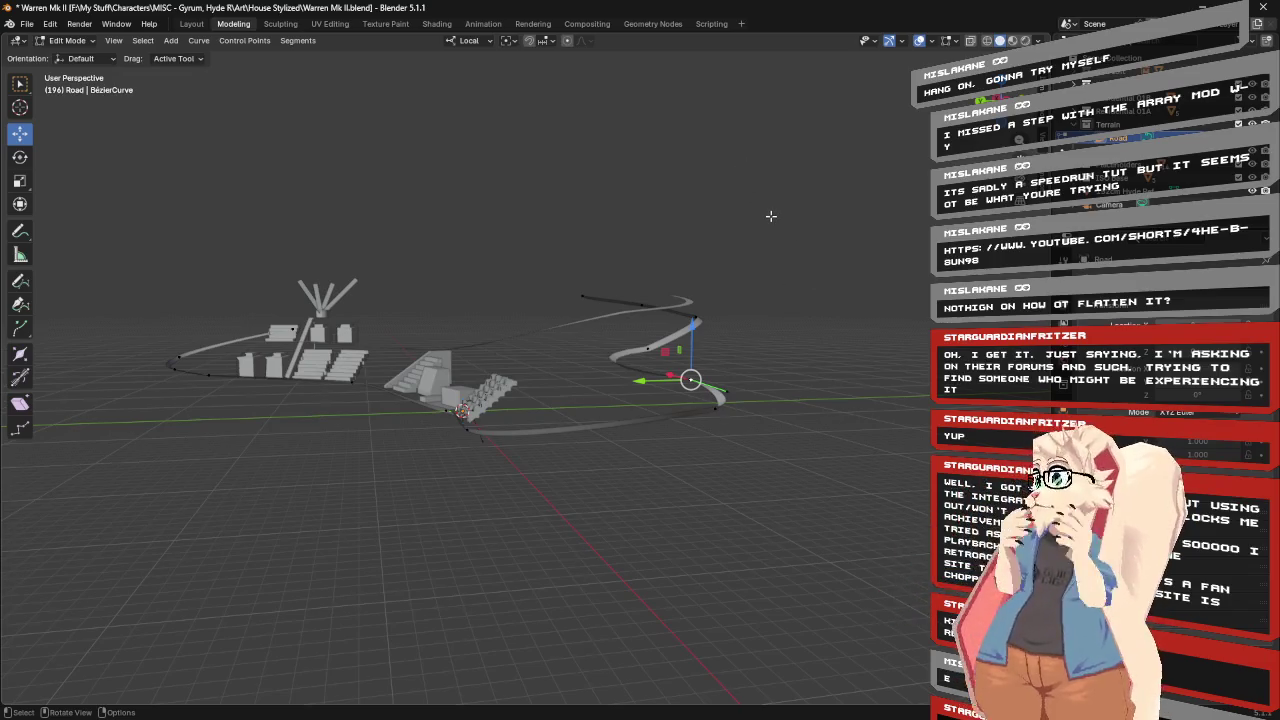
Orbit around the Road Bézier curve and browse the Control Points menu.
middle_click_drag(771, 216, 759, 236)
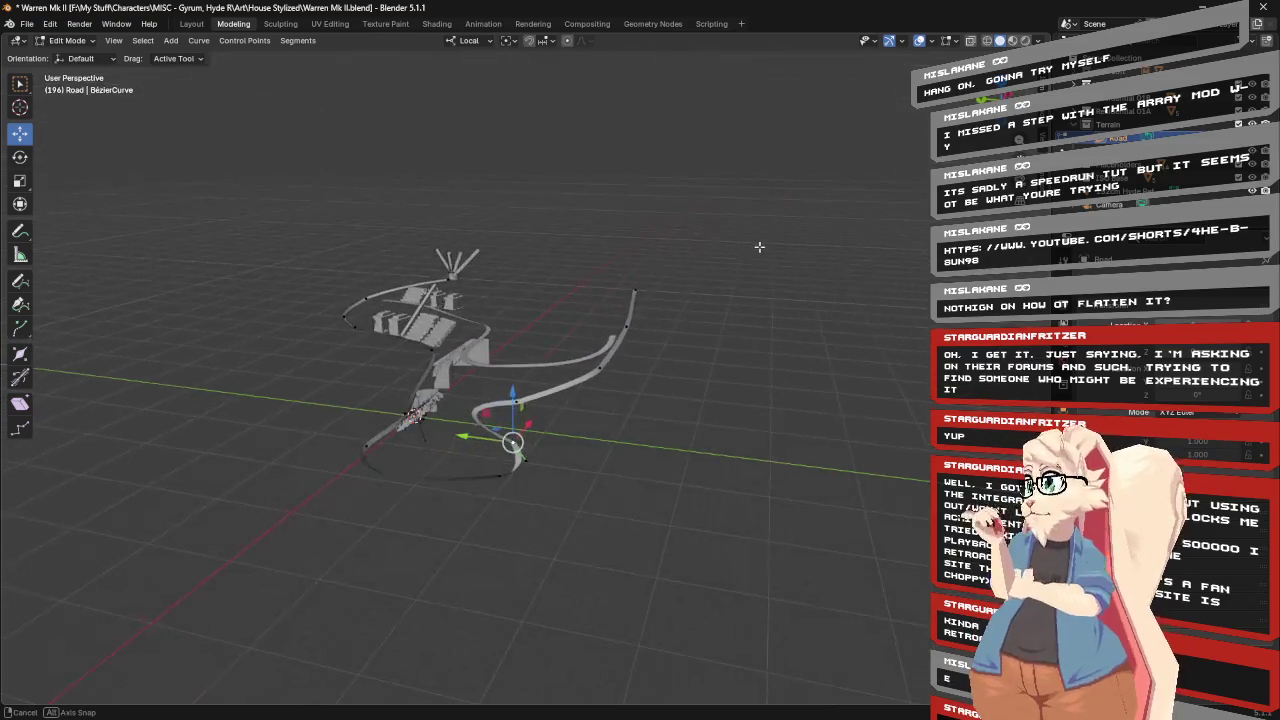
middle_click_drag(759, 236, 774, 246)
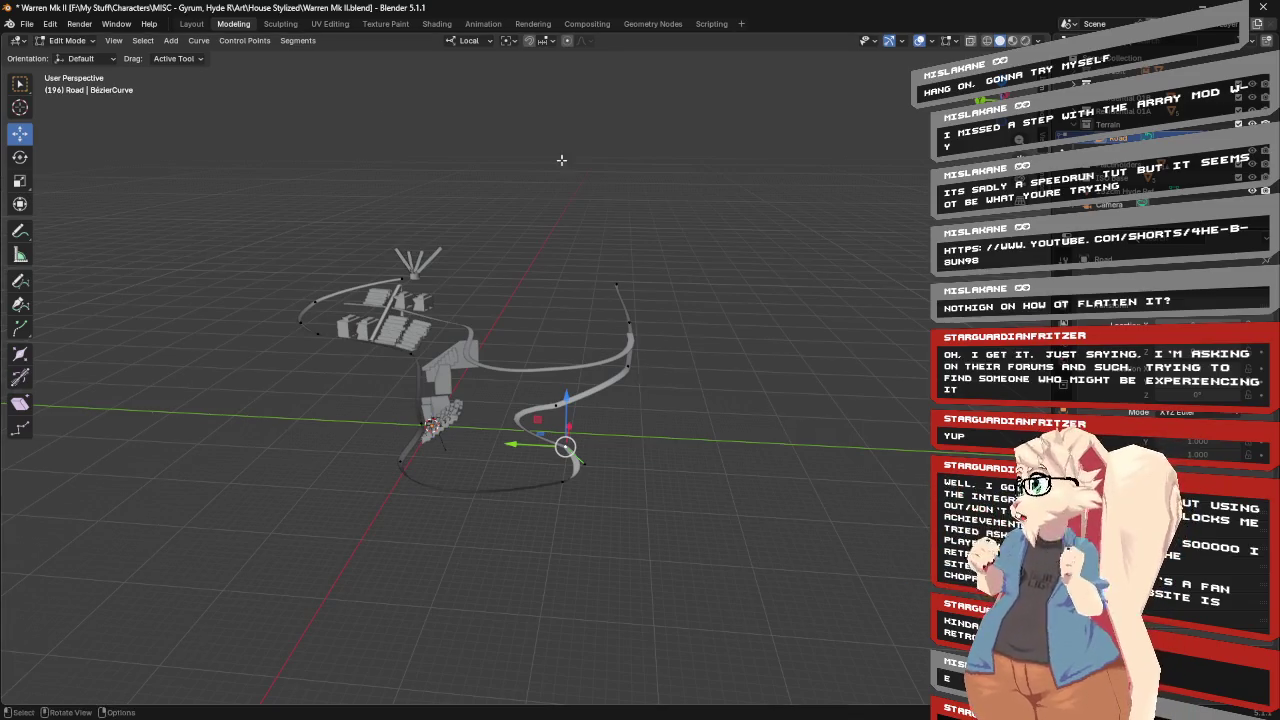
left_click(198, 40)
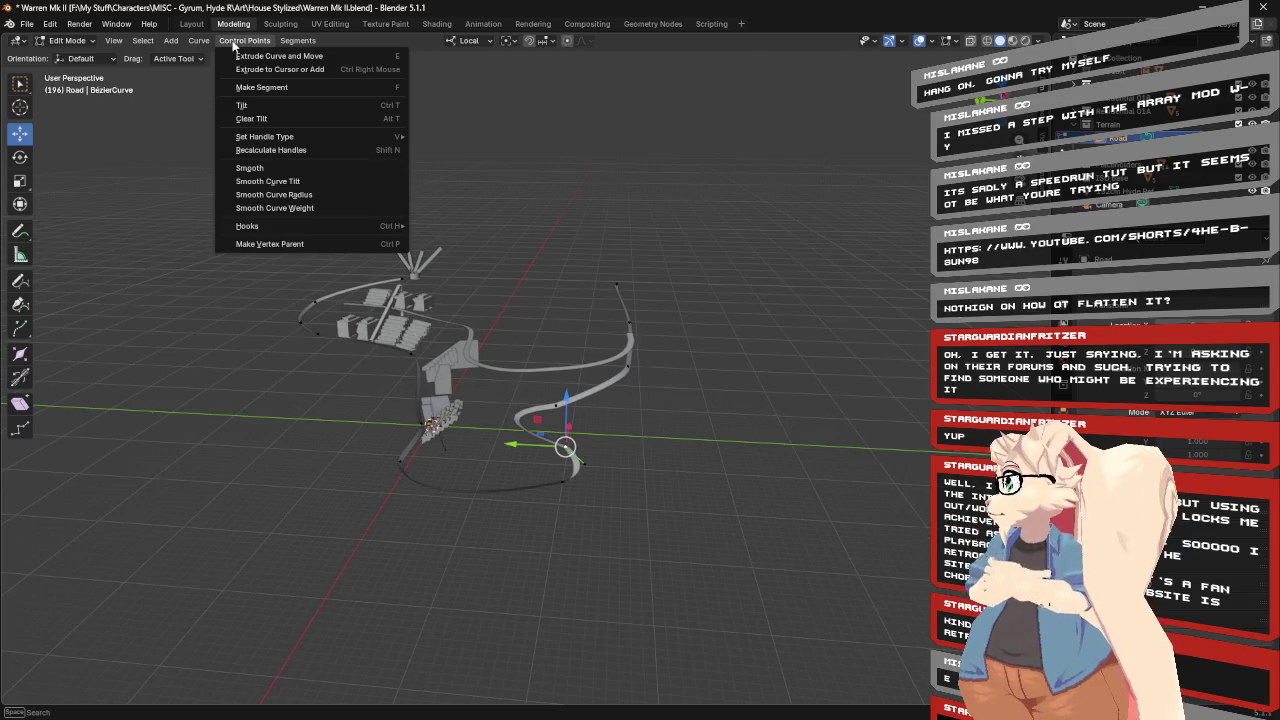
Clear the tilt on the selected Road control points and look through the curve edit menus.
left_click(240, 119)
mouse_move(691, 298)
middle_mouse_down()
mouse_move(503, 241)
mouse_move(628, 243)
middle_mouse_up()
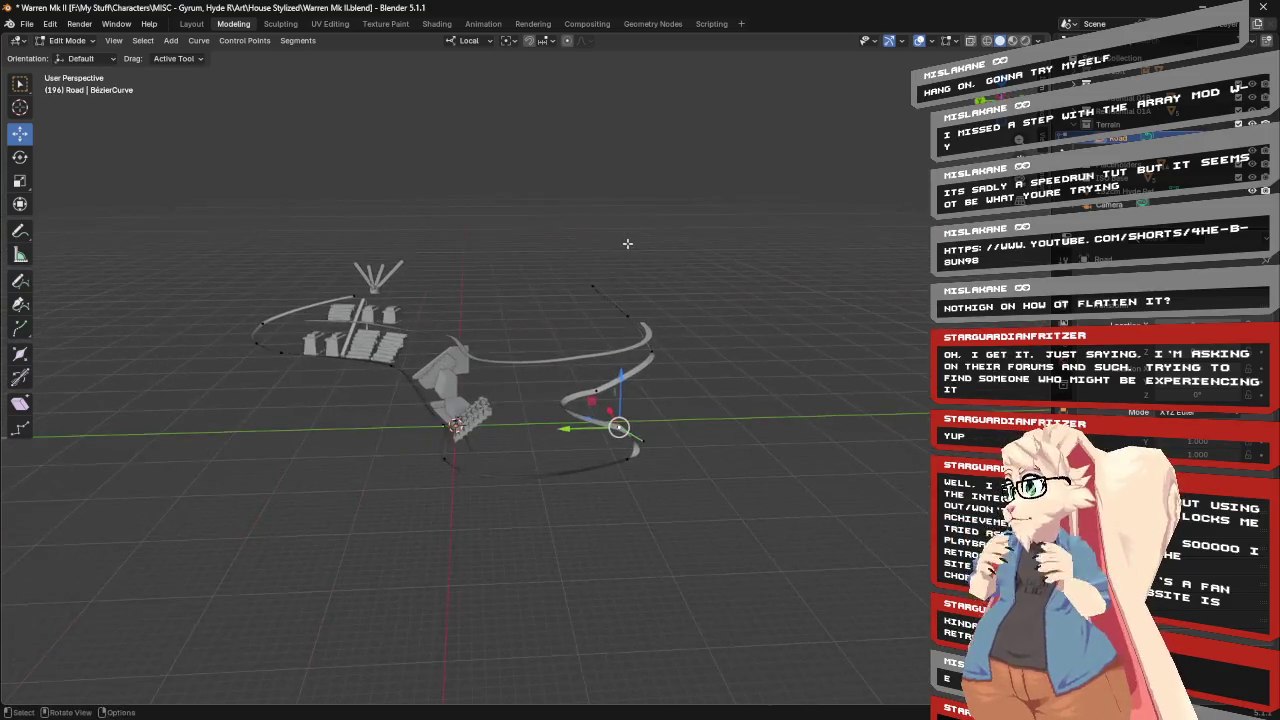
left_click(199, 40)
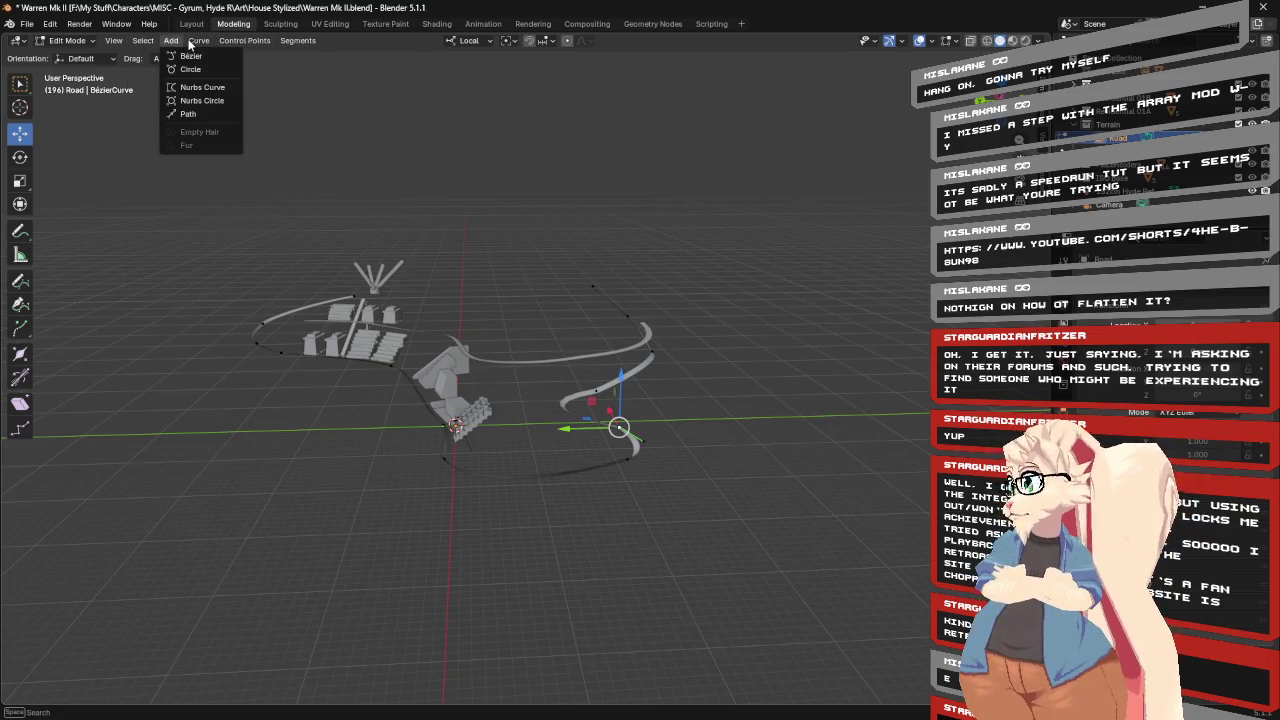
key("Escape")
left_click(200, 41)
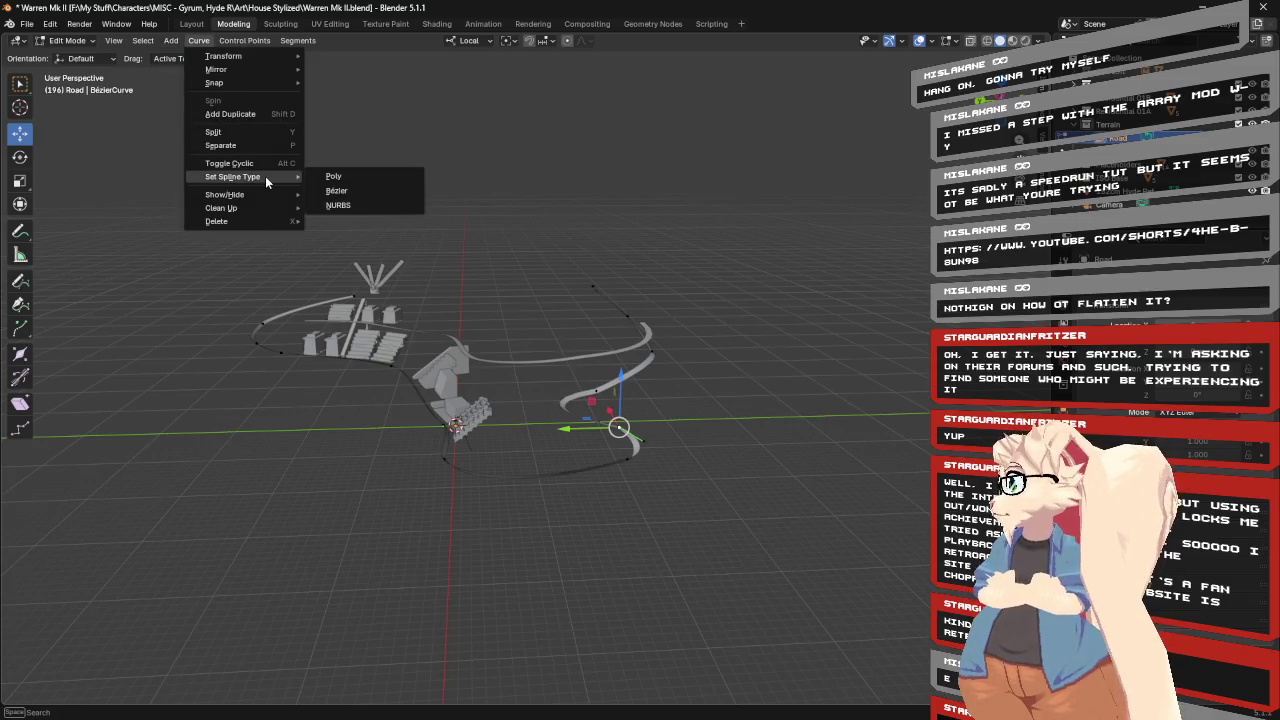
mouse_move(233, 176)
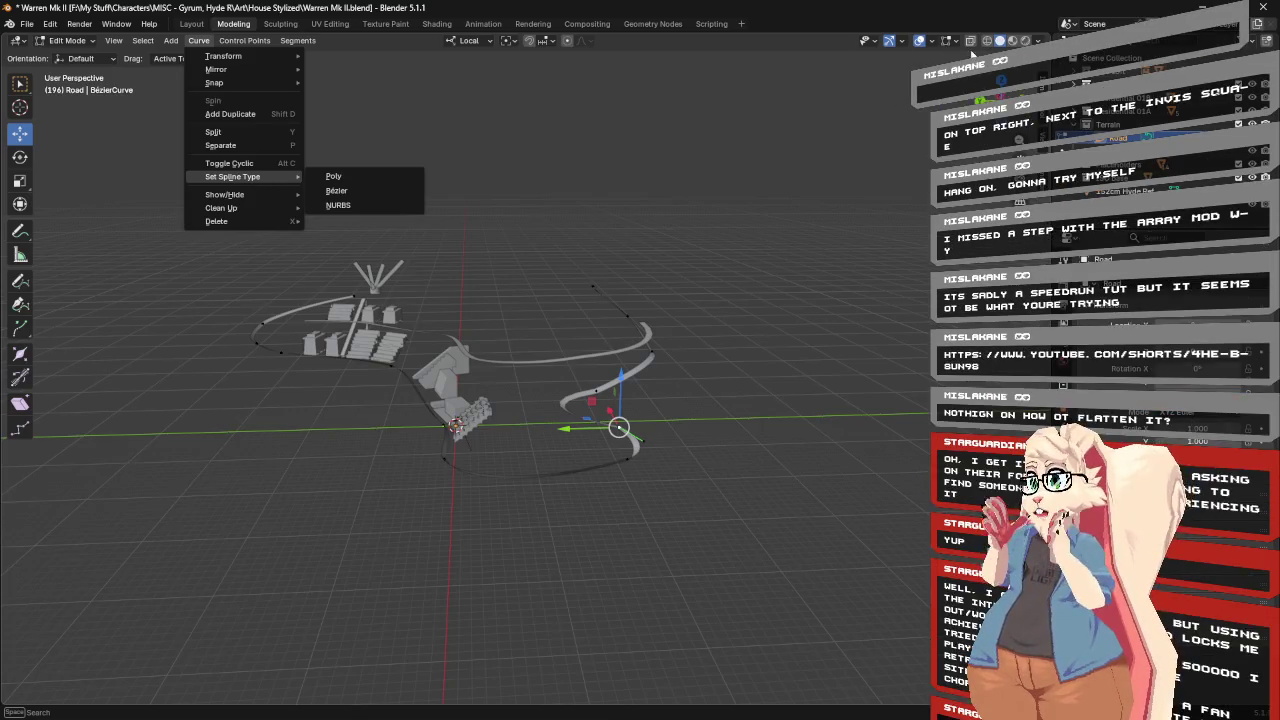
left_click(955, 42)
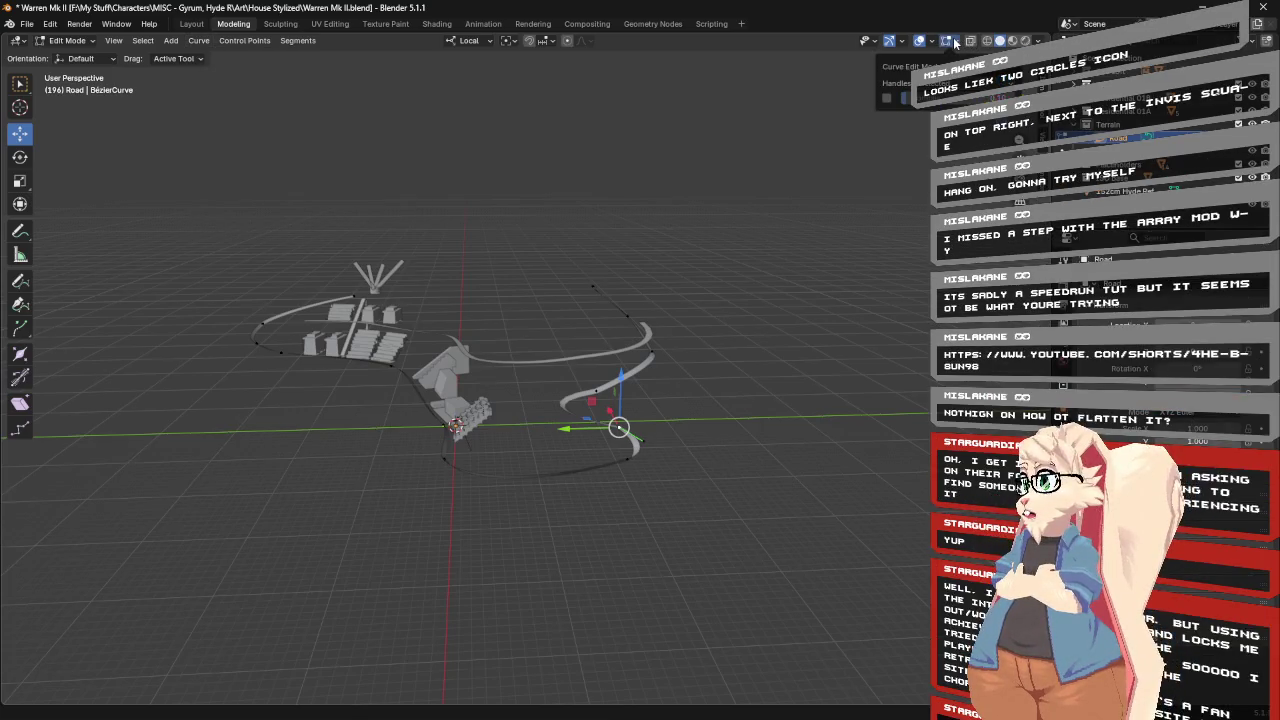
Show the curve normals and centre the view on a selected Road control point.
left_click(887, 99)
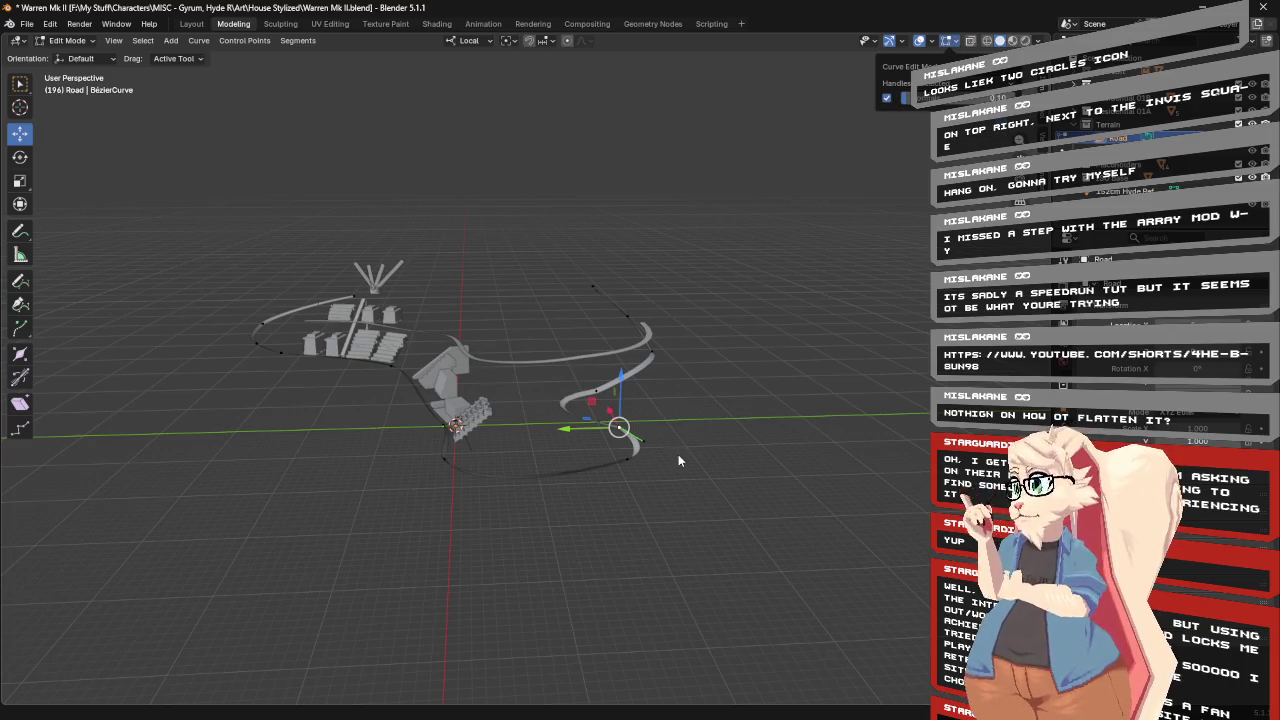
scroll(678, 460, "up", 5)
scroll(678, 460, "up", 2)
middle_click_drag(720, 440, 801, 398)
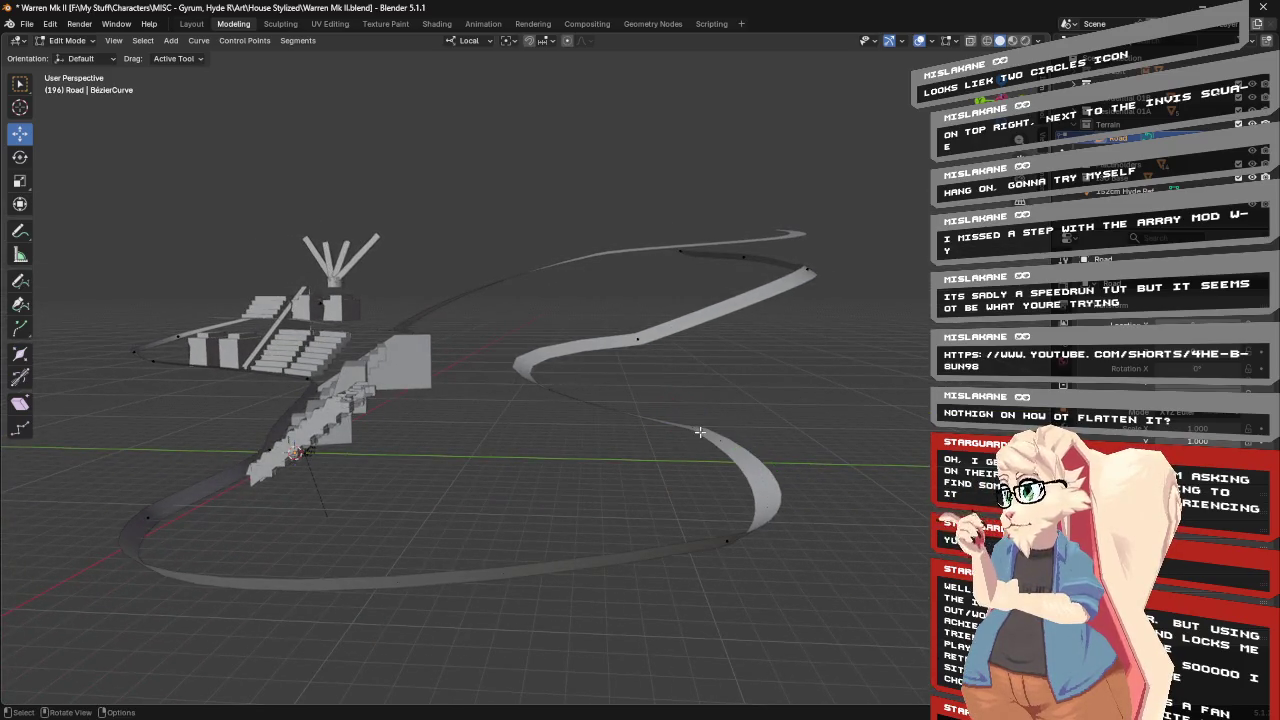
left_click(700, 432)
middle_click_drag(700, 432, 805, 411)
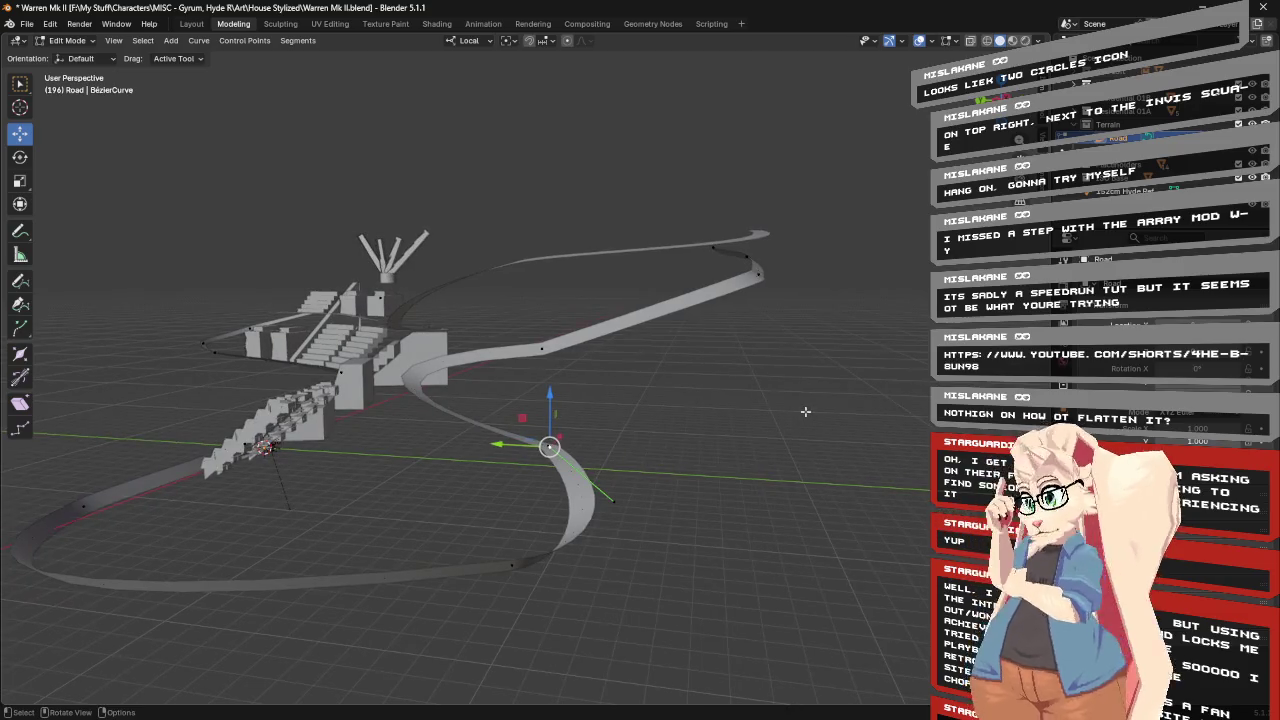
key("KP_Decimal")
mouse_move(673, 389)
middle_mouse_down()
mouse_move(775, 413)
mouse_move(777, 374)
mouse_move(760, 394)
mouse_move(731, 387)
middle_mouse_up()
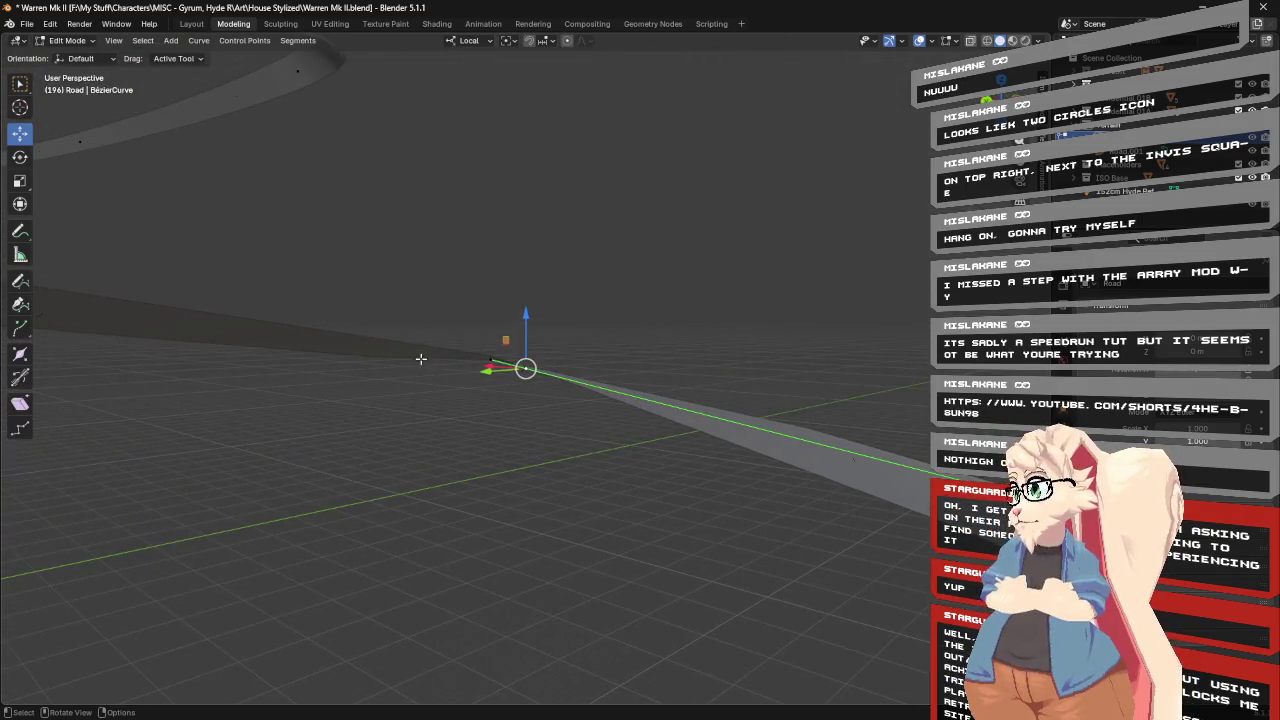
Enlarge the displayed curve normals from 0.10 to 0.29.
left_click(955, 40)
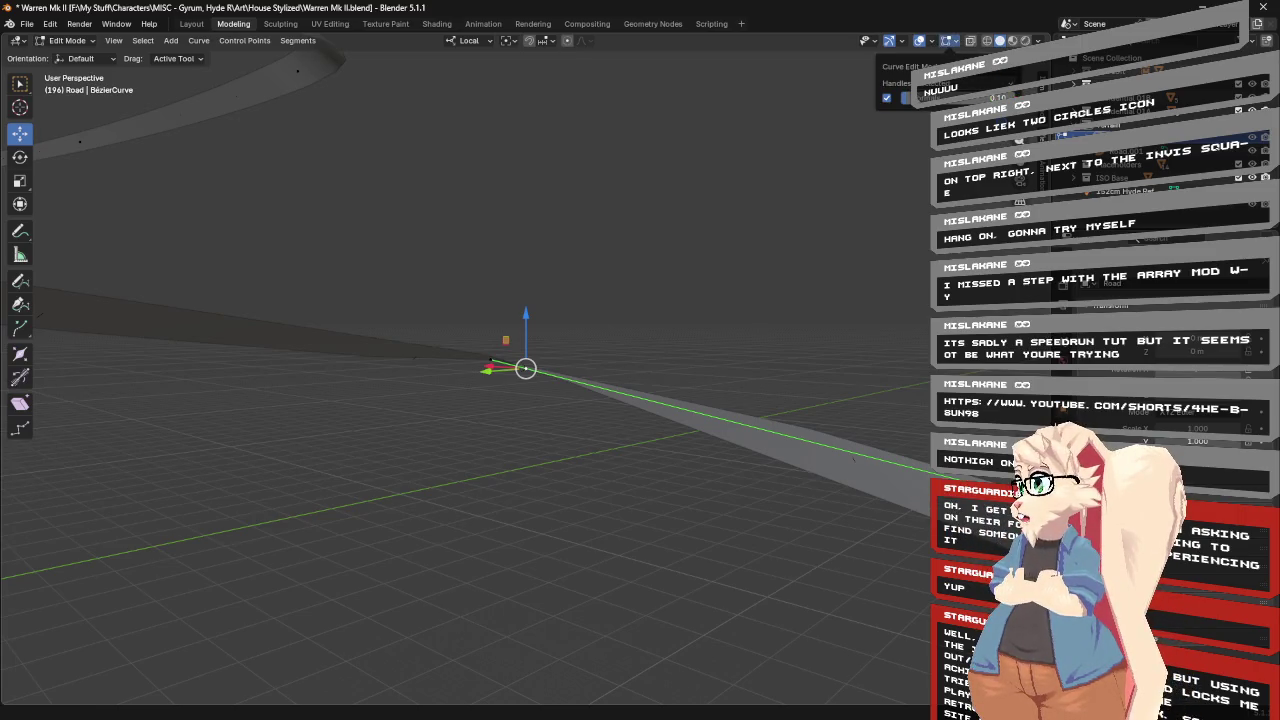
left_click_drag(915, 97, 998, 97)
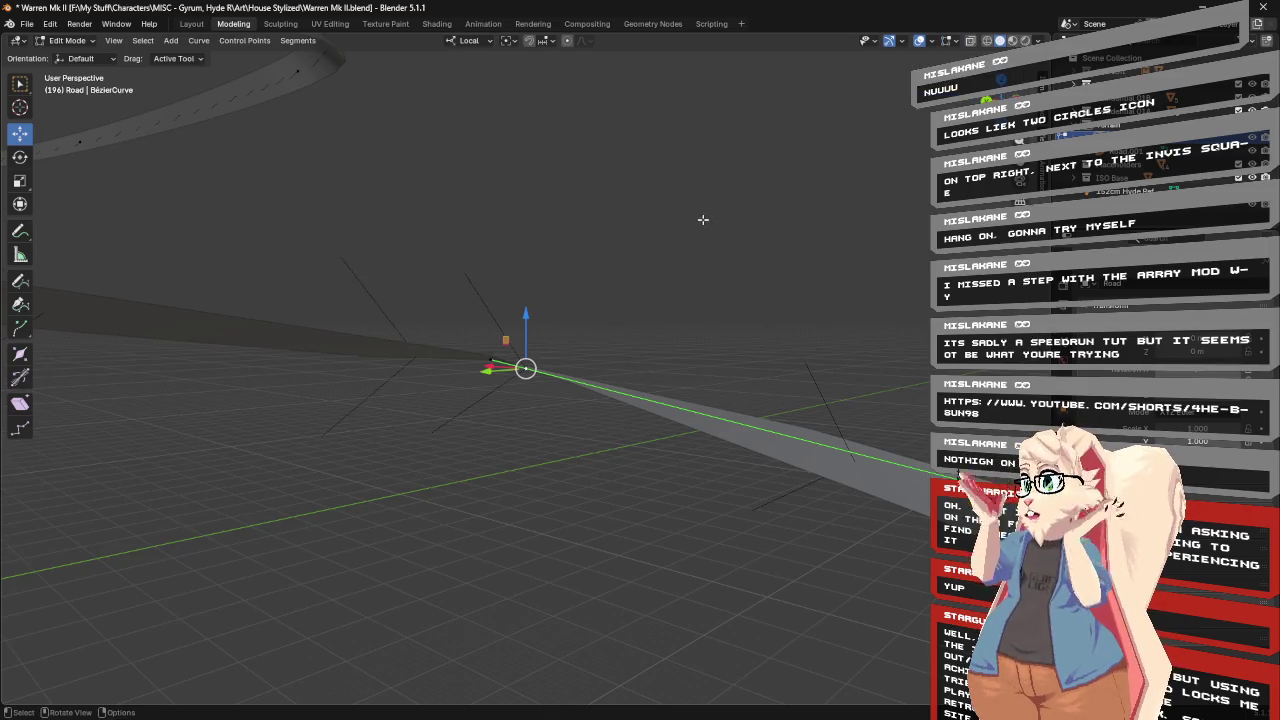
mouse_move(699, 220)
middle_mouse_down()
mouse_move(820, 246)
mouse_move(925, 240)
middle_mouse_up()
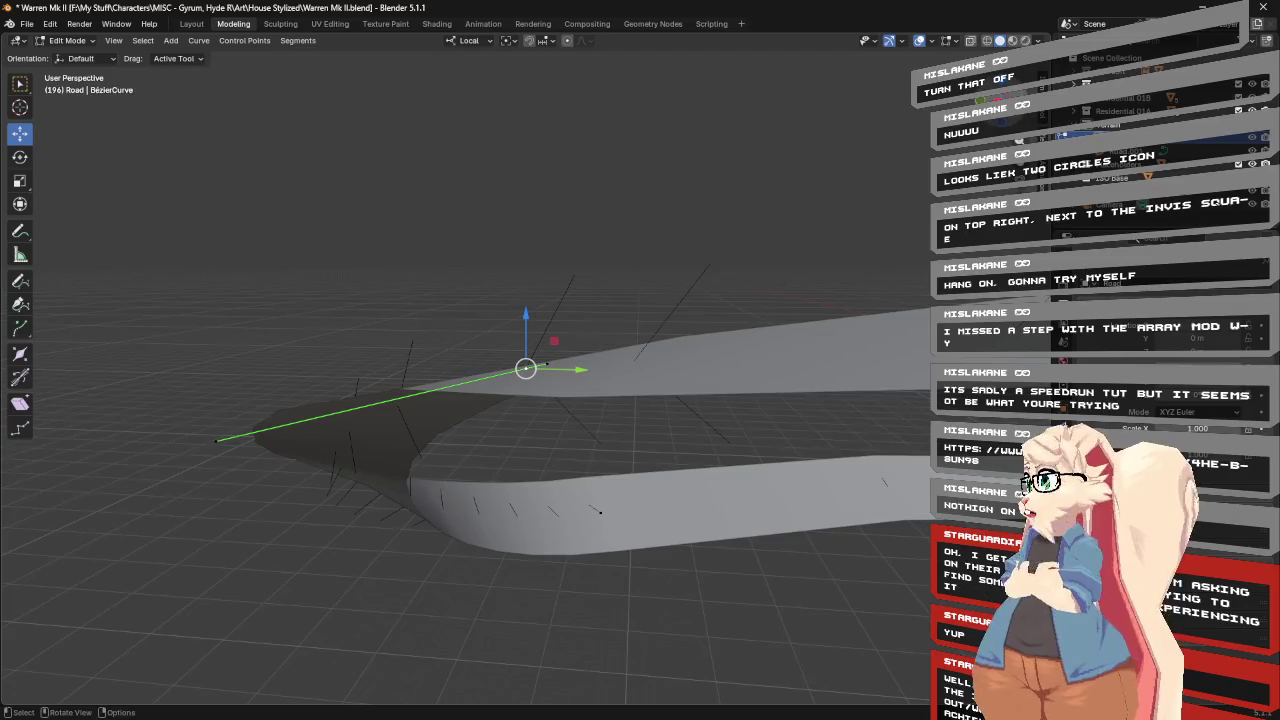
Hide the curve normals and turn on Face Orientation shading to reveal red back faces.
left_click(949, 42)
left_click(888, 100)
left_click(930, 42)
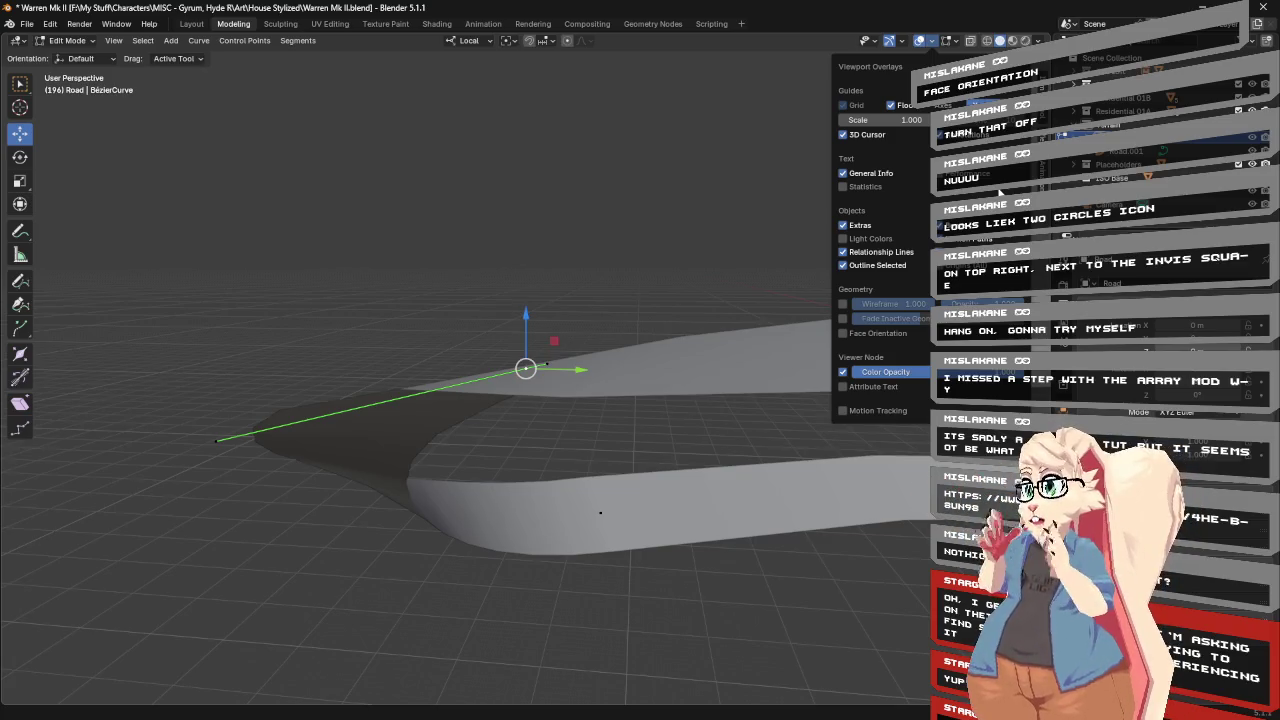
left_click(846, 336)
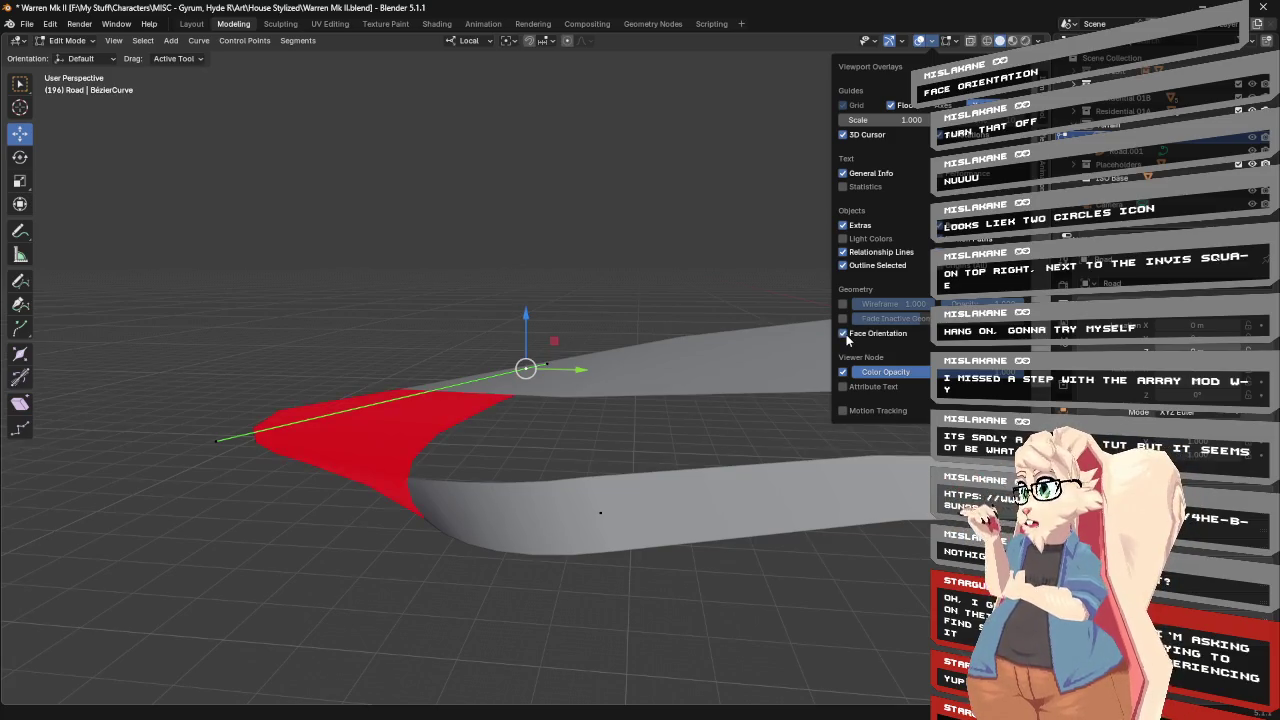
middle_click_drag(548, 264, 755, 284)
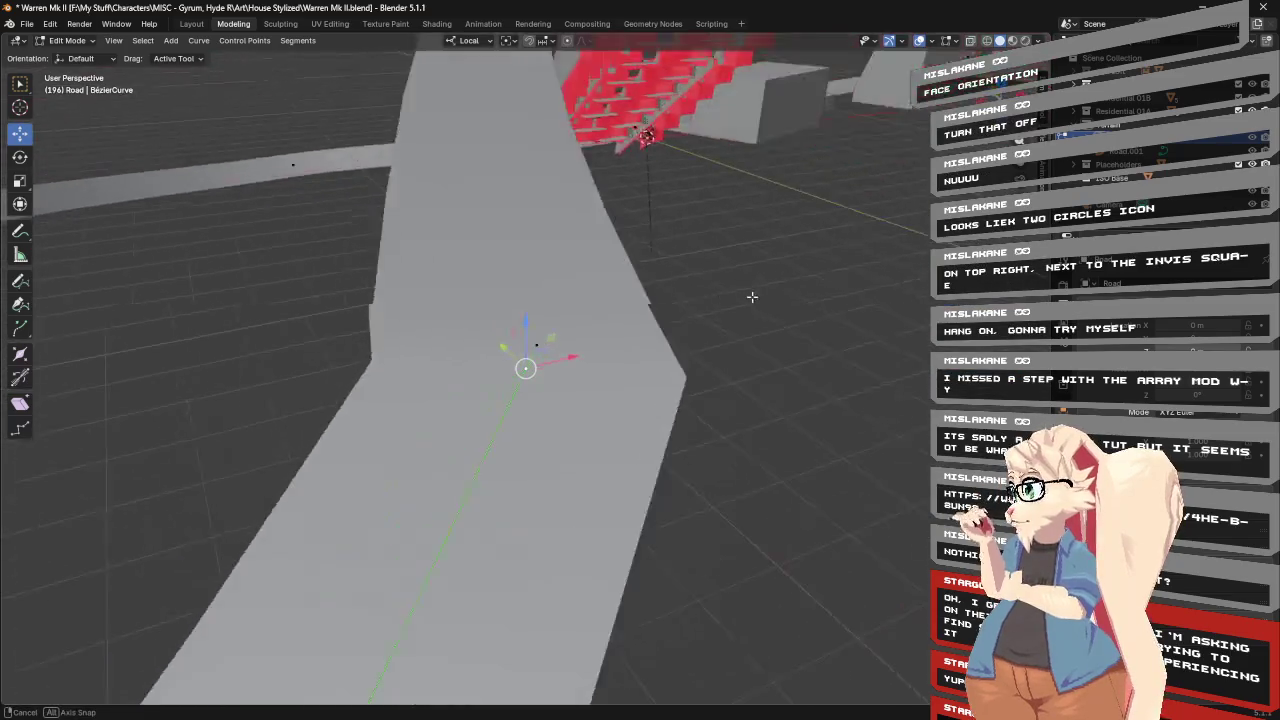
mouse_move(691, 316)
middle_mouse_down()
mouse_move(810, 286)
mouse_move(794, 225)
mouse_move(872, 306)
middle_mouse_up()
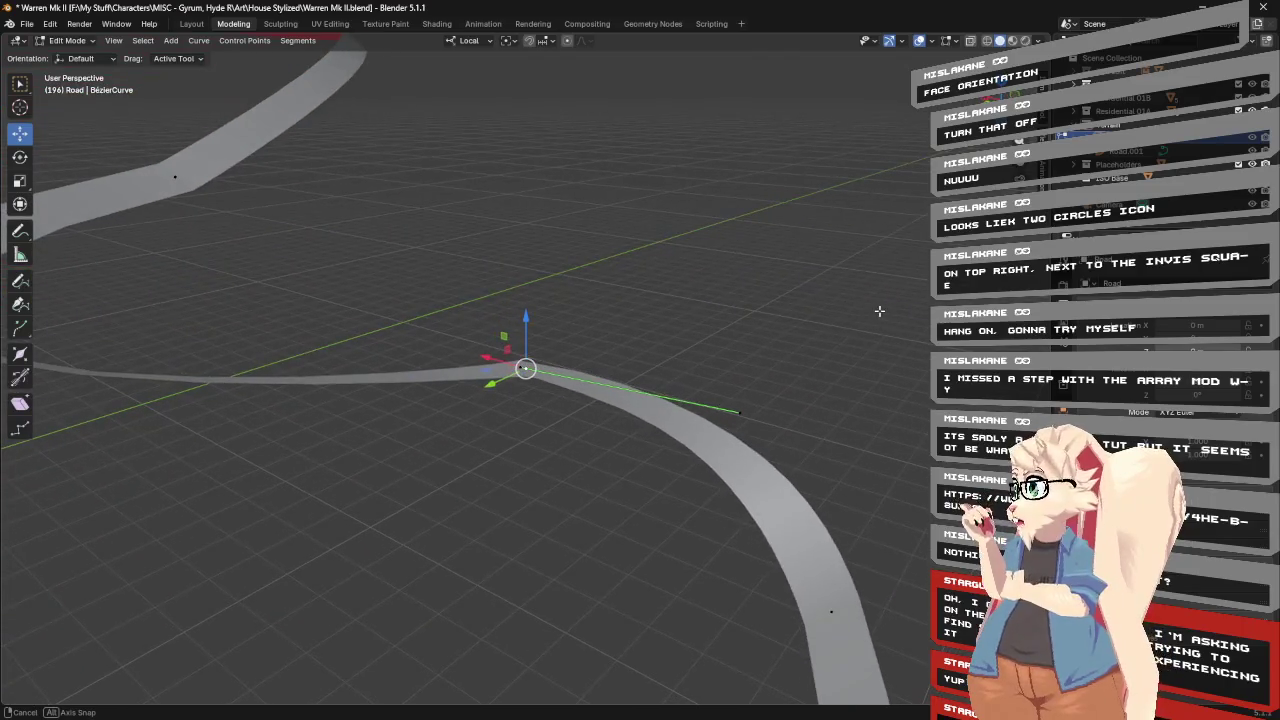
Check the gizmo and visibility settings, then show the Road curve normals again.
left_click(932, 41)
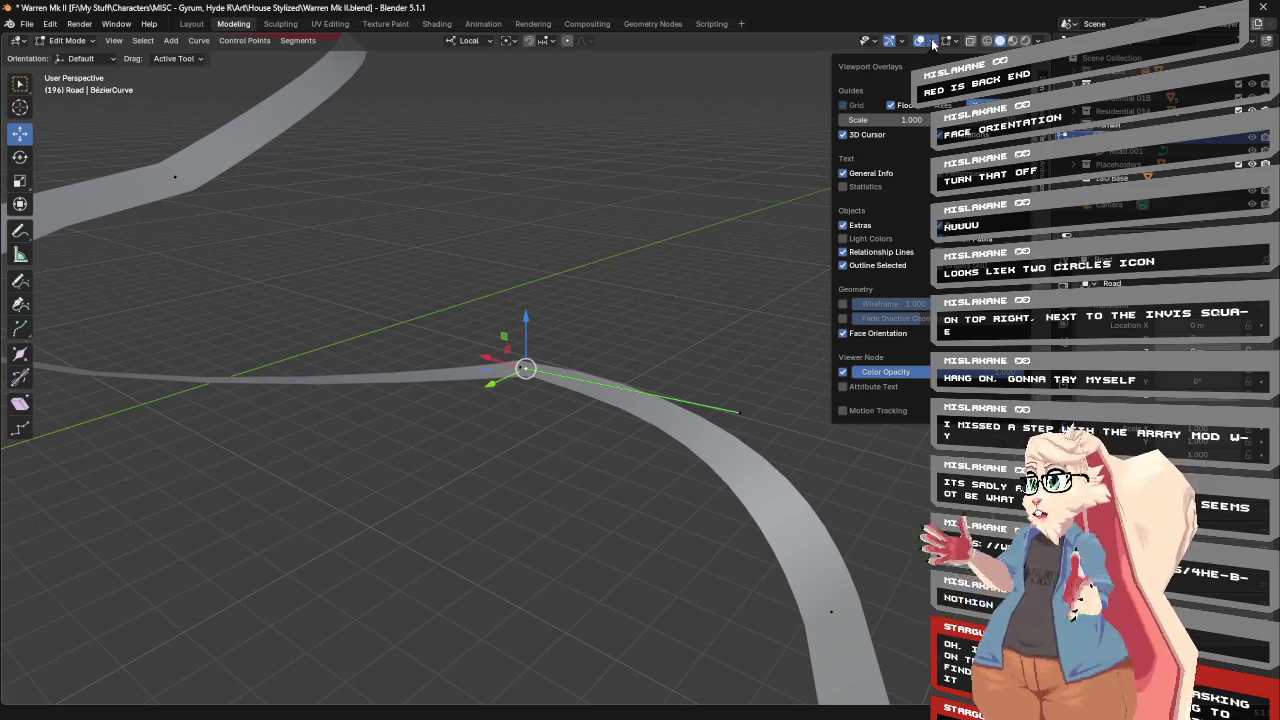
left_click(901, 42)
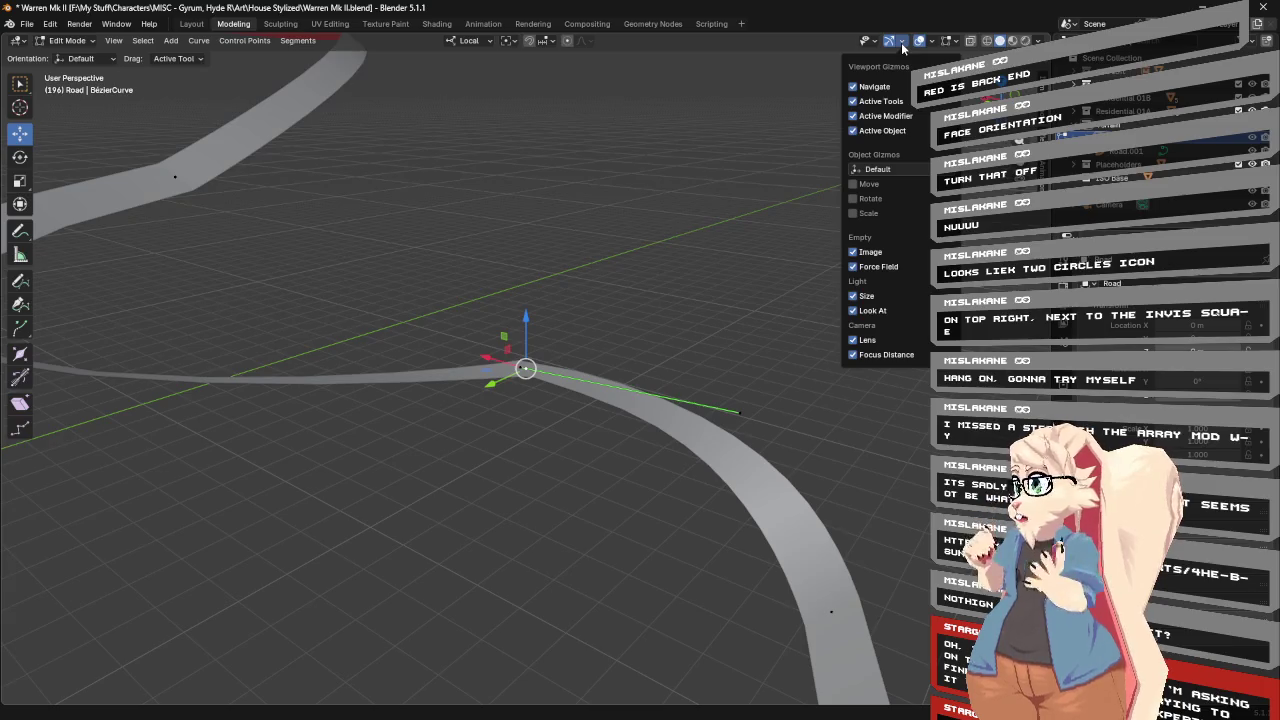
left_click(873, 42)
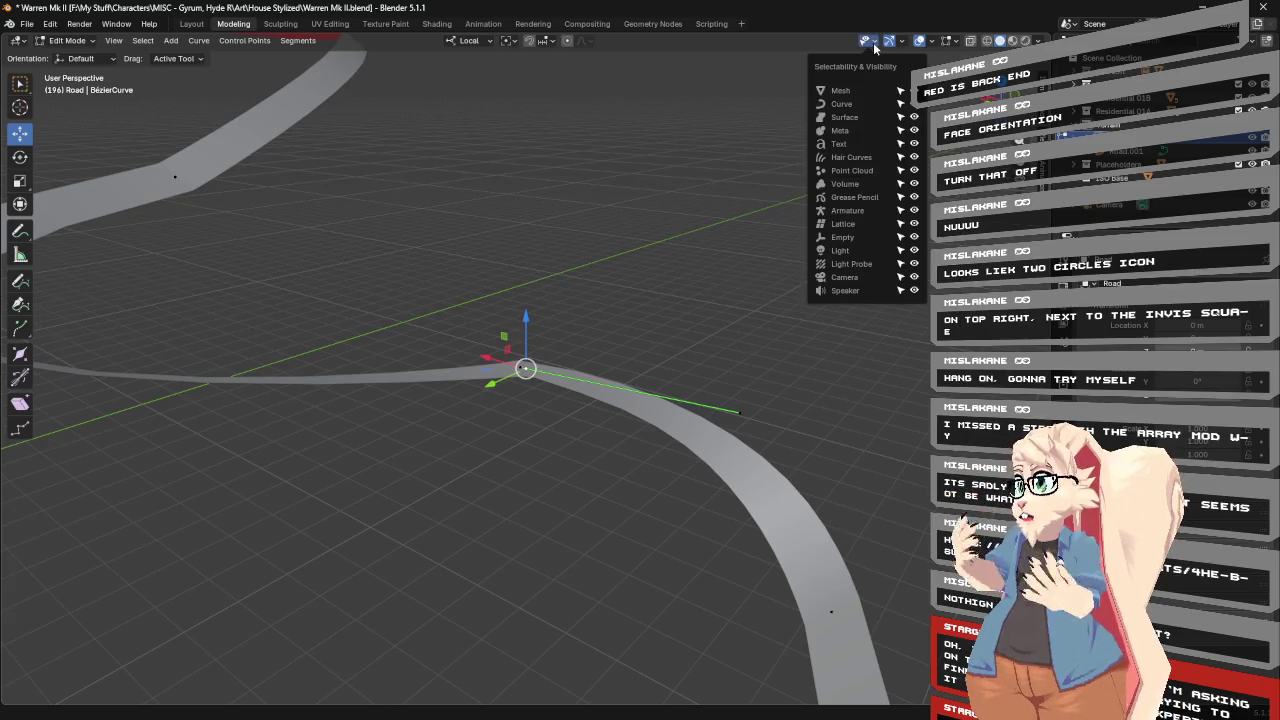
mouse_move(955, 41)
left_click(895, 97)
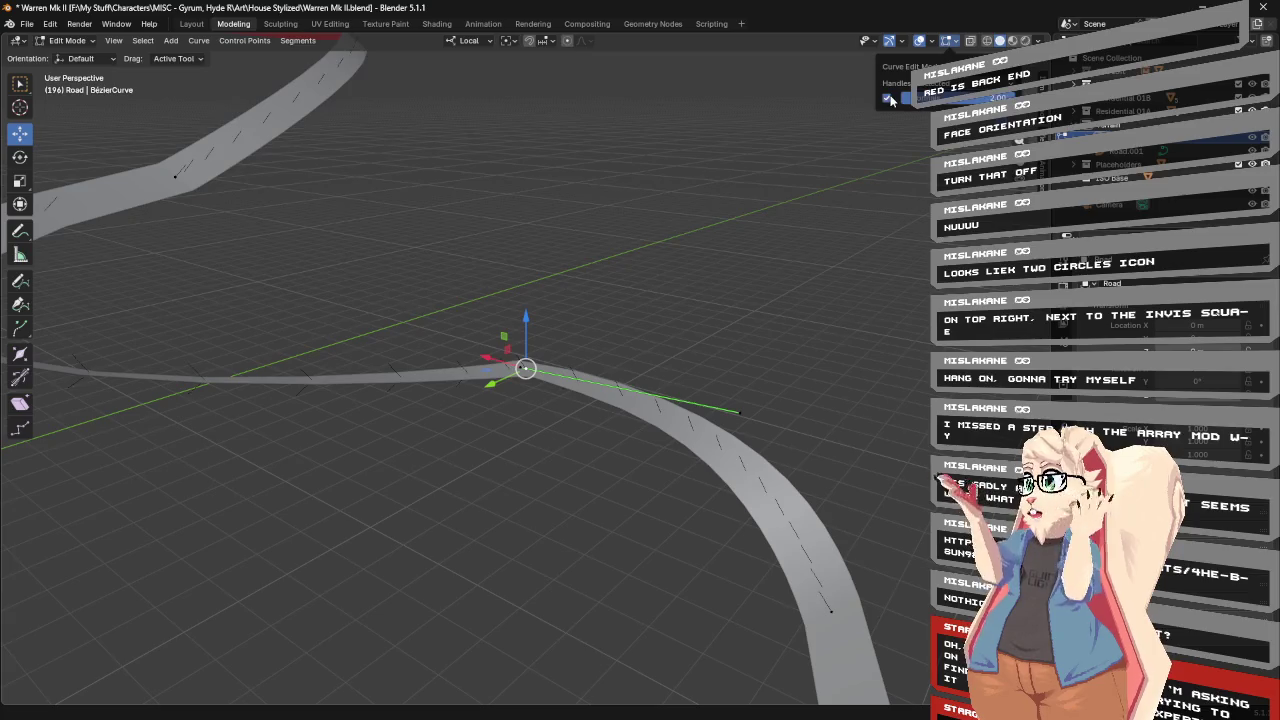
mouse_move(713, 244)
middle_mouse_down()
mouse_move(794, 207)
mouse_move(837, 220)
mouse_move(811, 219)
mouse_move(794, 243)
mouse_move(705, 237)
mouse_move(770, 280)
mouse_move(817, 289)
mouse_move(823, 260)
mouse_move(730, 197)
mouse_move(651, 214)
mouse_move(622, 201)
mouse_move(623, 229)
mouse_move(485, 271)
mouse_move(520, 209)
mouse_move(528, 240)
mouse_move(663, 240)
mouse_move(752, 209)
mouse_move(794, 240)
mouse_move(789, 269)
mouse_move(823, 263)
mouse_move(851, 300)
mouse_move(716, 326)
mouse_move(662, 303)
middle_mouse_up()
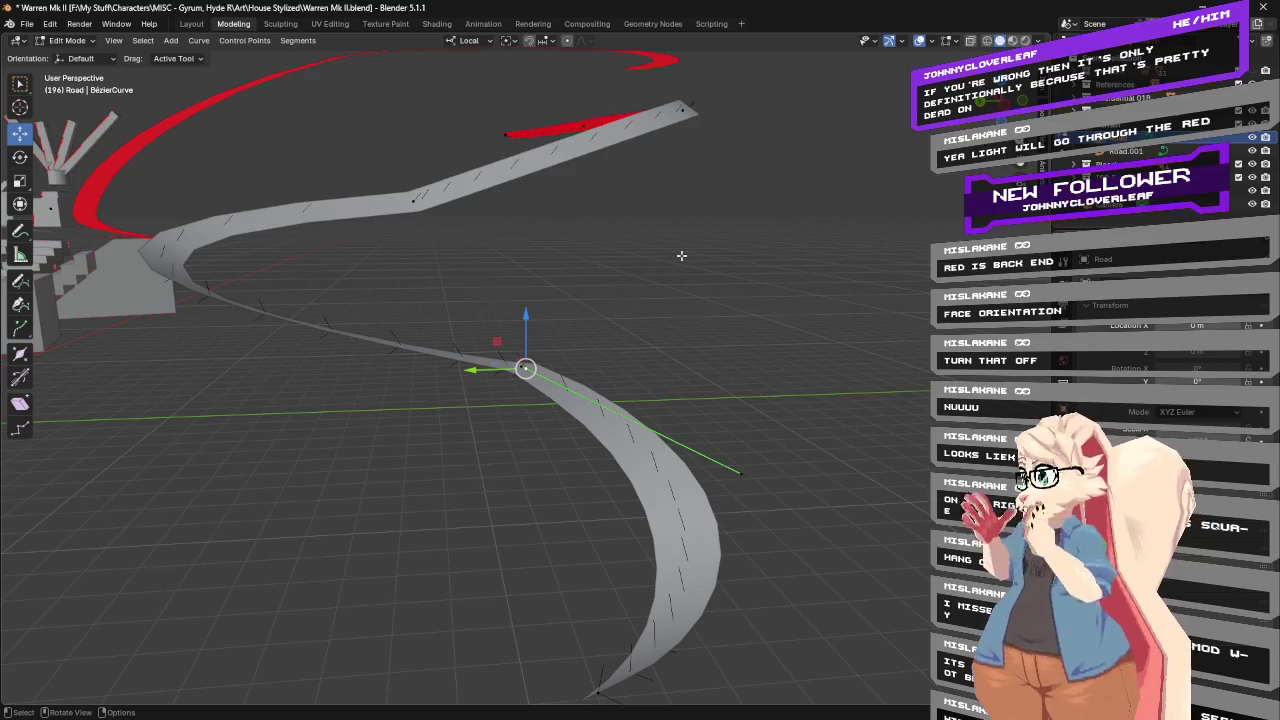
middle_click_drag(618, 232, 572, 243)
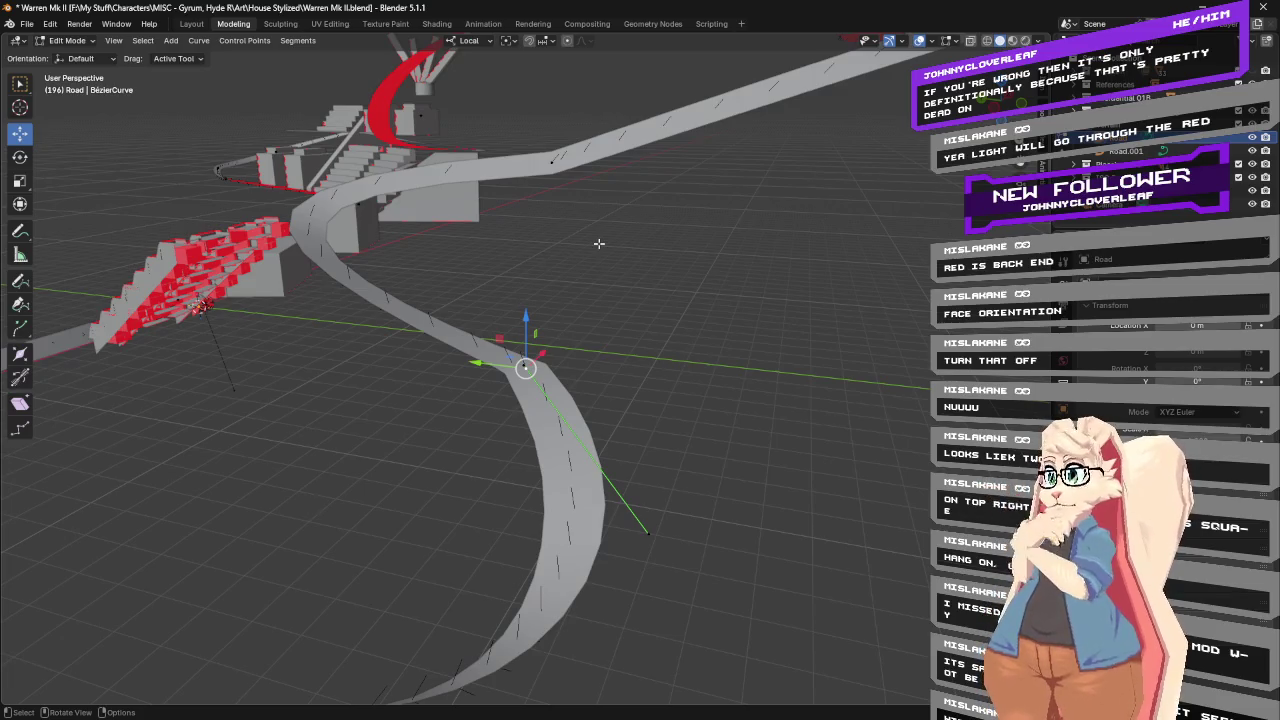
mouse_move(599, 243)
middle_mouse_down()
mouse_move(710, 387)
mouse_move(704, 401)
mouse_move(499, 414)
middle_mouse_up()
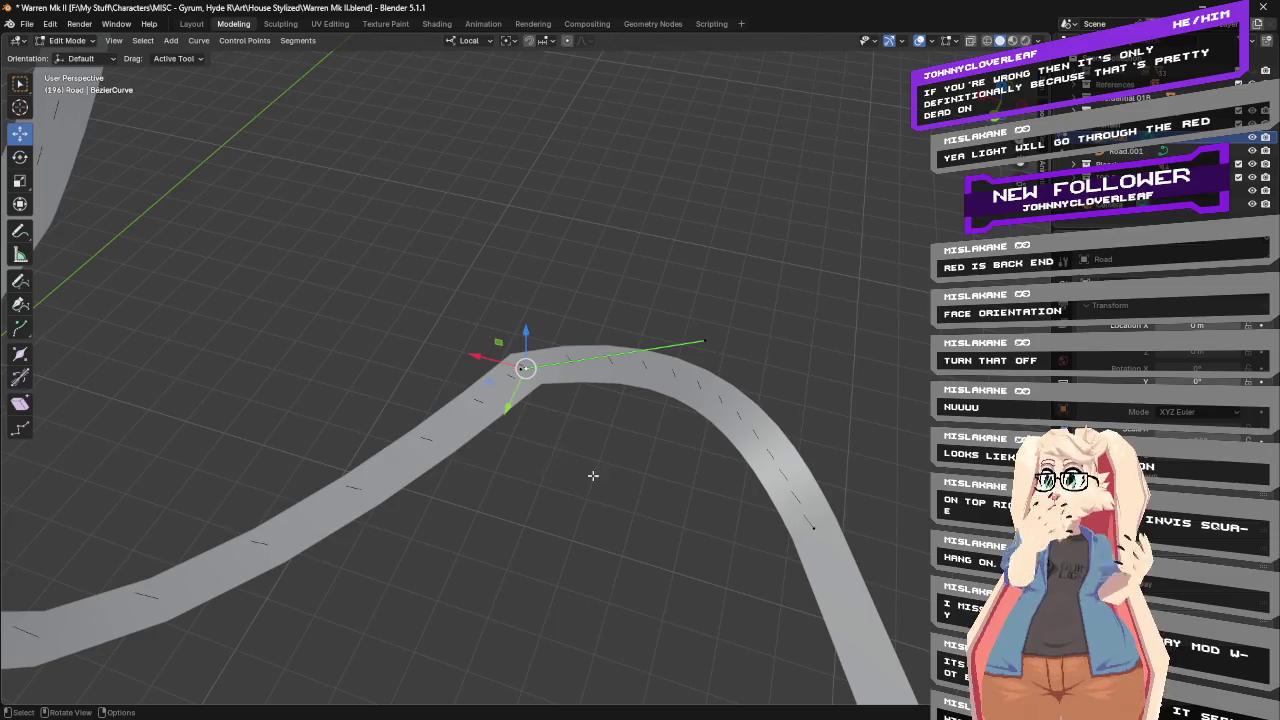
middle_click_drag(593, 476, 610, 385)
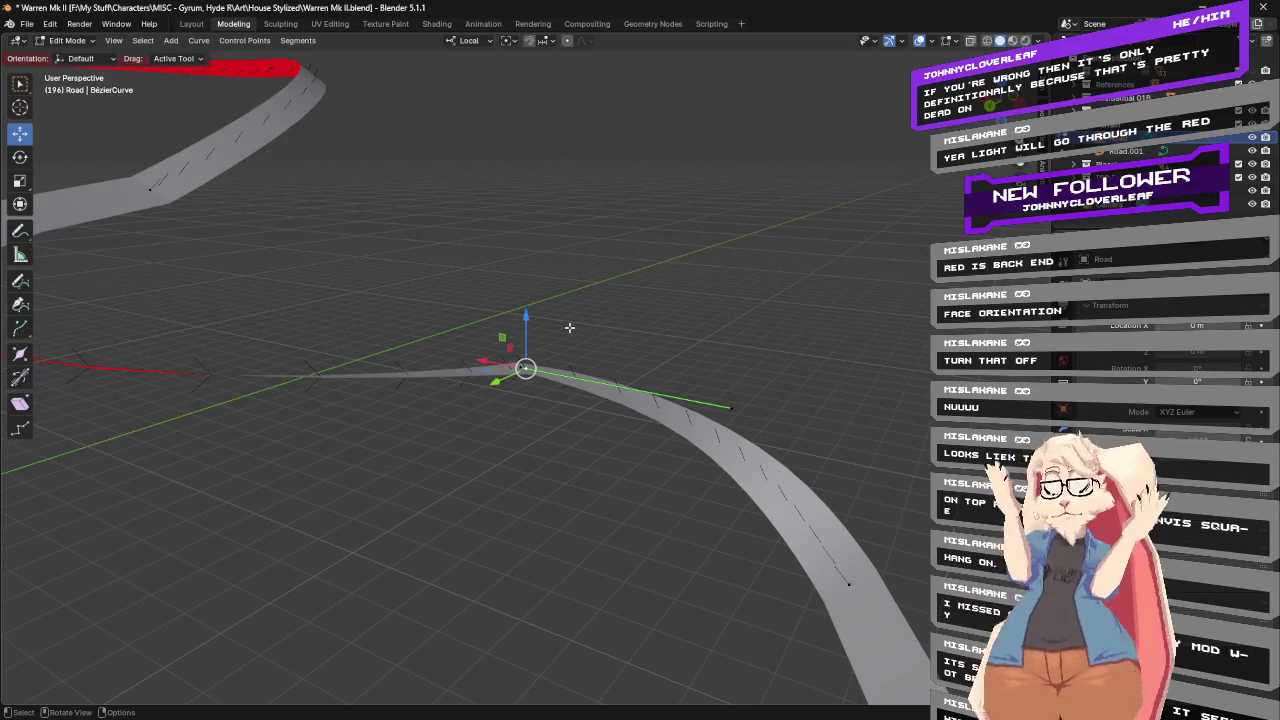
middle_click_drag(569, 327, 558, 325)
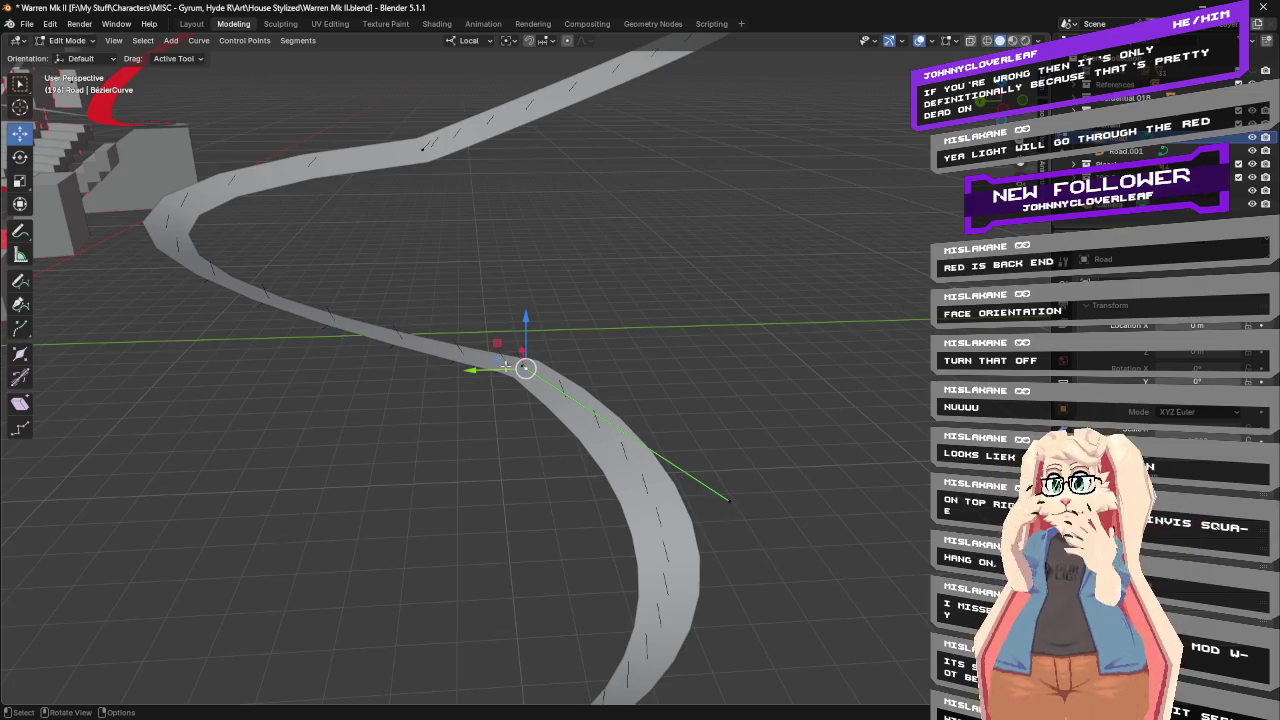
middle_click_drag(505, 367, 526, 312)
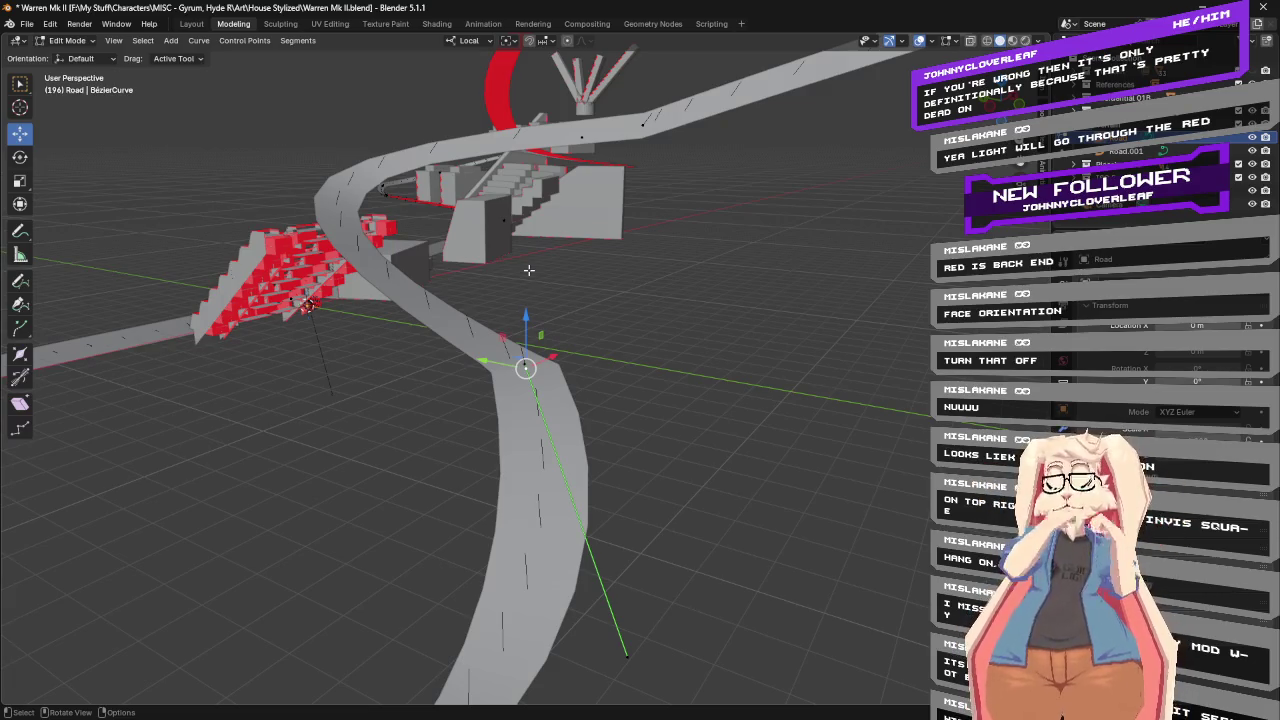
key("ctrl+t")
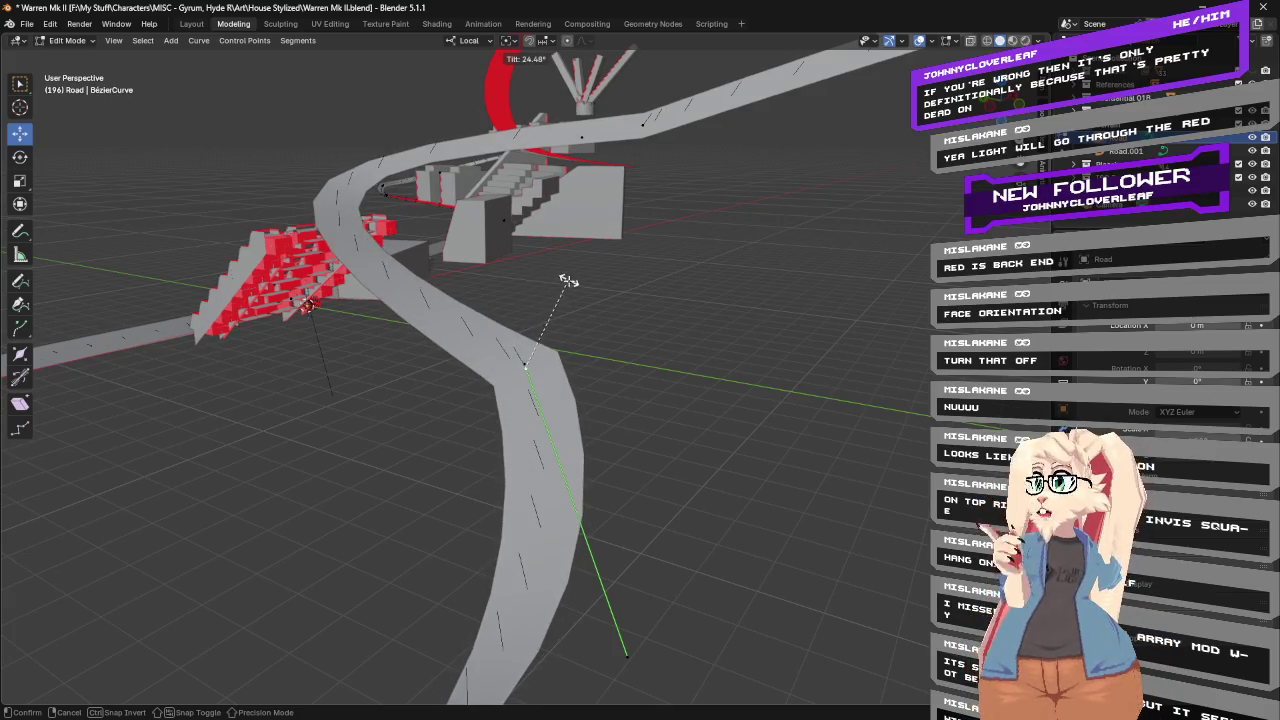
Confirm a tilt of about 24.48° on the control point in front of the stairs.
left_click(565, 279)
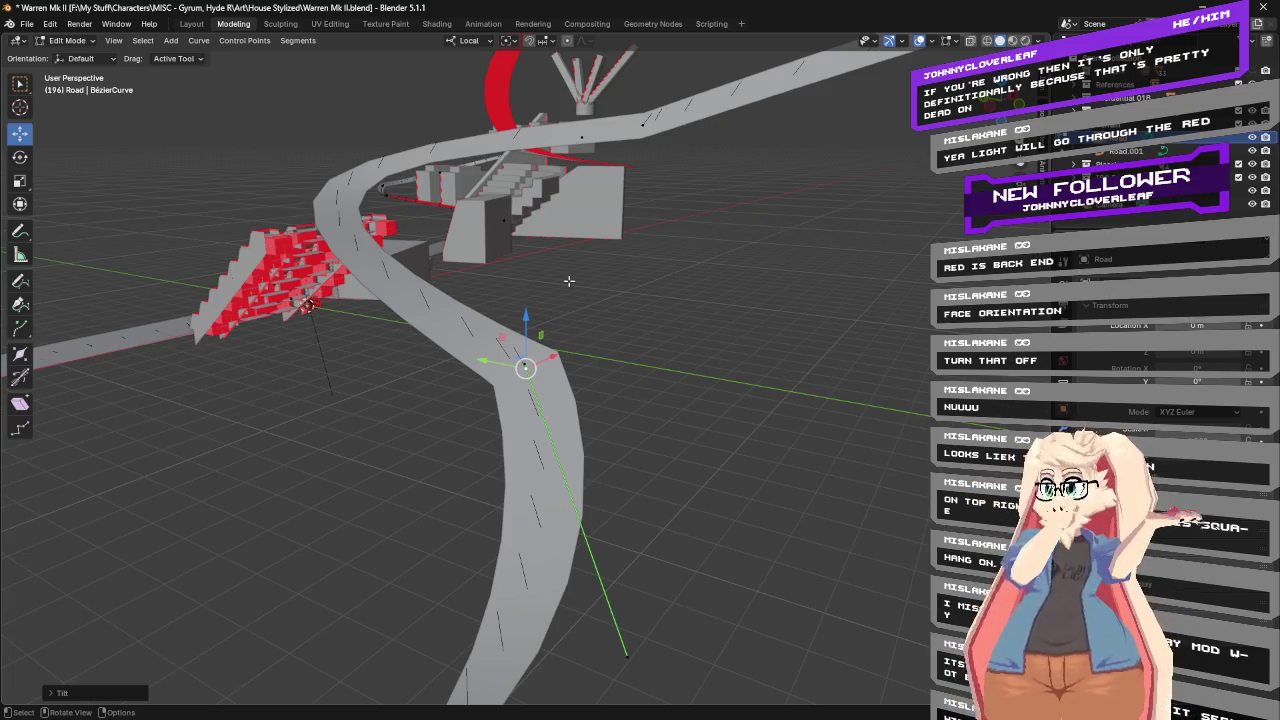
mouse_move(573, 262)
middle_mouse_down()
mouse_move(463, 286)
mouse_move(709, 273)
mouse_move(859, 424)
middle_mouse_up()
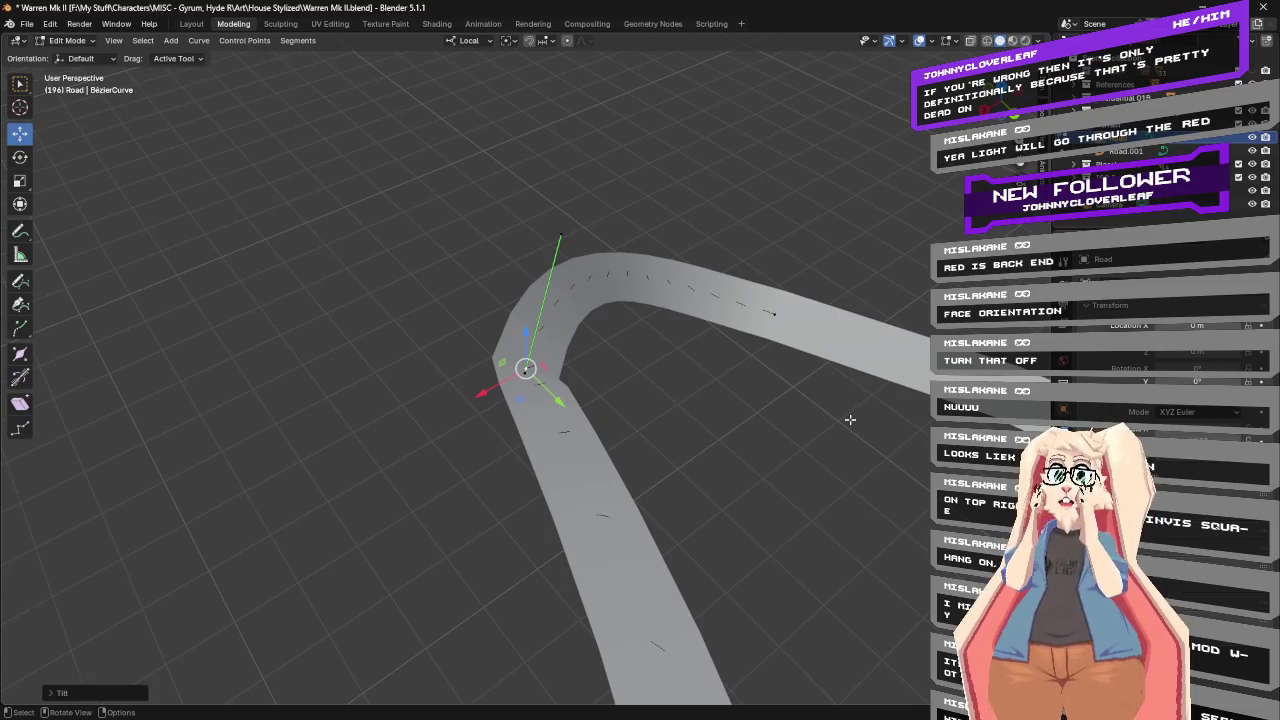
Switch transform orientation to Normal and raise the control point along its normal.
mouse_move(820, 380)
middle_mouse_down()
mouse_move(694, 349)
mouse_move(452, 364)
mouse_move(409, 297)
mouse_move(677, 286)
mouse_move(540, 330)
middle_mouse_up()
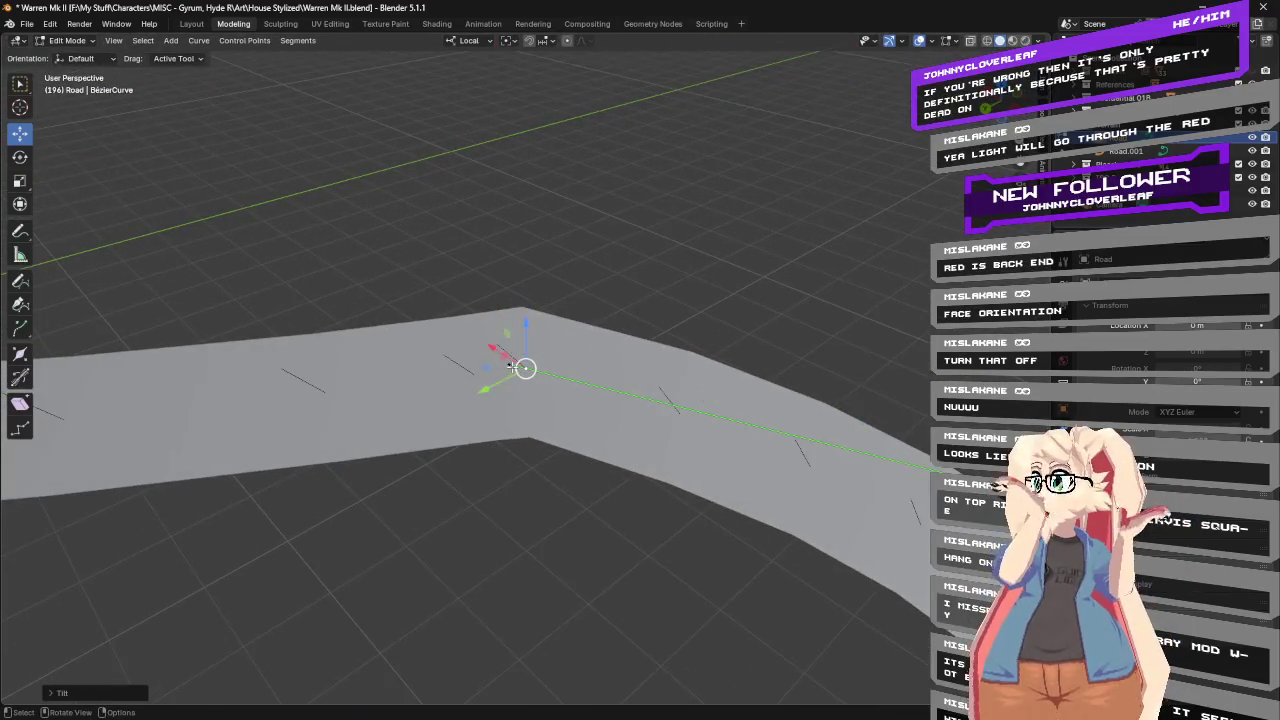
left_click(468, 40)
left_click(460, 110)
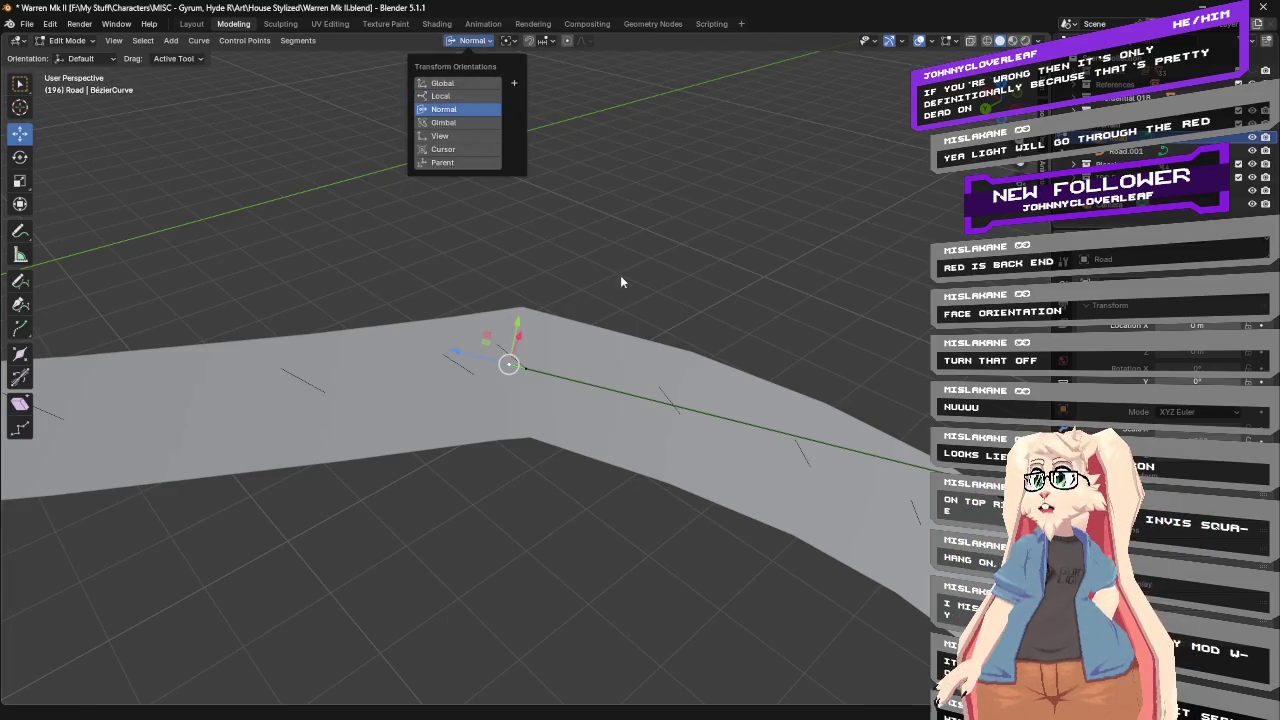
mouse_move(592, 214)
middle_mouse_down()
mouse_move(686, 189)
mouse_move(517, 243)
middle_mouse_up()
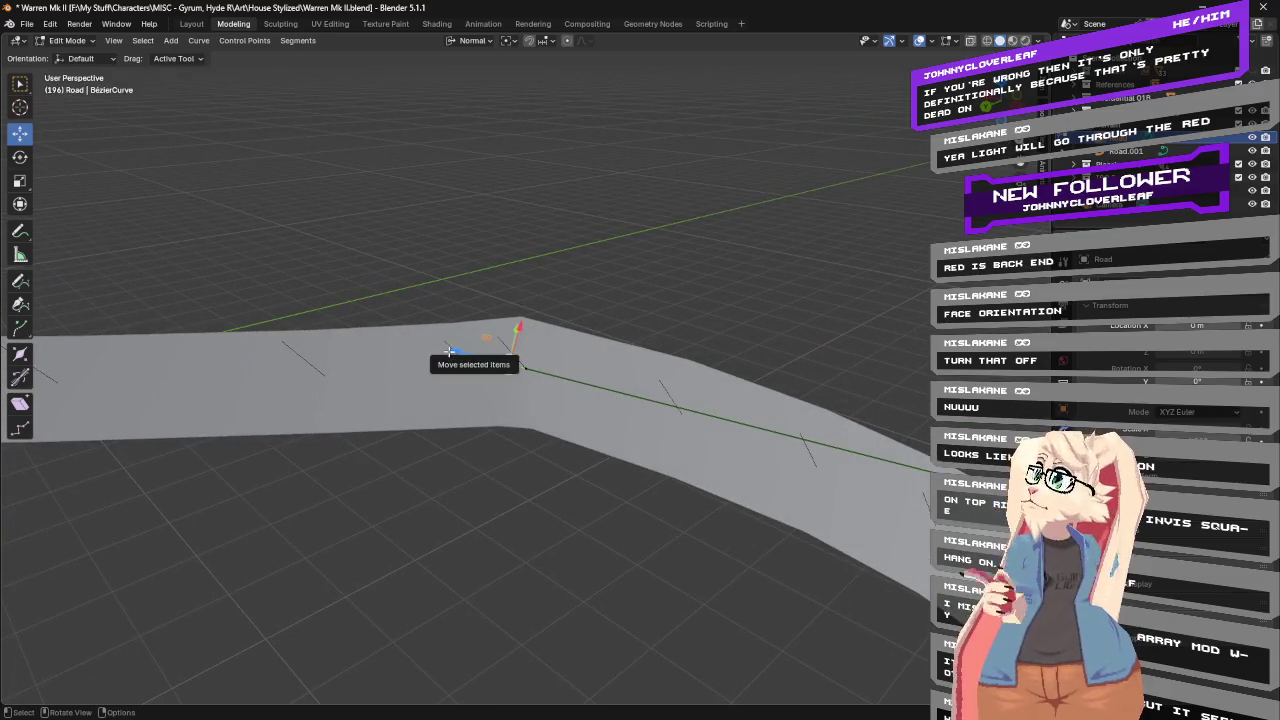
left_click_drag(457, 351, 143, 271)
left_click_drag(517, 368, 538, 212)
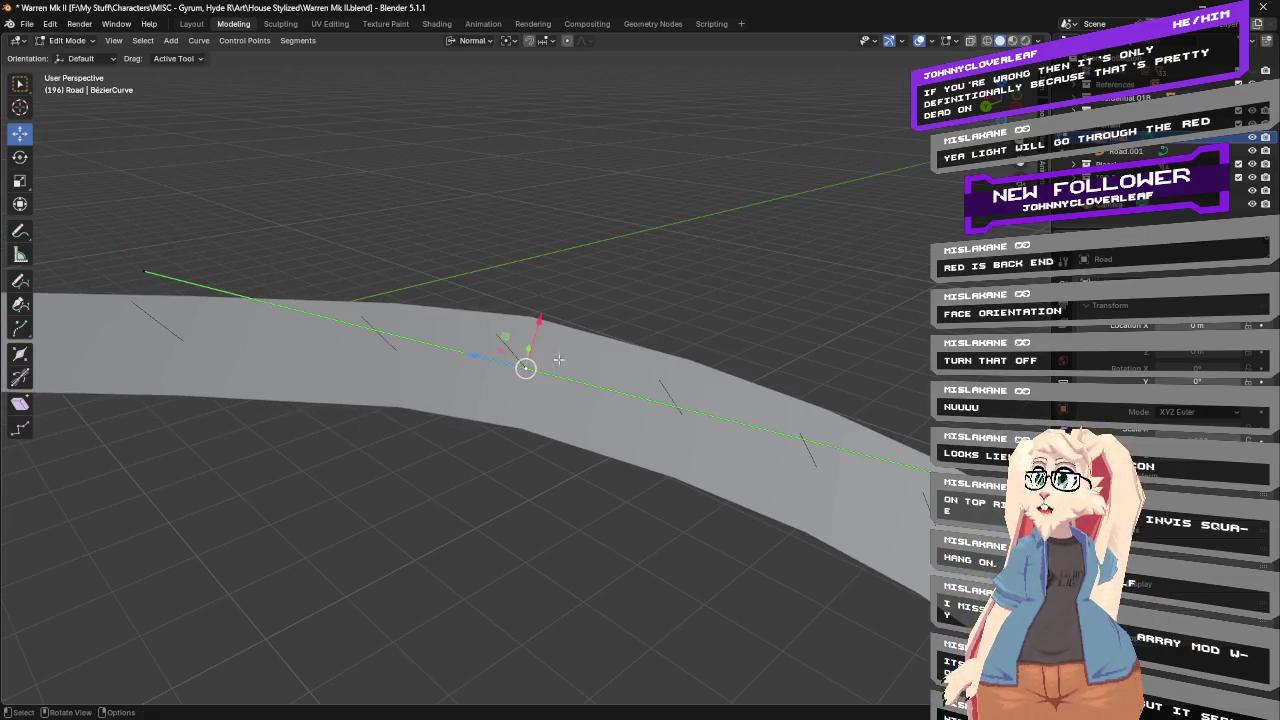
mouse_move(538, 212)
middle_mouse_down()
mouse_move(537, 262)
mouse_move(523, 200)
mouse_move(806, 236)
mouse_move(543, 178)
middle_mouse_up()
Select the next Road control point and centre the view on it to inspect the bend.
left_click(543, 179)
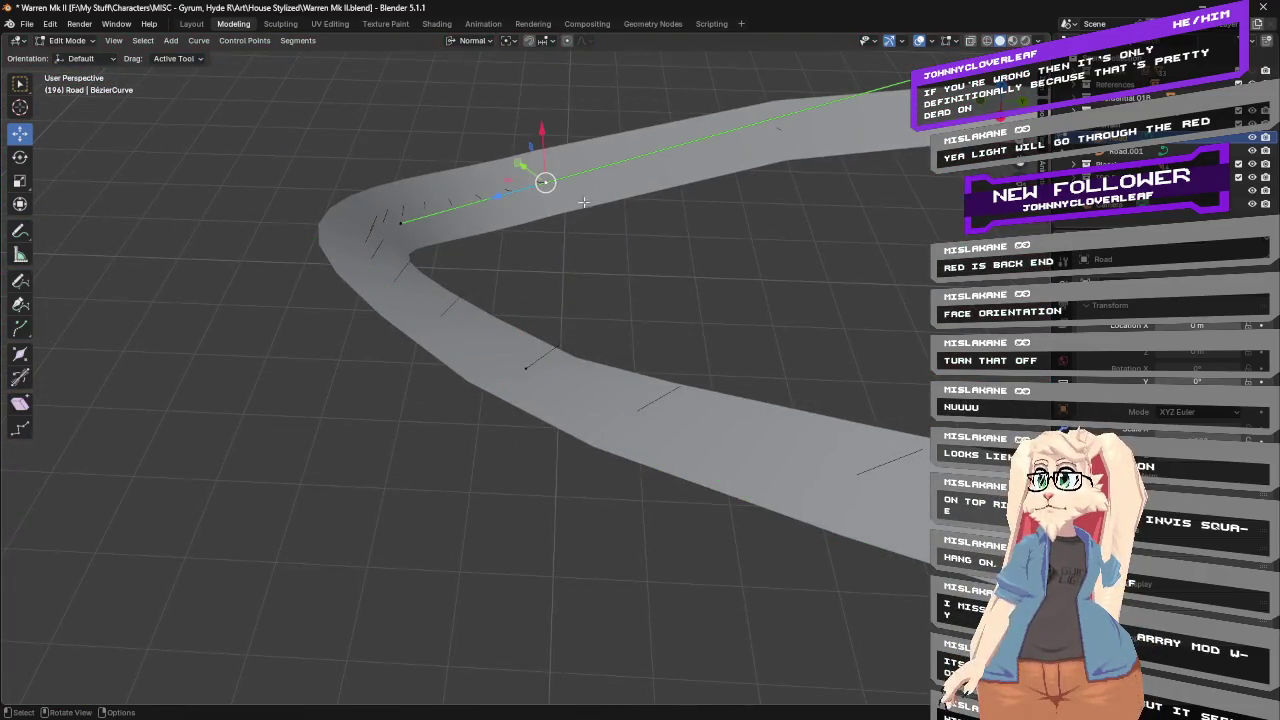
key("KP_Decimal")
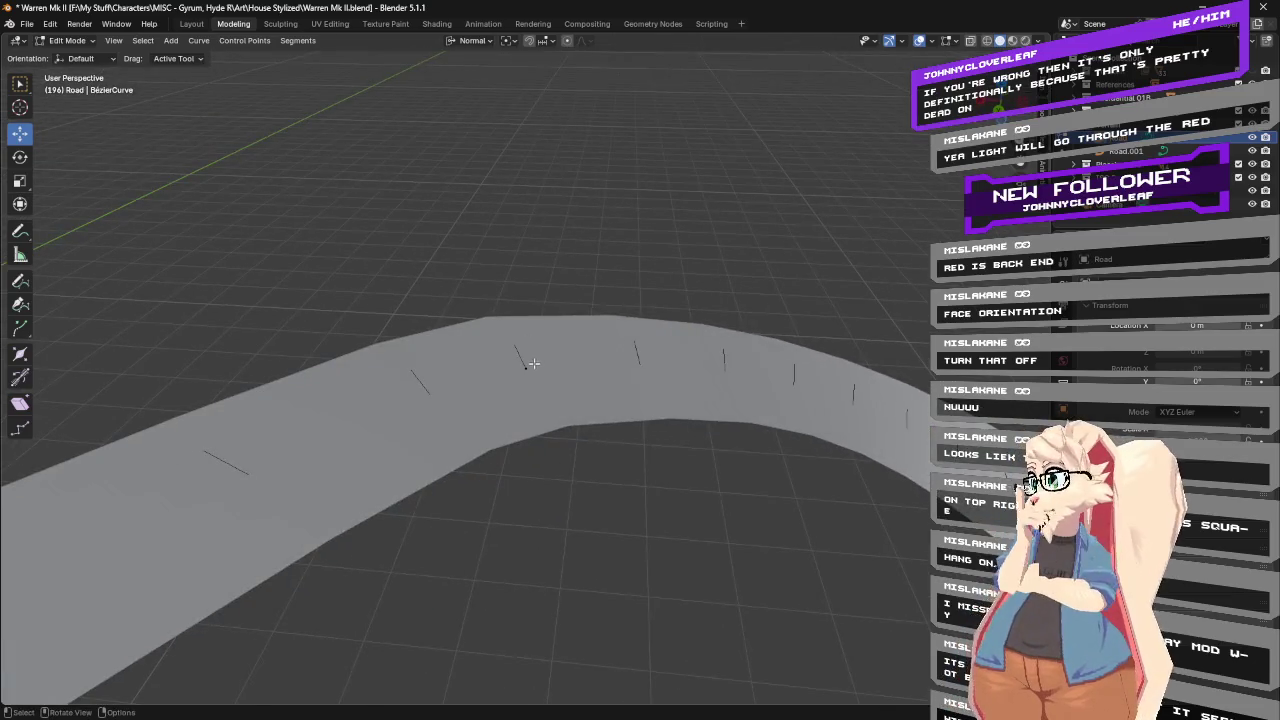
middle_click_drag(551, 270, 677, 343)
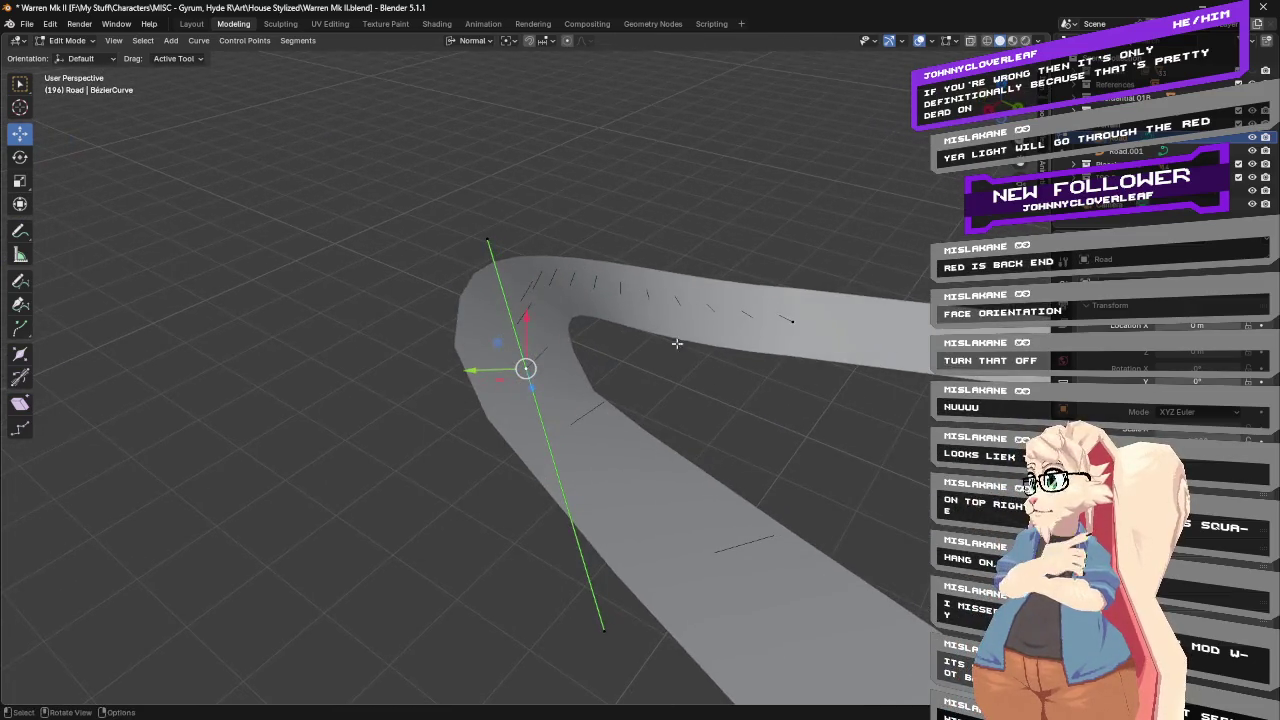
middle_click_drag(621, 373, 726, 362)
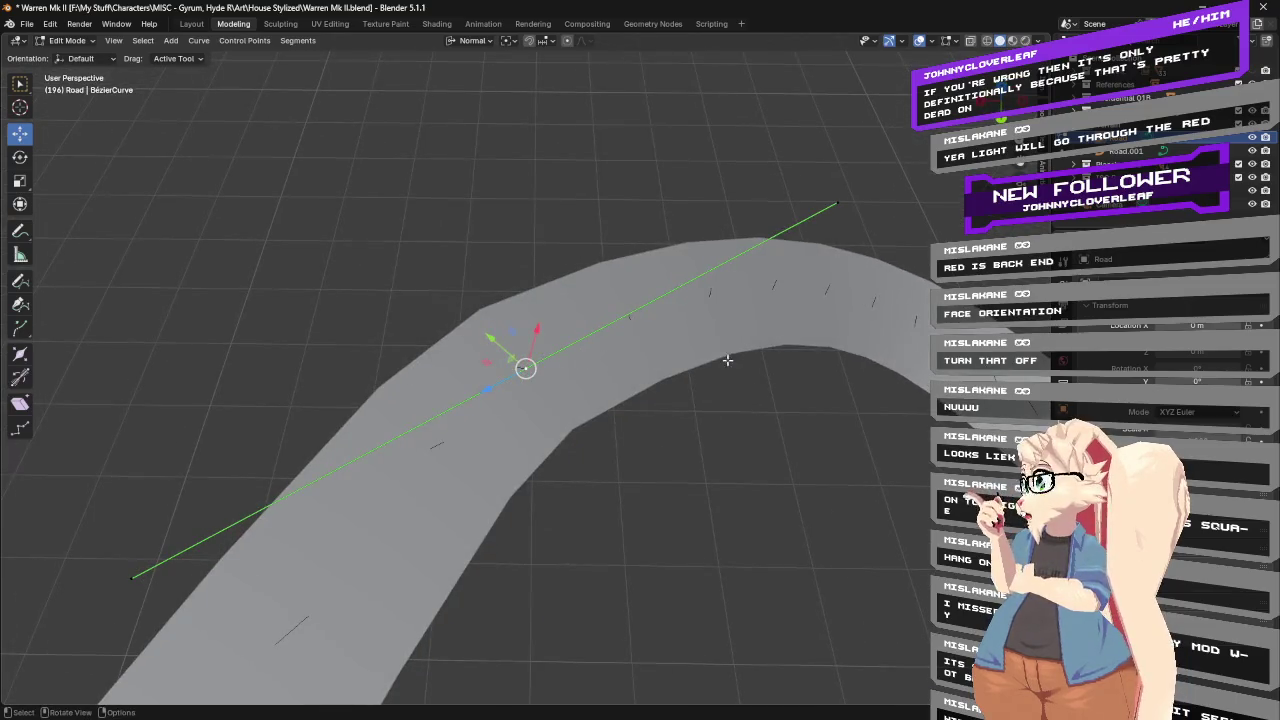
mouse_move(613, 337)
middle_mouse_down()
mouse_move(702, 352)
mouse_move(482, 280)
mouse_move(625, 567)
middle_mouse_up()
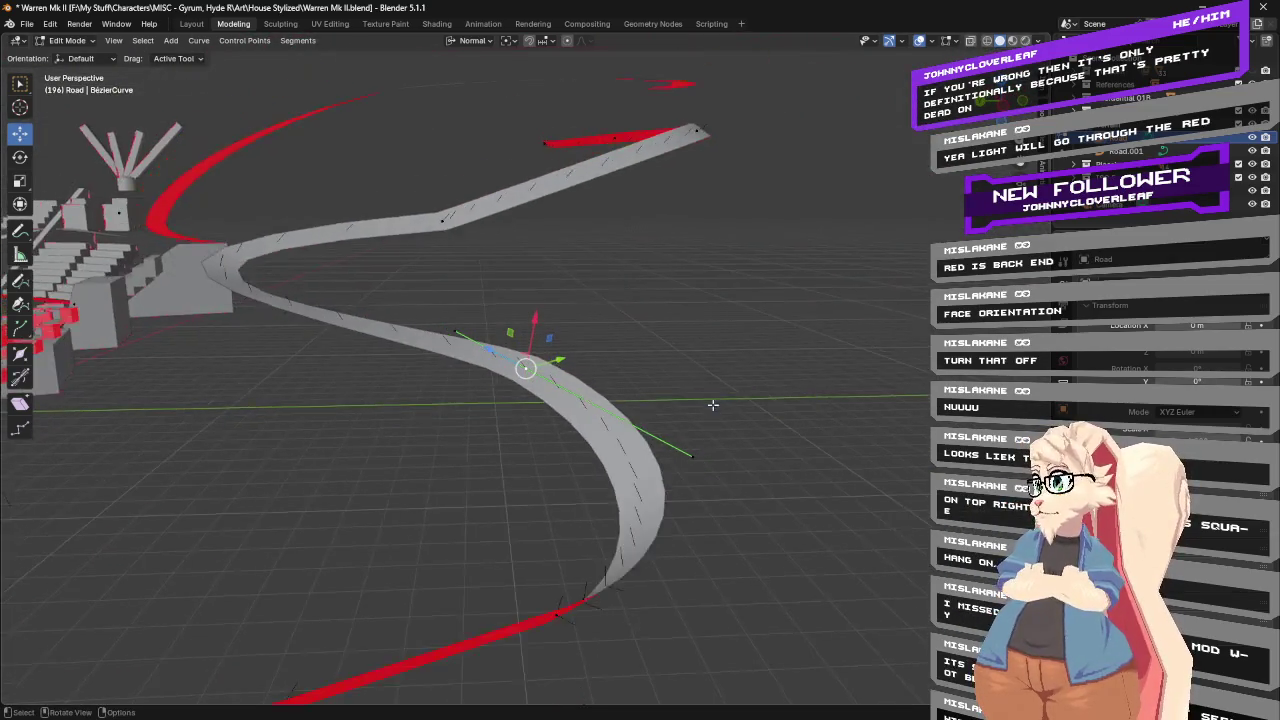
Try selecting handle and end control points while orbiting around the whole road and stairs.
scroll(625, 567, "down", 2)
left_click(660, 438)
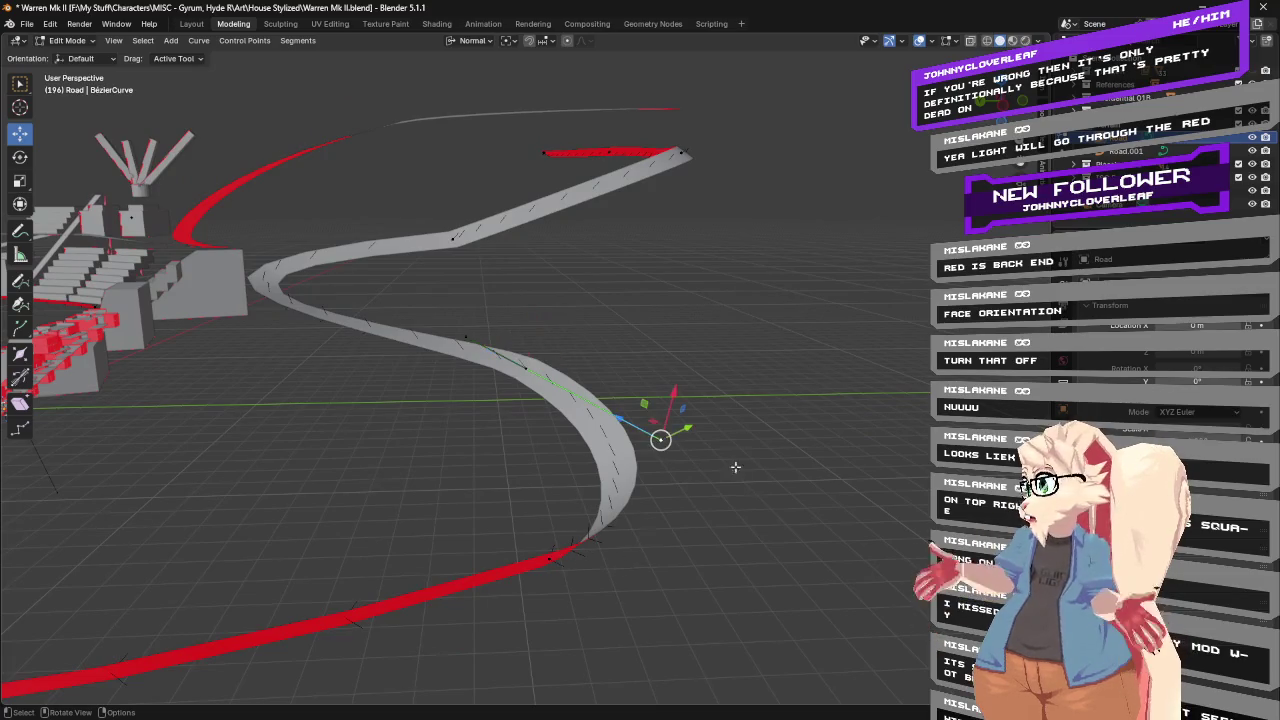
left_click(525, 368)
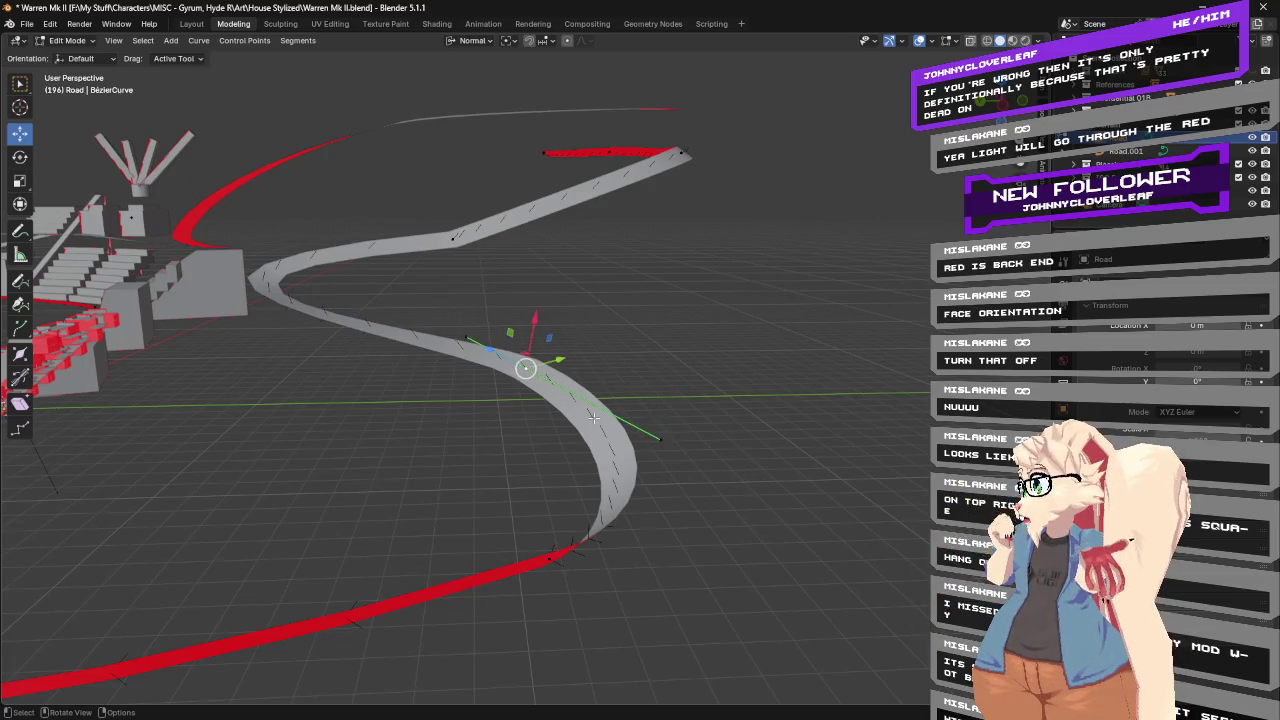
left_click(551, 559)
mouse_move(551, 559)
middle_mouse_down()
mouse_move(766, 477)
mouse_move(542, 382)
middle_mouse_up()
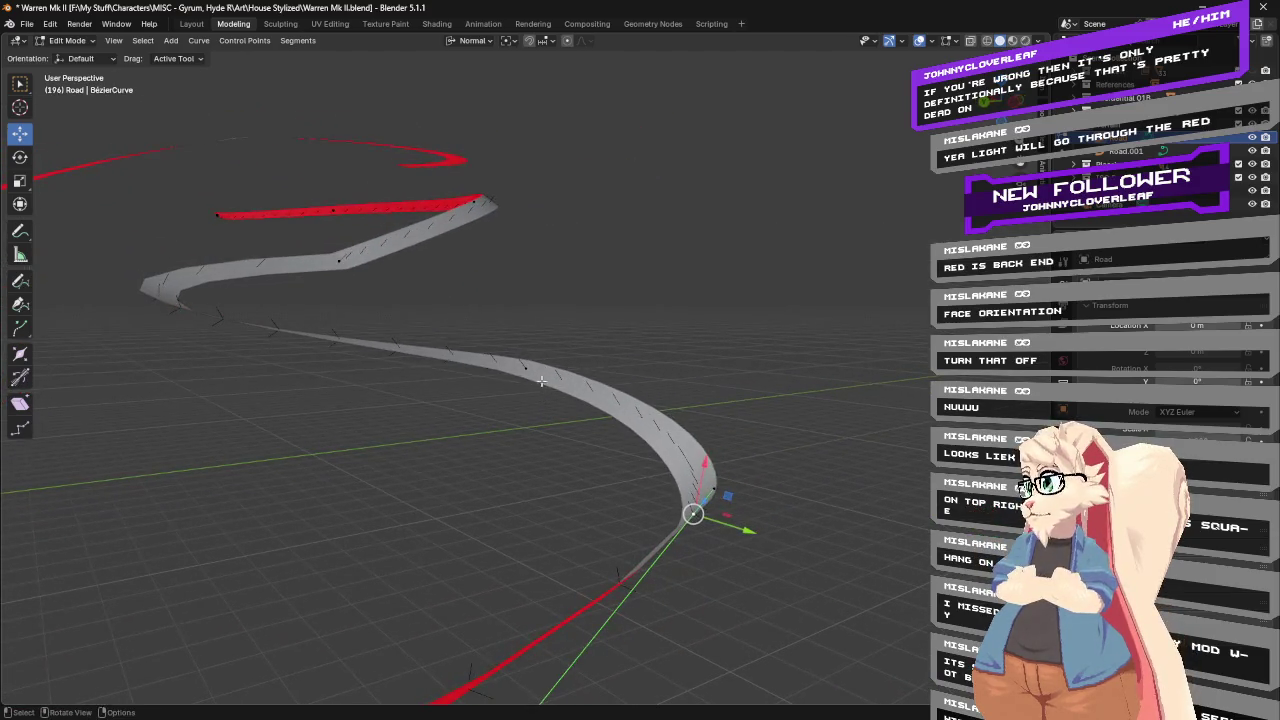
middle_click_drag(674, 362, 541, 364)
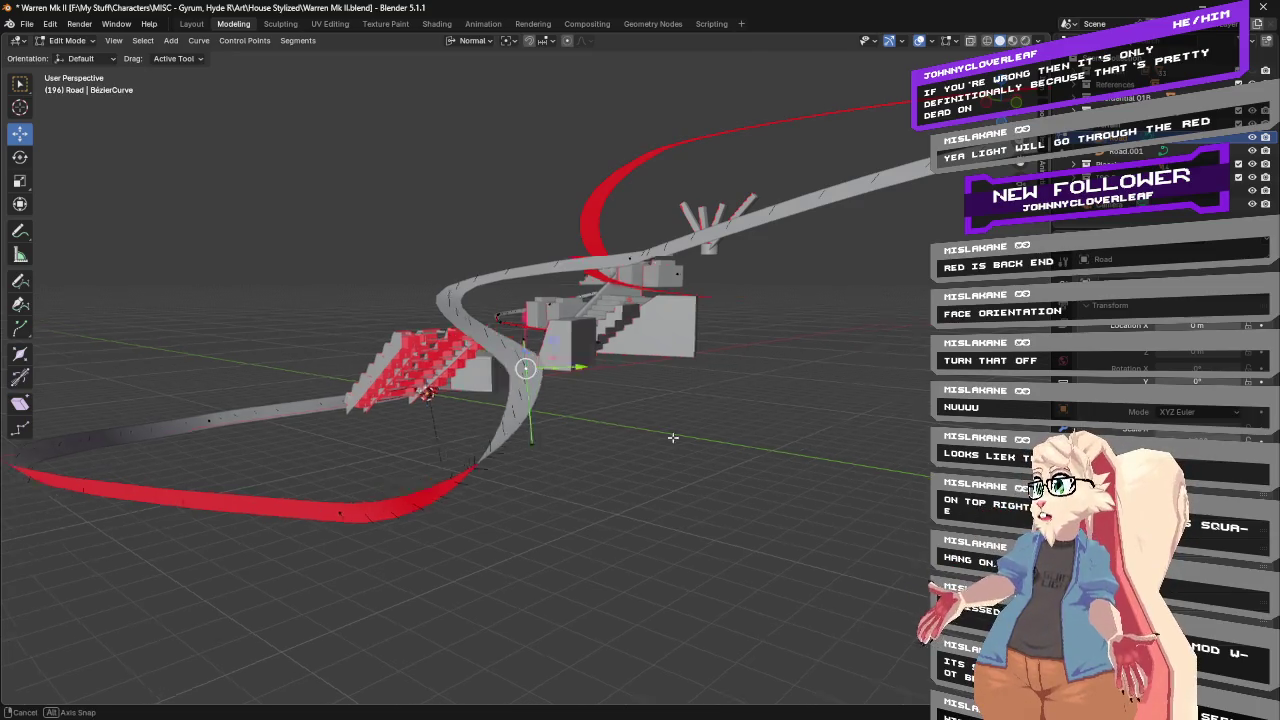
middle_click_drag(500, 368, 769, 442)
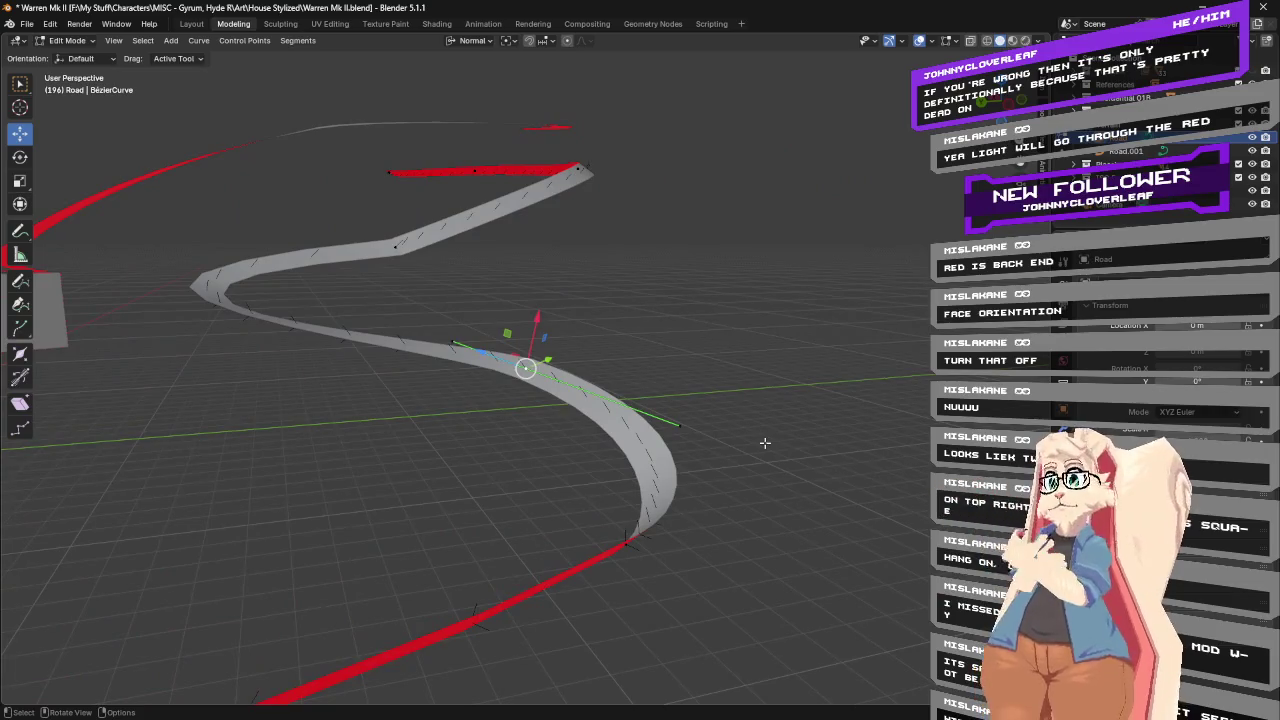
middle_click_drag(758, 436, 724, 485)
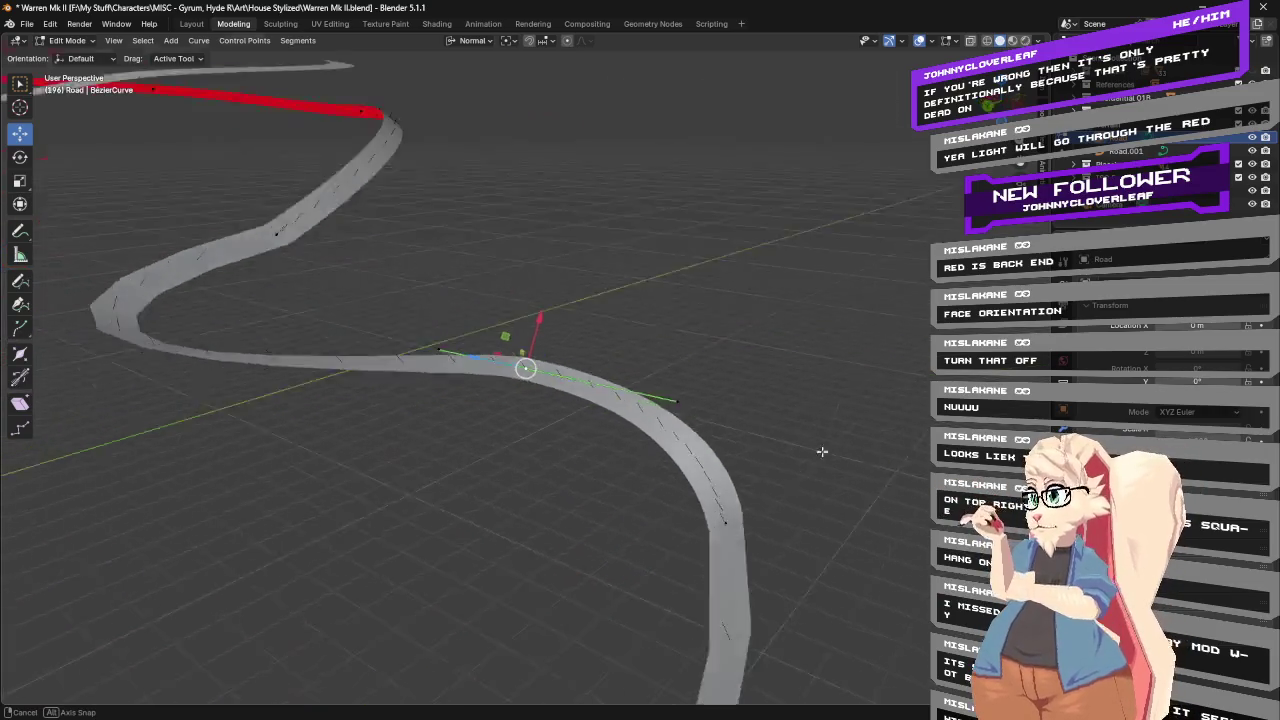
Select the control point at the lower bend where the red underside shows.
left_click(741, 493)
mouse_move(817, 494)
middle_mouse_down()
mouse_move(775, 441)
mouse_move(720, 449)
mouse_move(768, 451)
mouse_move(659, 409)
middle_mouse_up()
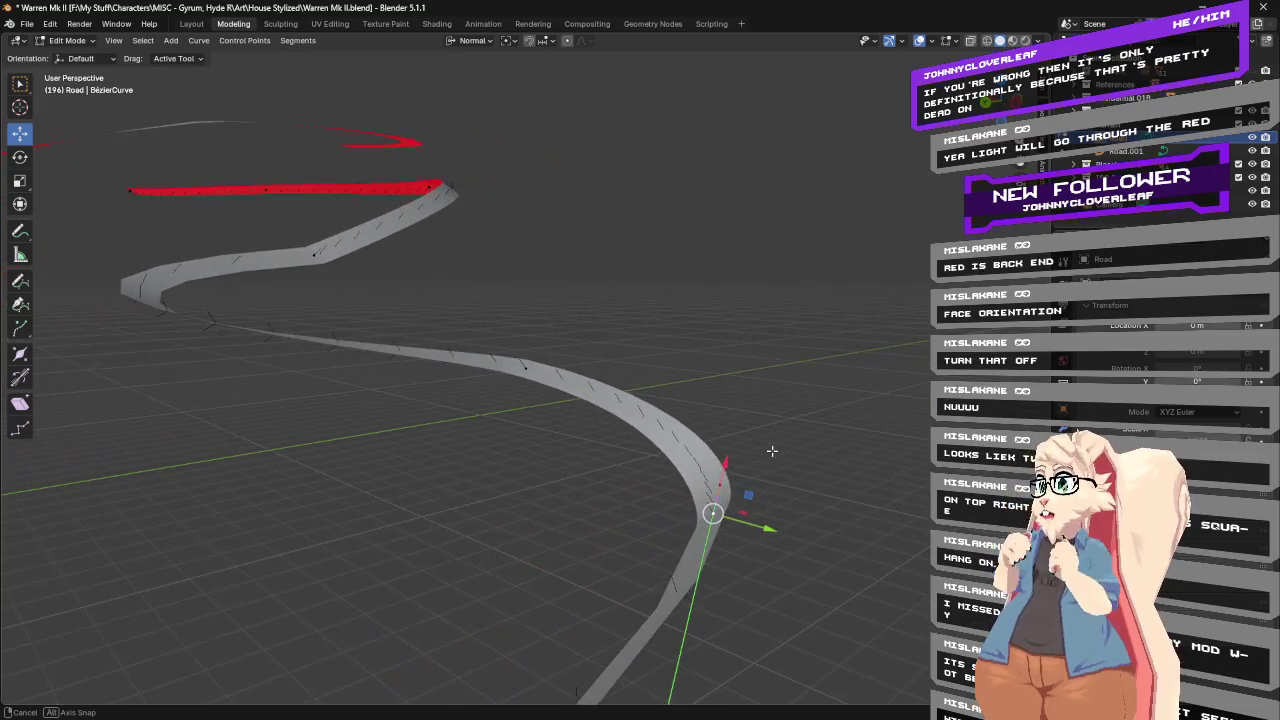
left_click(527, 368)
mouse_move(620, 430)
middle_mouse_down()
mouse_move(664, 328)
mouse_move(566, 333)
mouse_move(619, 332)
middle_mouse_up()
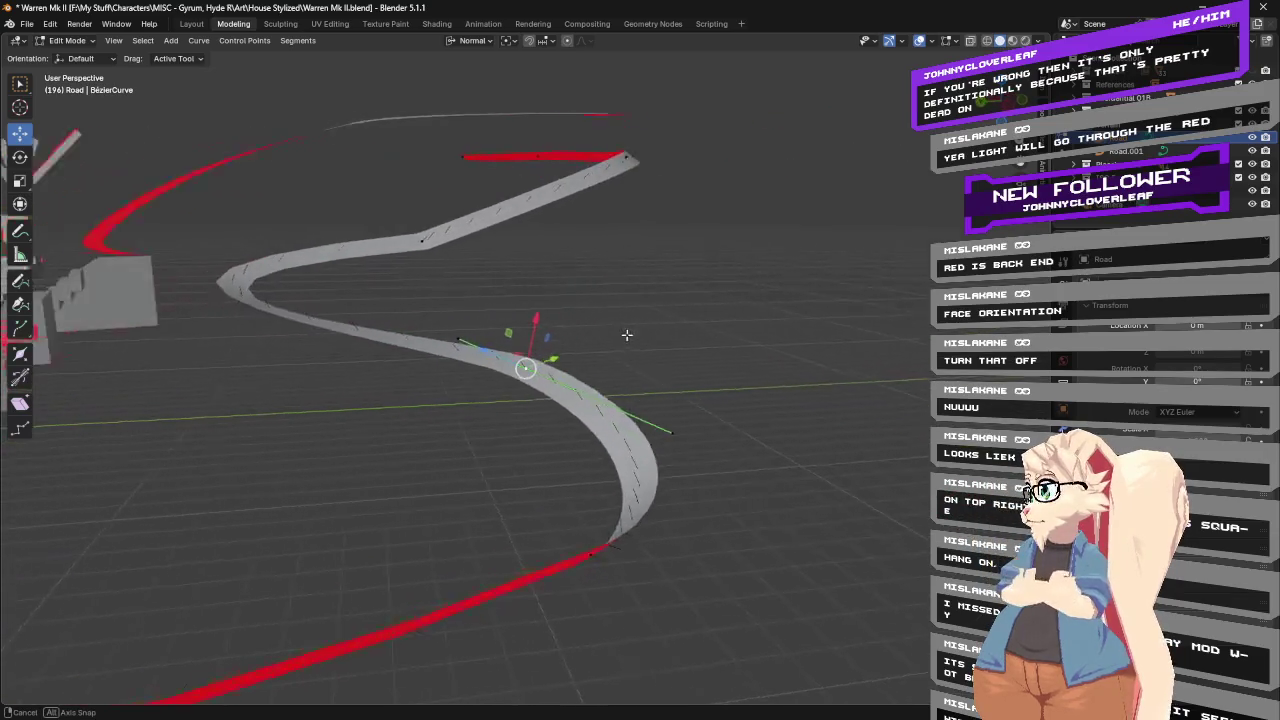
middle_click_drag(533, 346, 686, 420)
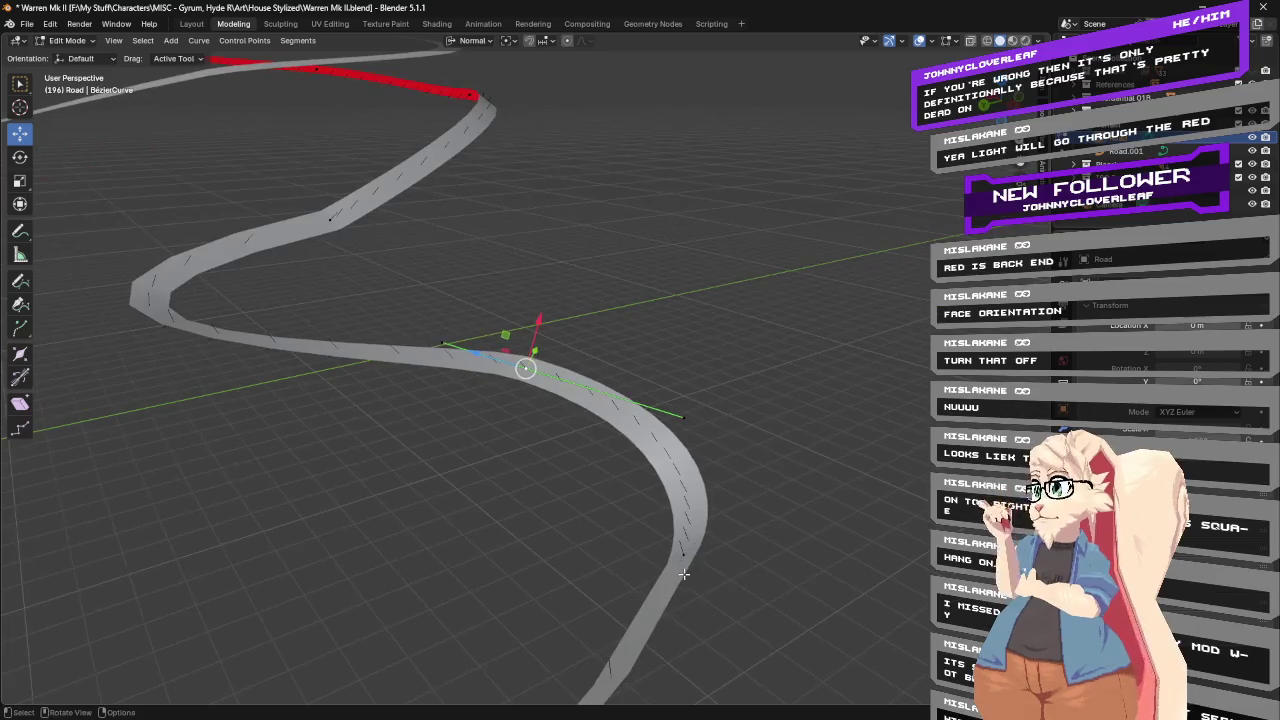
middle_click_drag(774, 557, 814, 502)
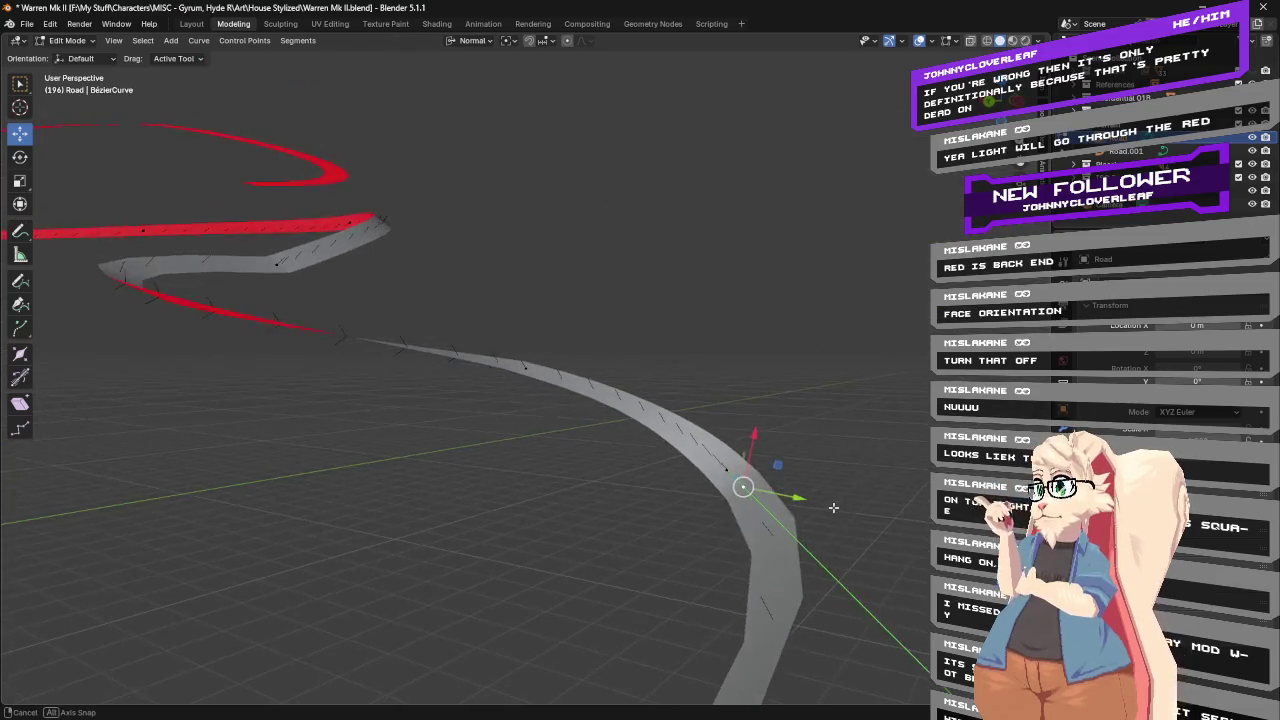
key("ctrl+t")
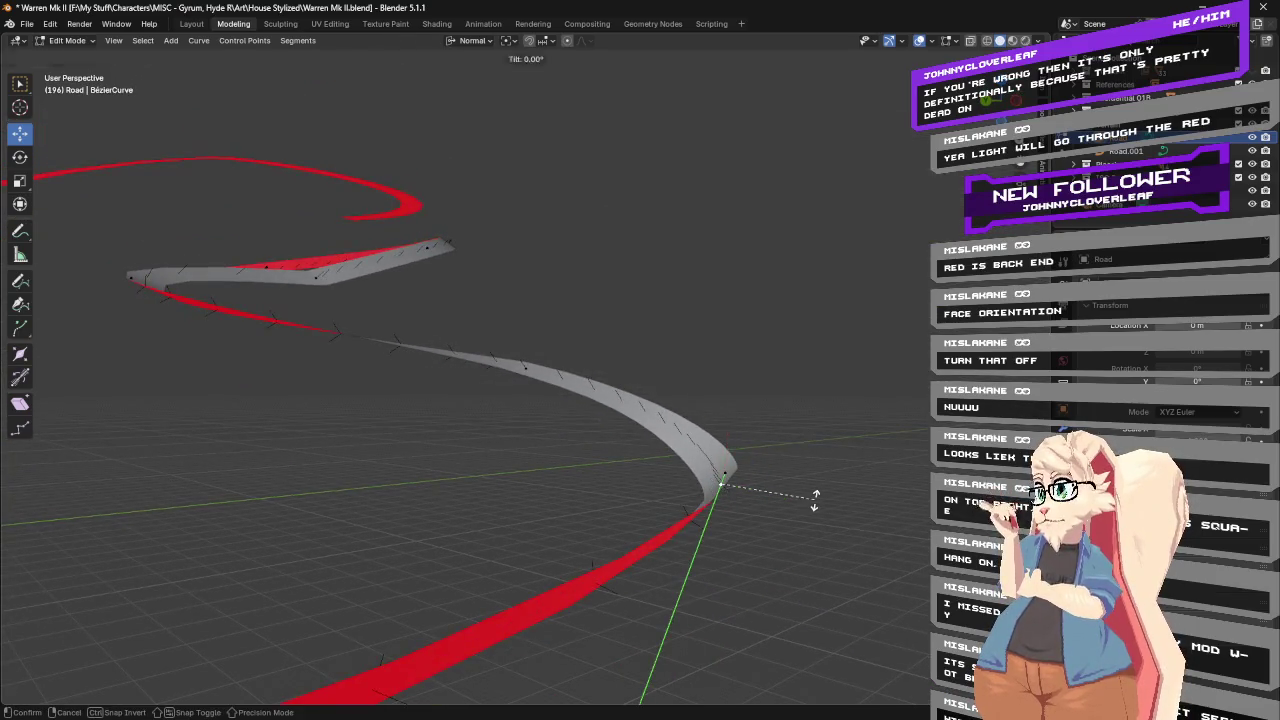
Apply and rework the bend control point's tilt, aiming for about -10.29°.
left_click(786, 455)
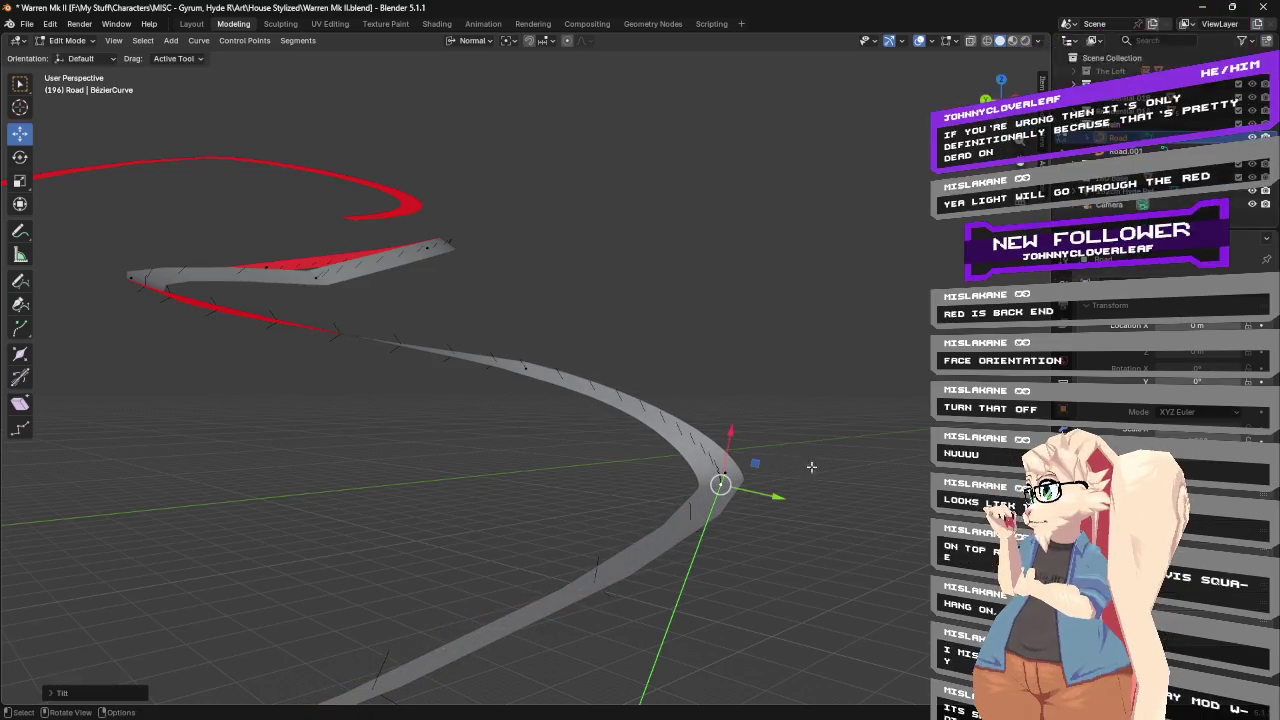
middle_click_drag(811, 466, 826, 493)
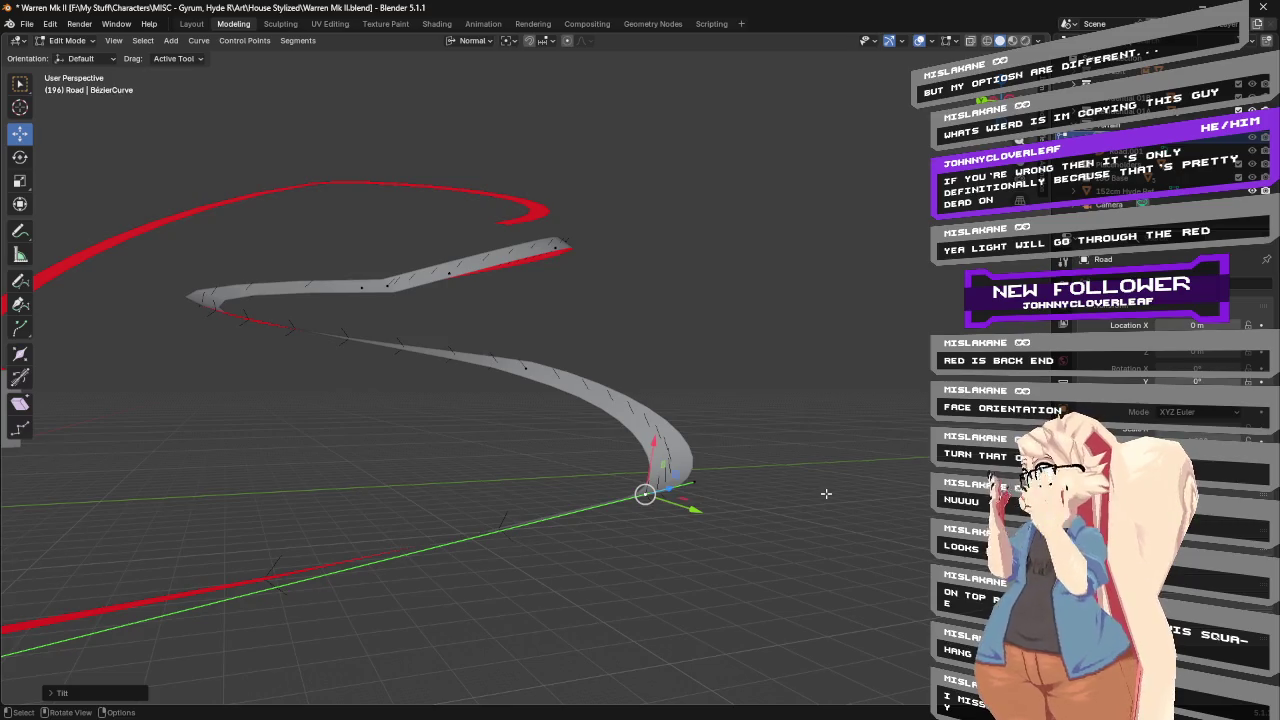
mouse_move(291, 397)
middle_mouse_down()
mouse_move(505, 452)
mouse_move(631, 434)
mouse_move(548, 435)
middle_mouse_up()
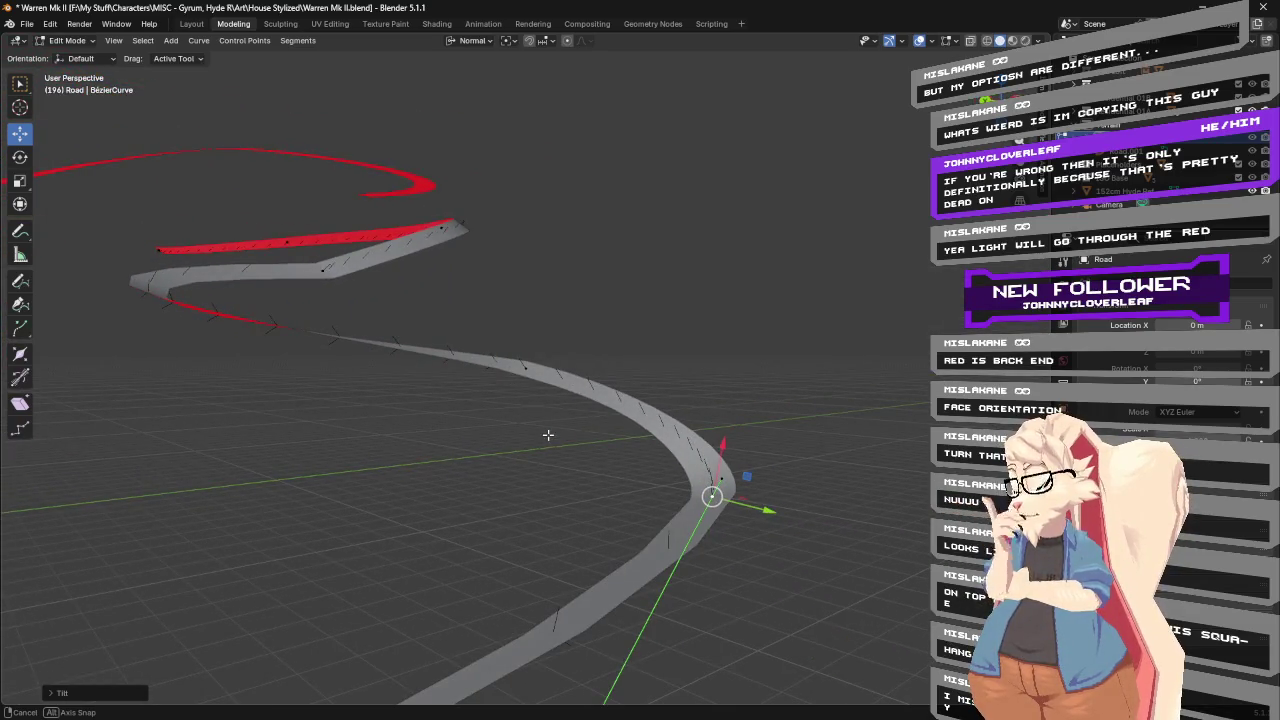
key("ctrl+t")
key("Escape")
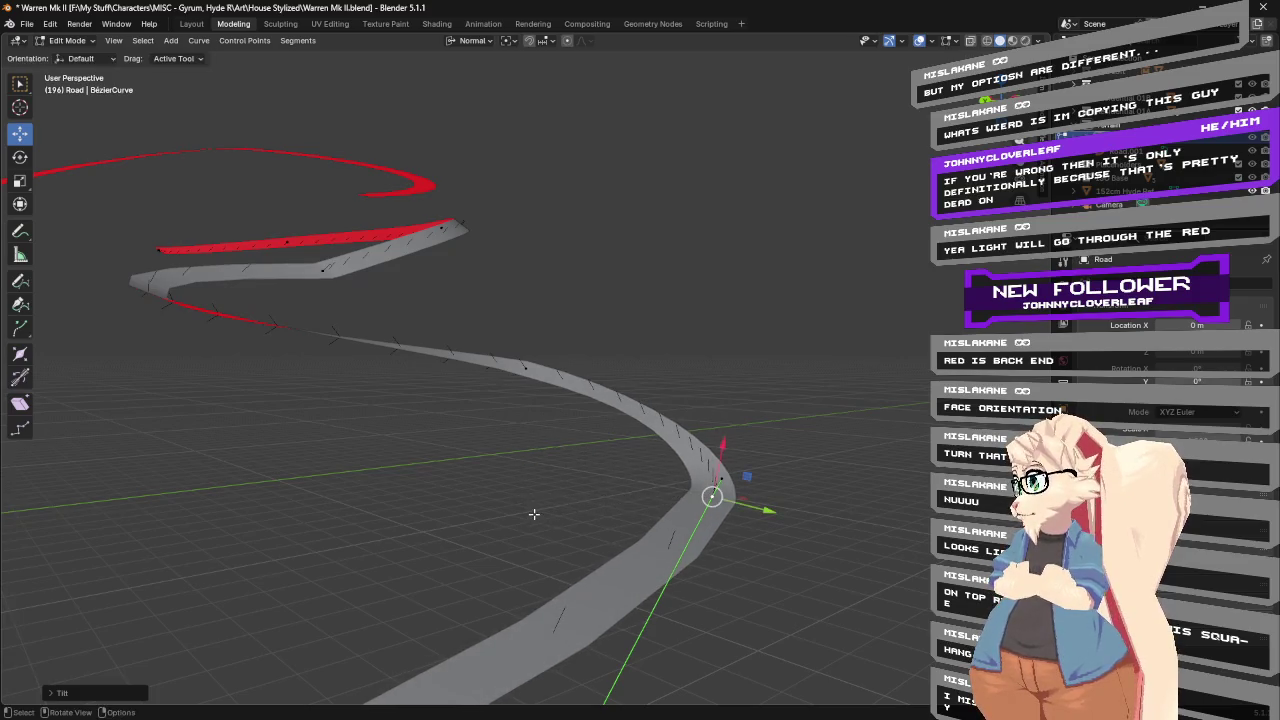
mouse_move(533, 453)
middle_mouse_down()
mouse_move(697, 340)
mouse_move(749, 336)
mouse_move(736, 337)
middle_mouse_up()
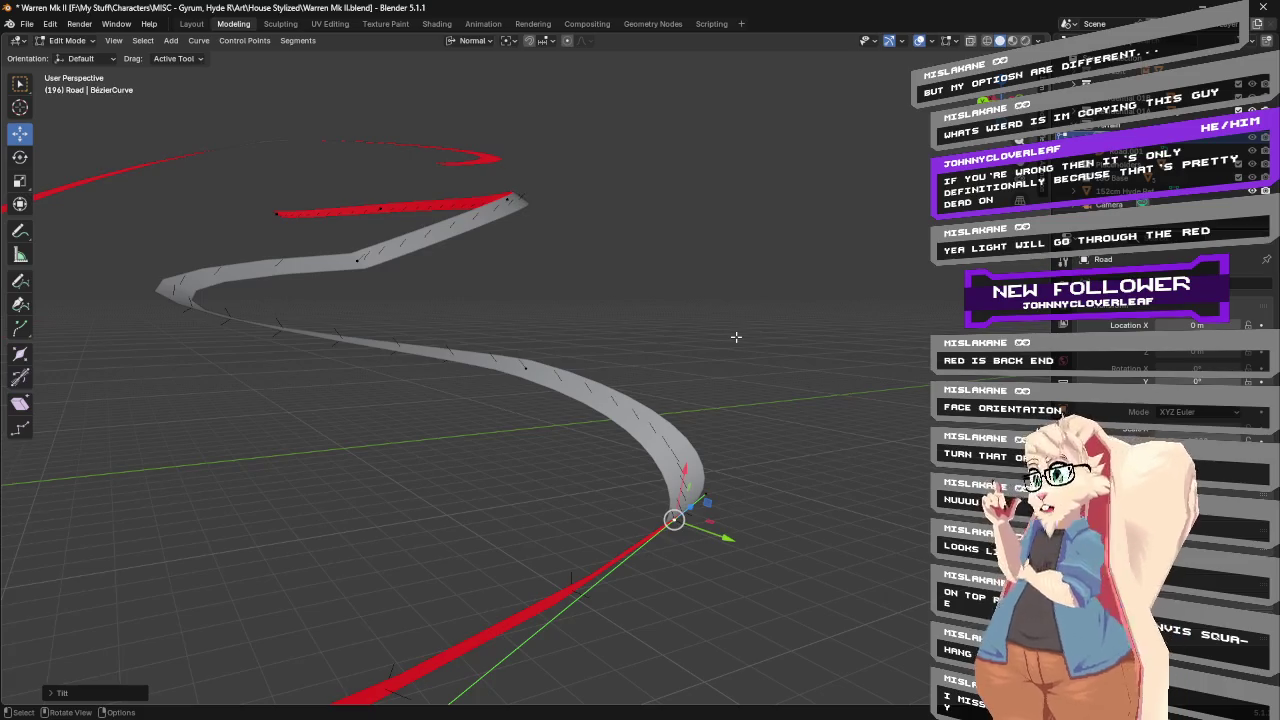
middle_click_drag(736, 337, 734, 397)
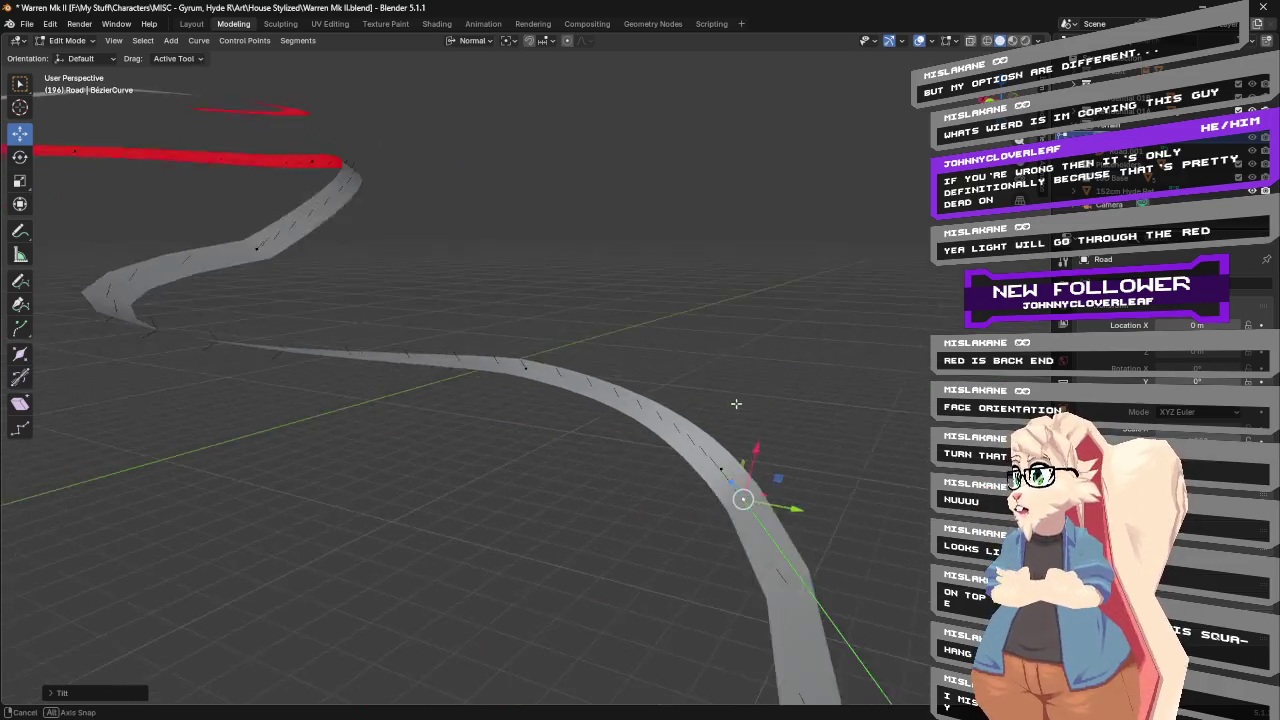
key("ctrl+t")
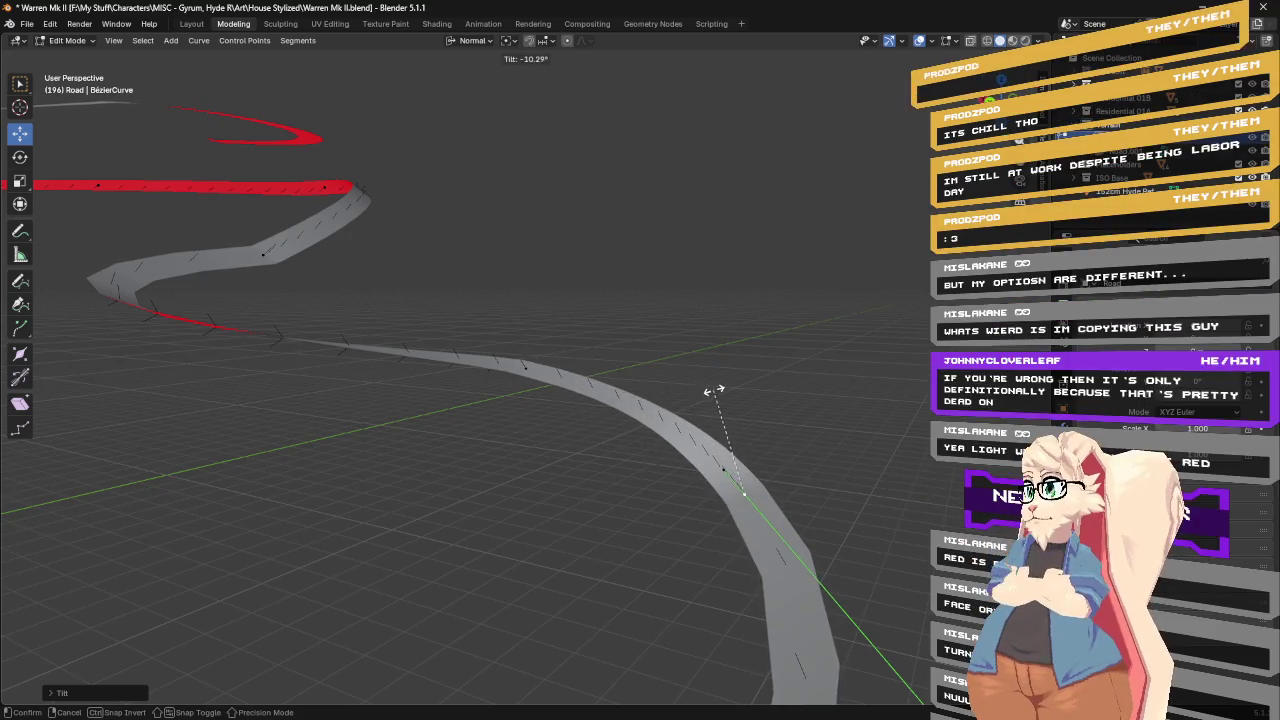
Confirm the -10.29° tilt and show the curve's Z-Up twist and 4 m extrude settings.
left_click(713, 390)
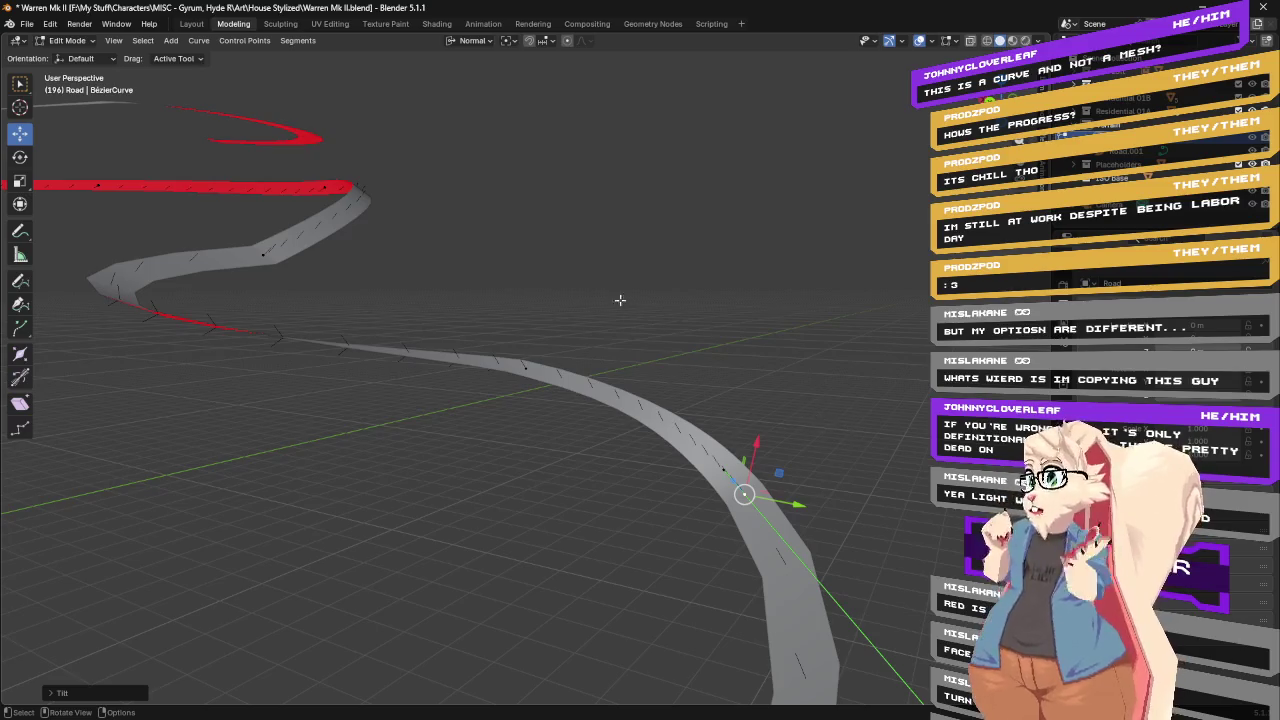
left_click(1065, 470)
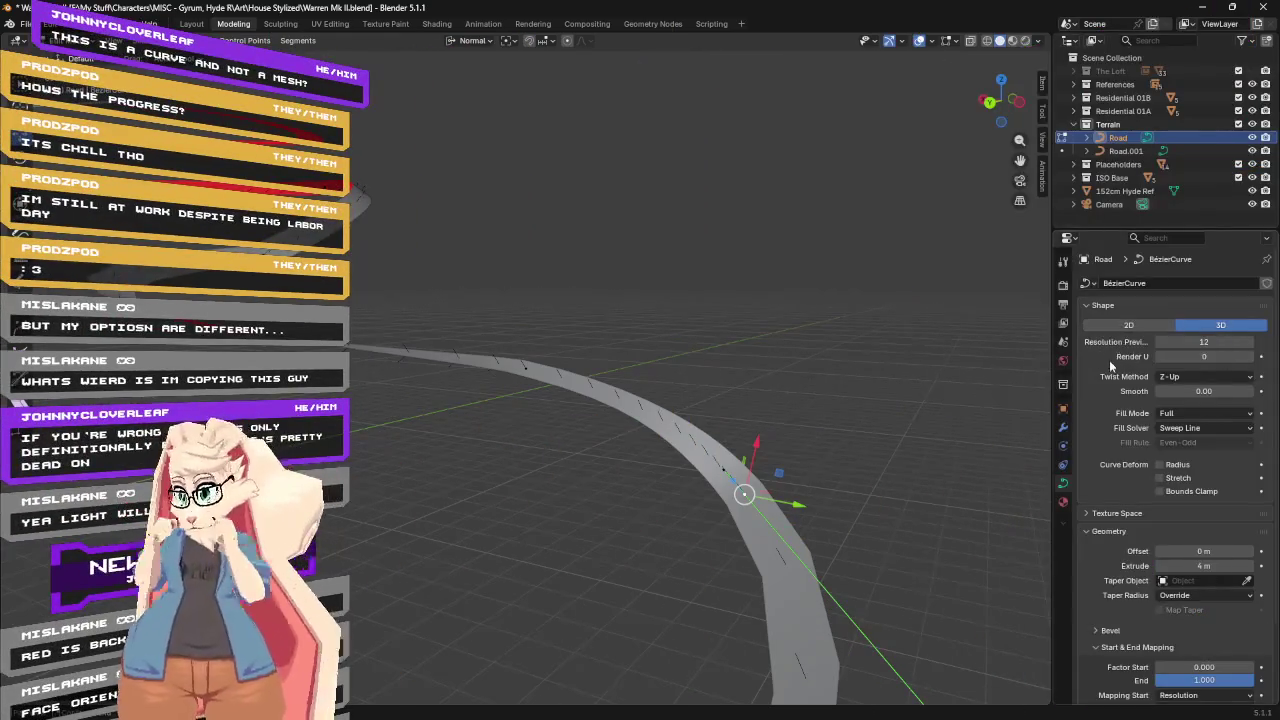
Set the Road curve's Geometry Extrude to 0 m, leaving only the thin curve line.
double_click(1190, 567)
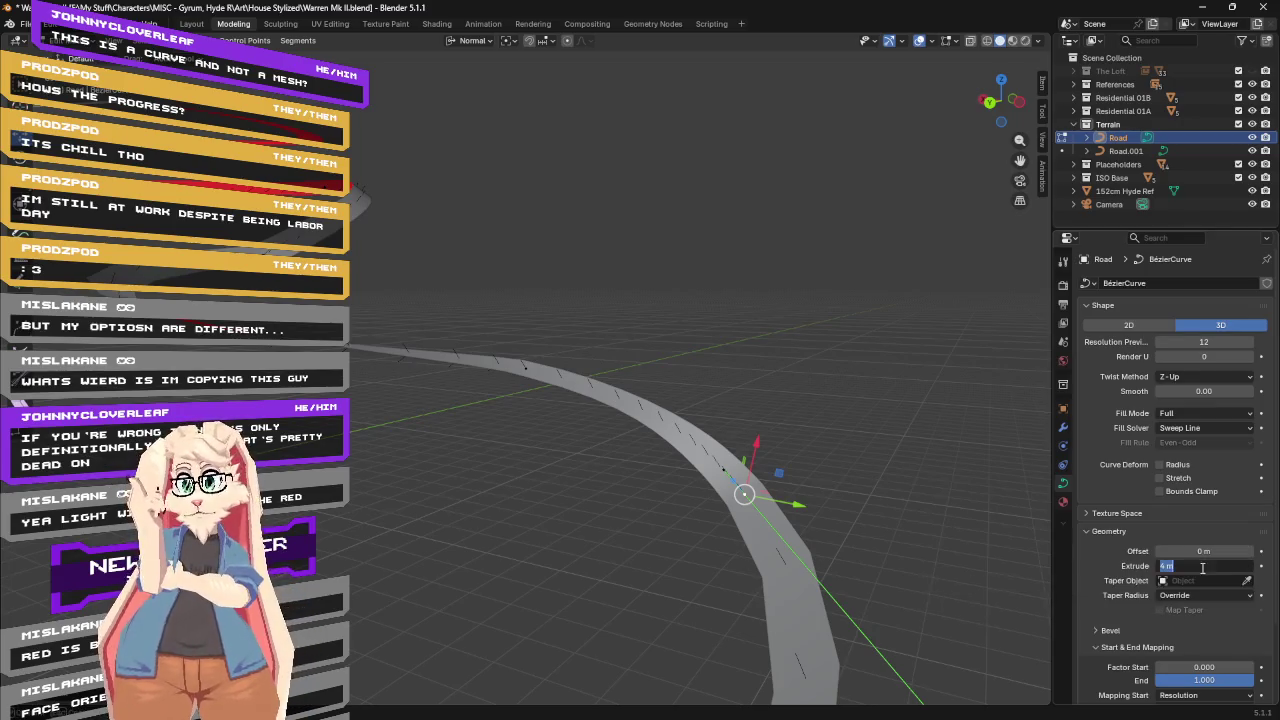
type("0")
key("Return")
mouse_move(760, 271)
middle_mouse_down()
mouse_move(546, 277)
mouse_move(517, 295)
mouse_move(614, 303)
mouse_move(683, 283)
mouse_move(566, 294)
mouse_move(660, 277)
mouse_move(769, 289)
mouse_move(778, 278)
mouse_move(708, 277)
middle_mouse_up()
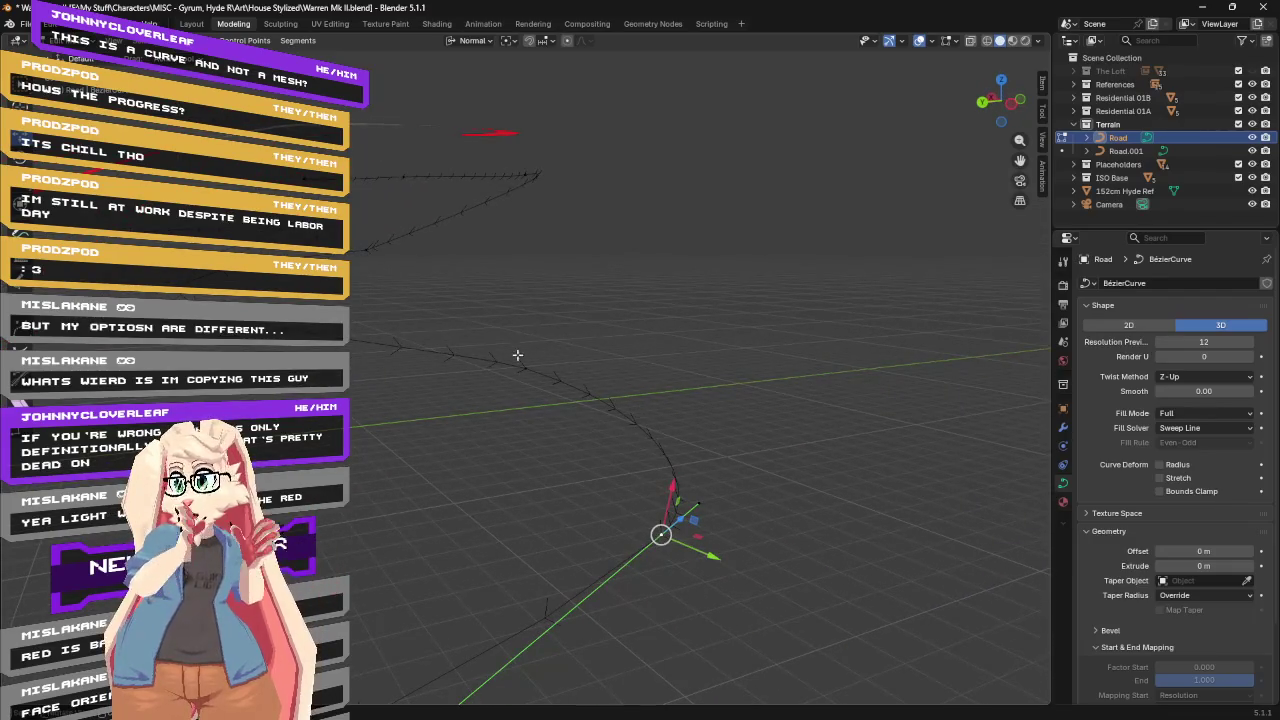
middle_click_drag(636, 328, 606, 343)
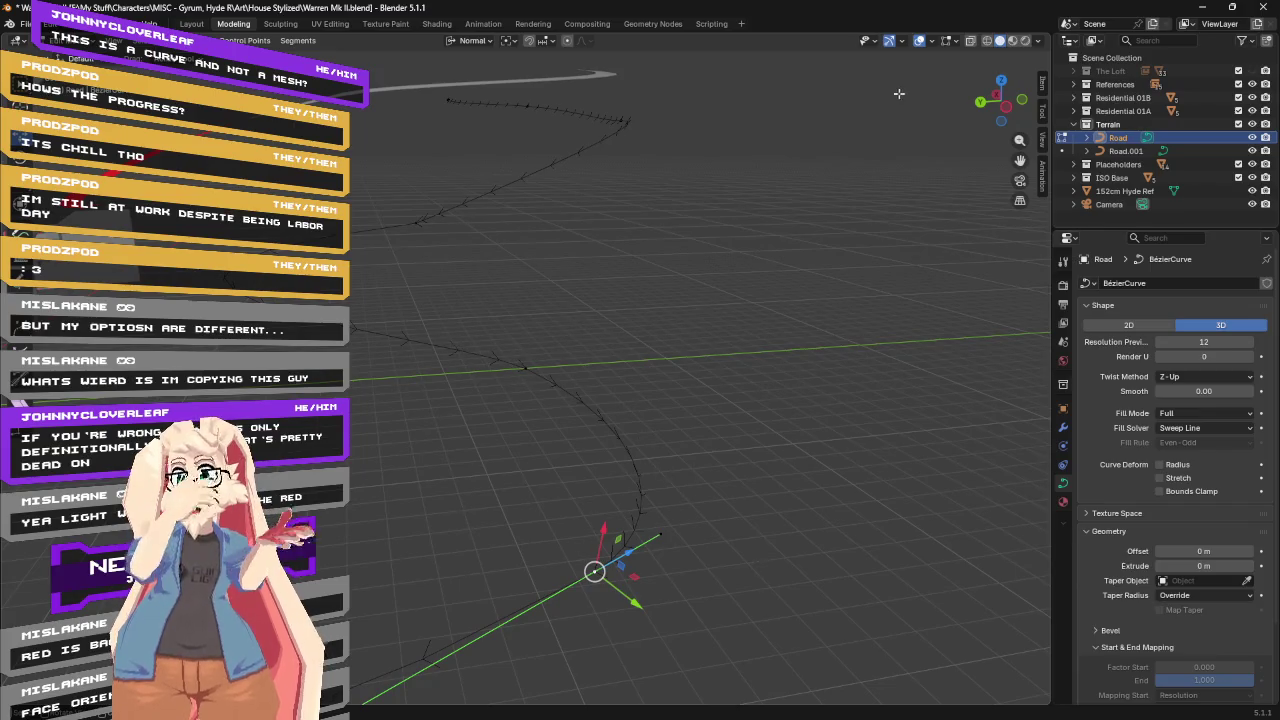
left_click(931, 41)
Enable Normals in the curve Edit Mode overlays and orbit to inspect them along the Road.
left_click(955, 44)
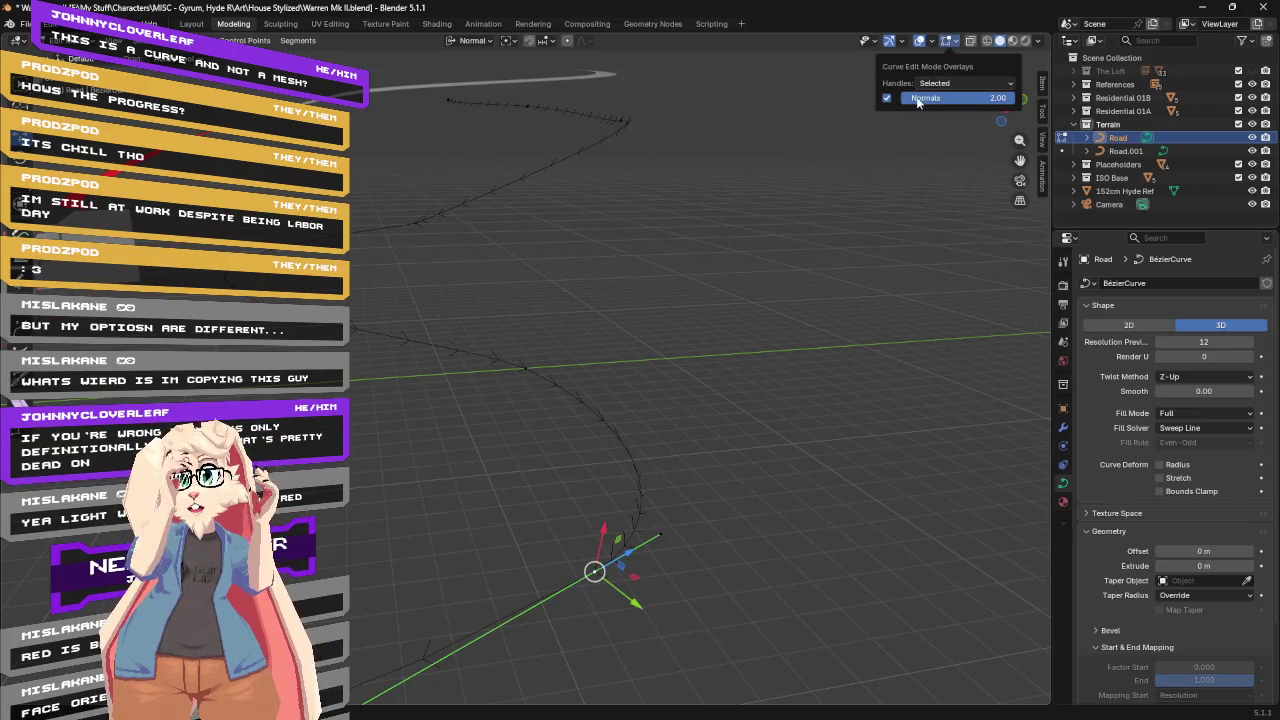
left_click(887, 98)
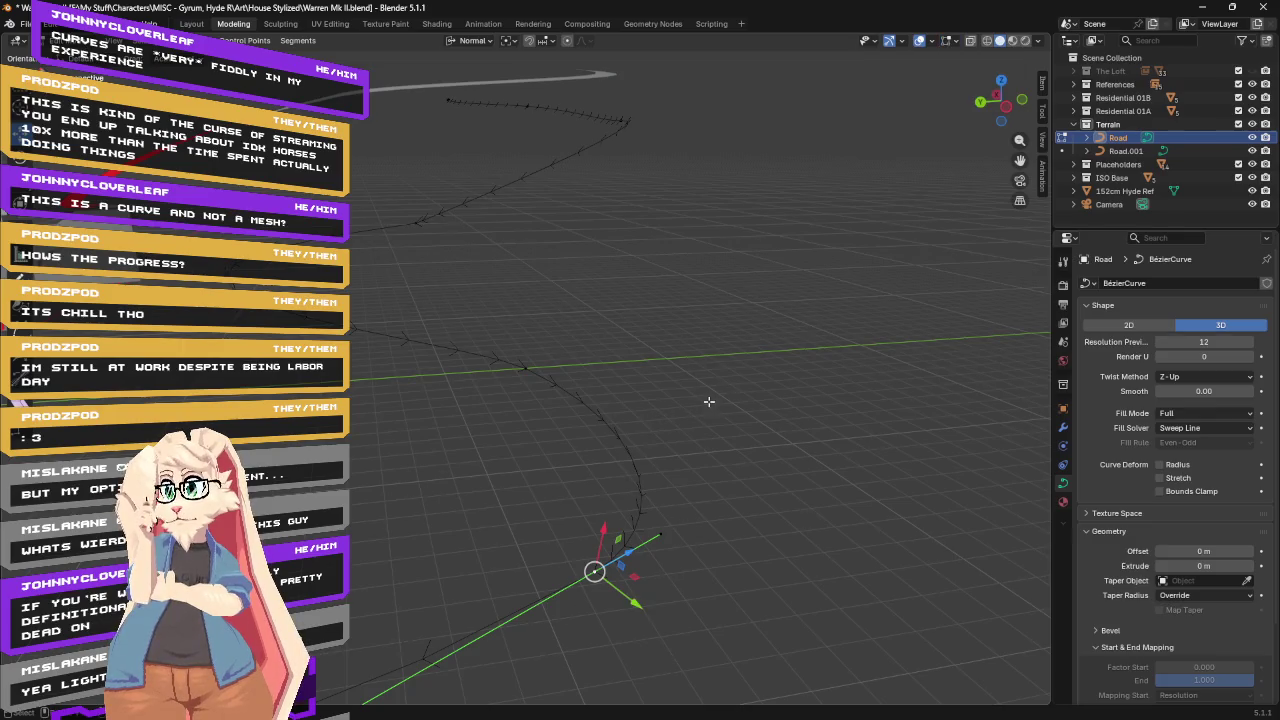
middle_click_drag(709, 401, 726, 389)
mouse_move(571, 377)
middle_mouse_down()
mouse_move(666, 449)
mouse_move(669, 429)
mouse_move(569, 406)
middle_mouse_up()
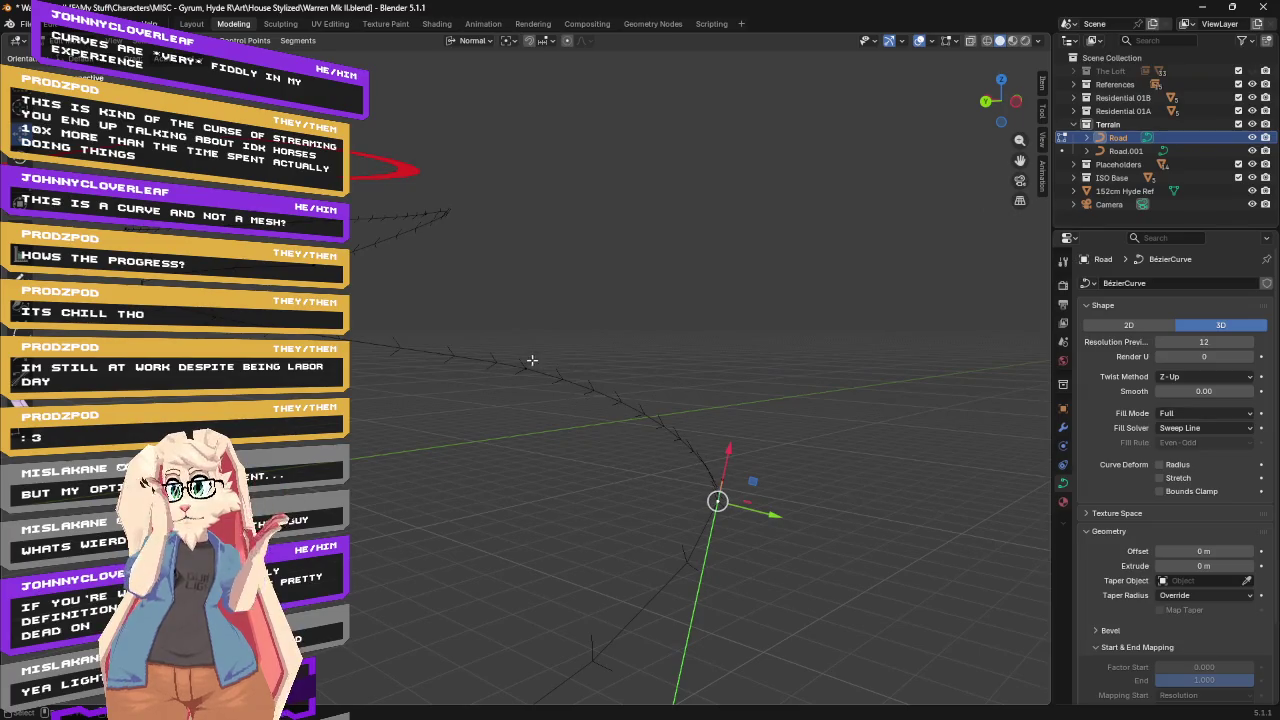
left_click_drag(1204, 565, 1250, 565)
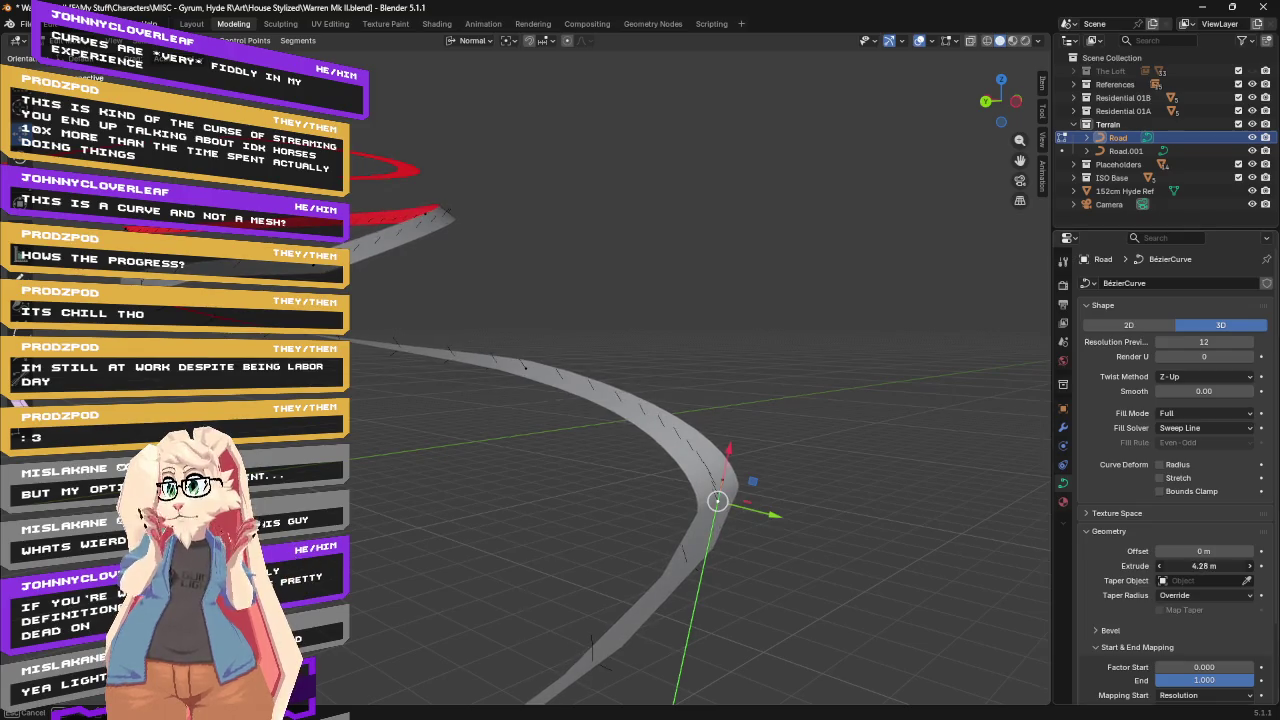
Orbit and zoom around the restored 4.28 m road ribbon to inspect it.
middle_click_drag(698, 268, 651, 302)
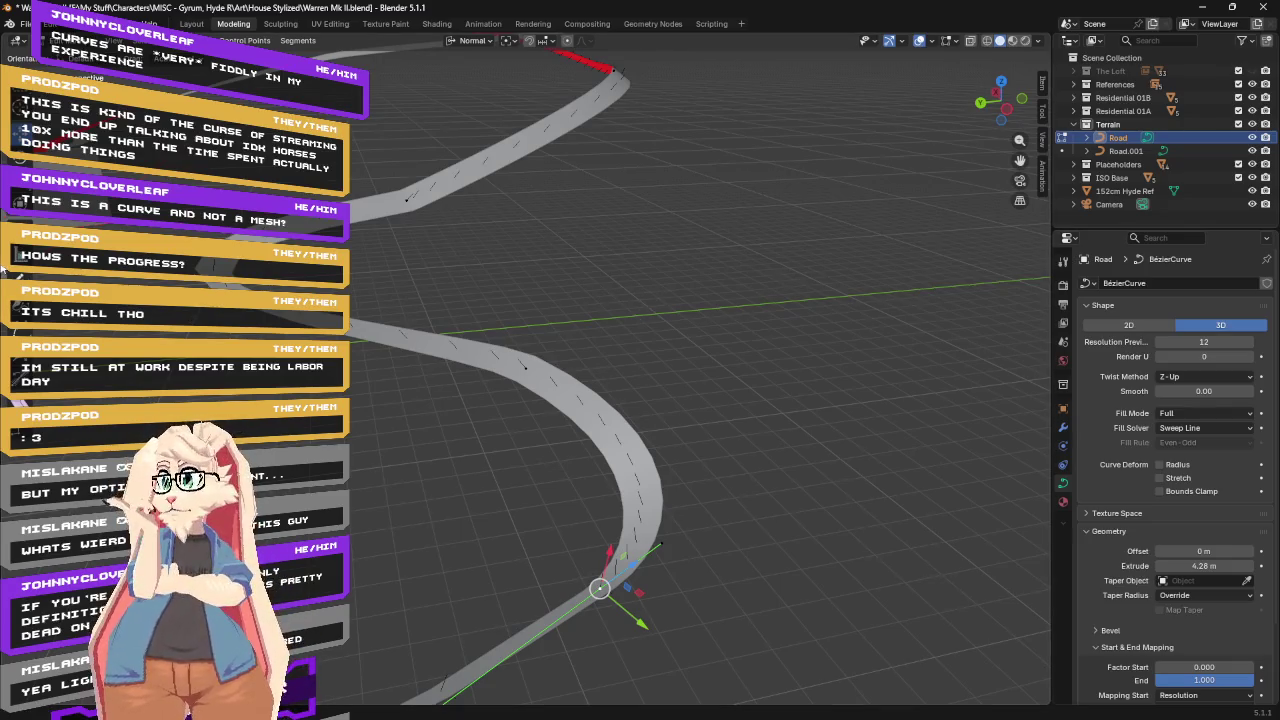
mouse_move(645, 305)
middle_mouse_down()
mouse_move(531, 266)
mouse_move(571, 277)
middle_mouse_up()
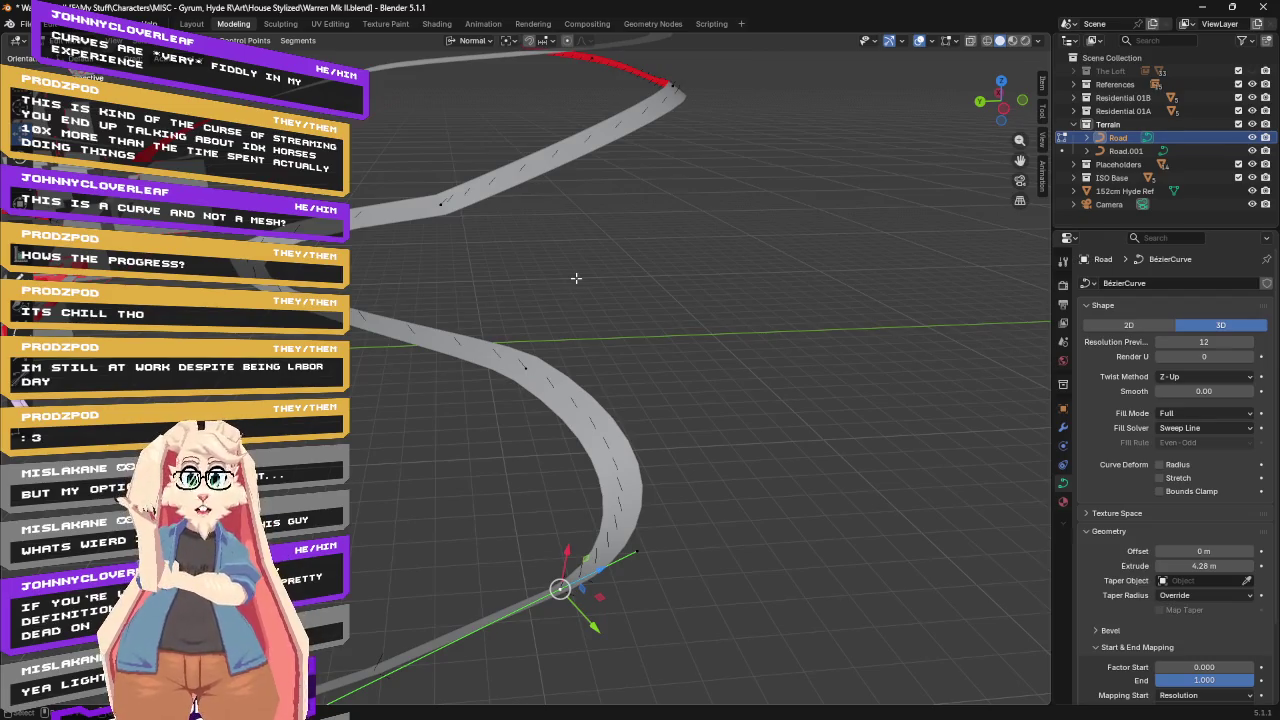
middle_click_drag(576, 275, 631, 272)
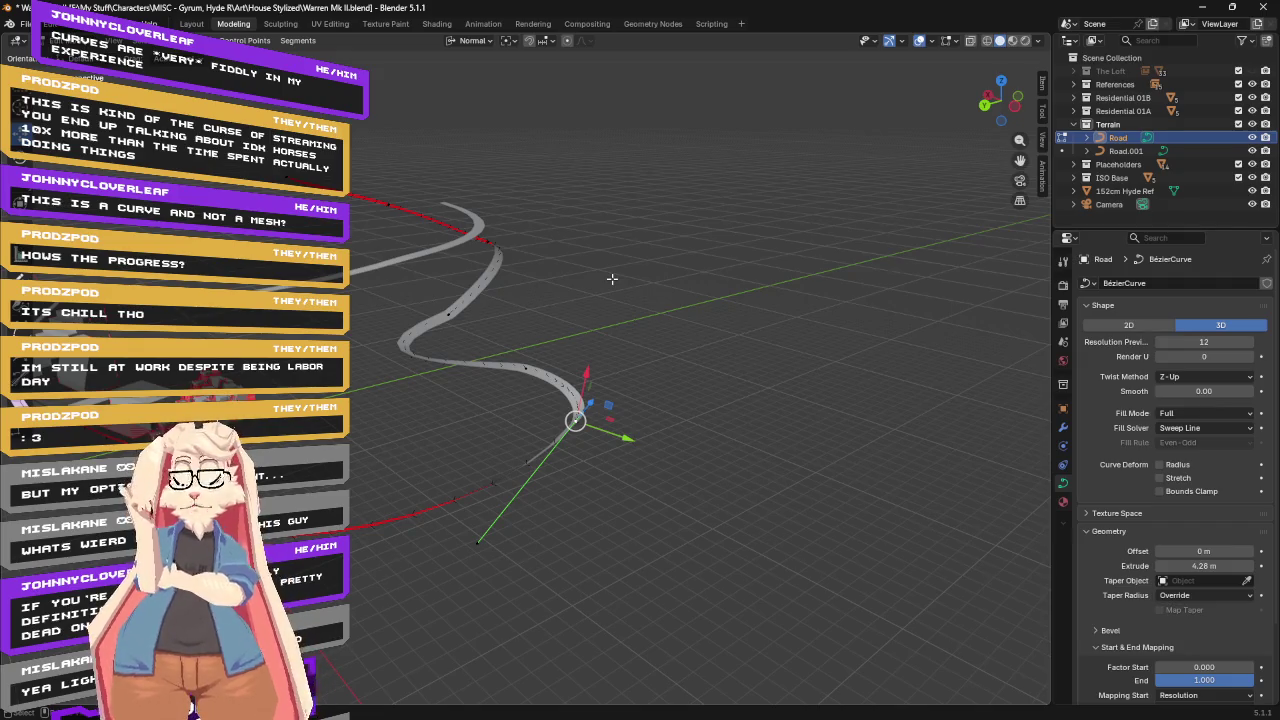
middle_click_drag(612, 279, 575, 282)
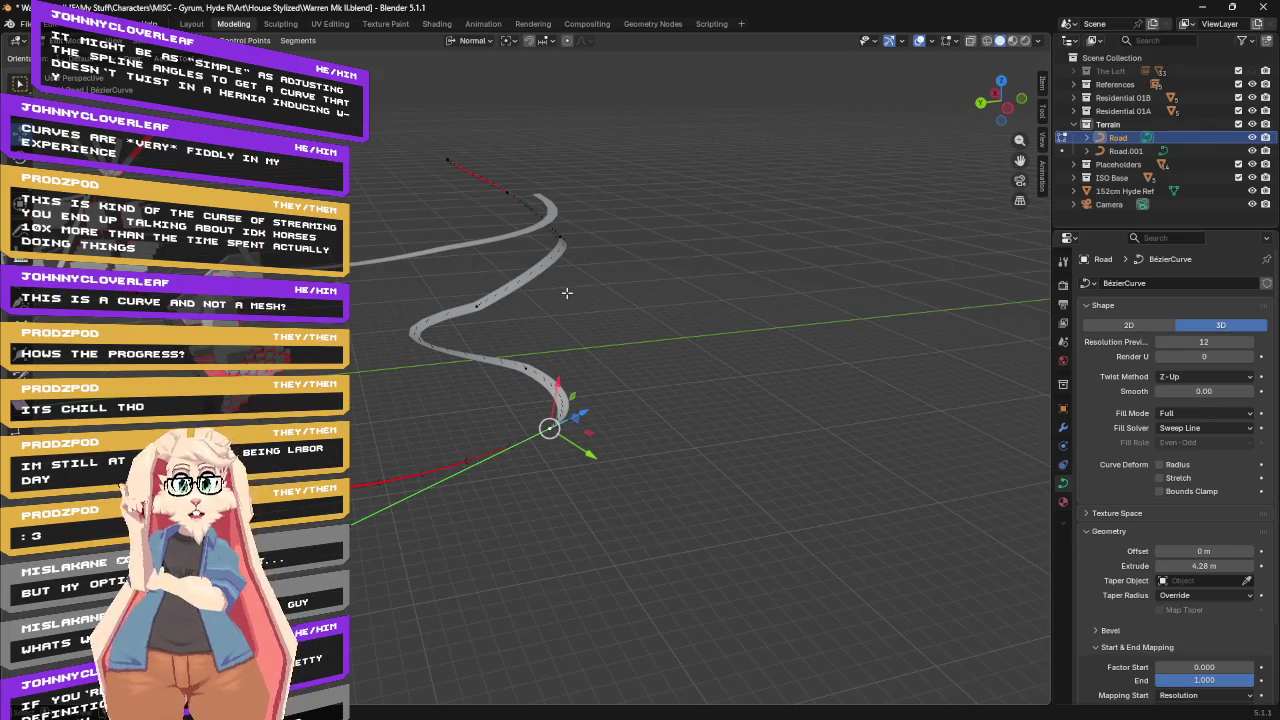
middle_click_drag(566, 292, 719, 375)
Tilt the selected Road control point with Ctrl+T to test the ribbon twist.
scroll(719, 375, "up", 3)
key("ctrl+t")
left_click(648, 373)
scroll(648, 373, "down", 3)
mouse_move(686, 400)
middle_mouse_down()
mouse_move(611, 417)
mouse_move(683, 405)
middle_mouse_up()
Select the next control point along the road and tilt it too.
left_click(528, 374)
key("ctrl+t")
left_click(530, 363)
mouse_move(530, 363)
middle_mouse_down()
mouse_move(628, 308)
mouse_move(290, 278)
middle_mouse_up()
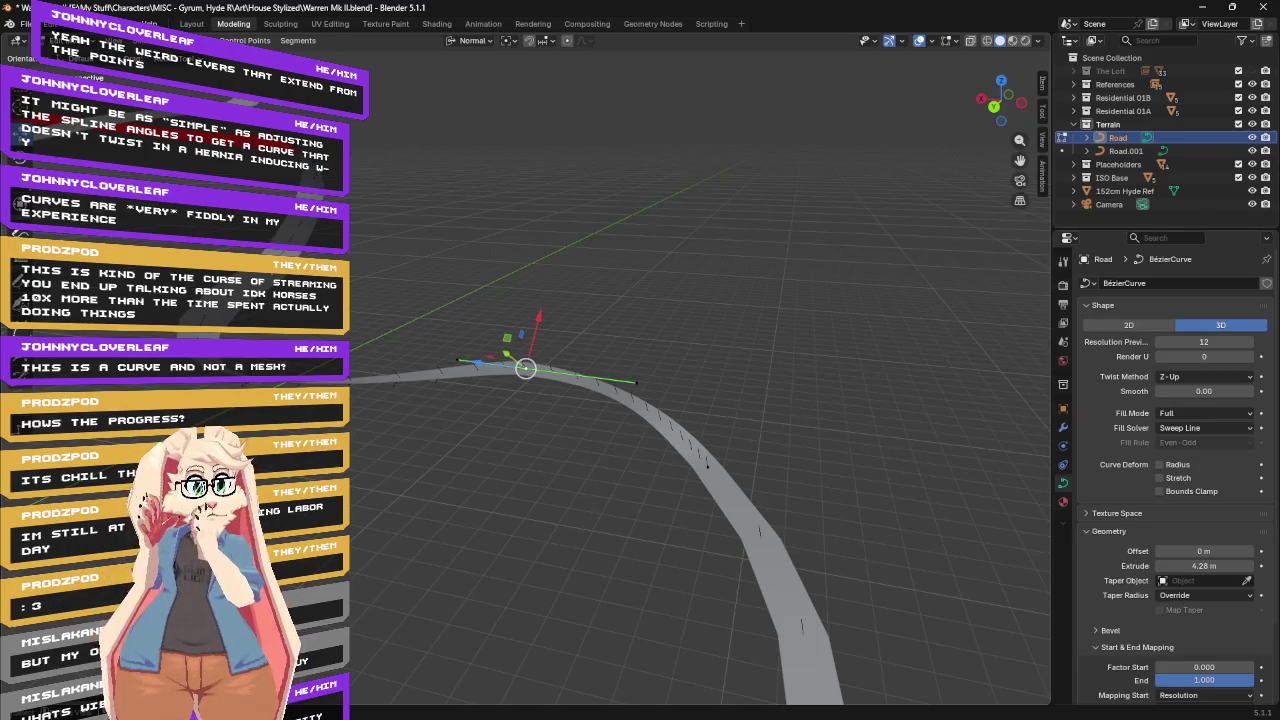
Select other control points and a handle further down the road.
left_click(453, 358)
left_click(641, 383)
middle_click_drag(641, 383, 495, 328)
left_click(495, 328)
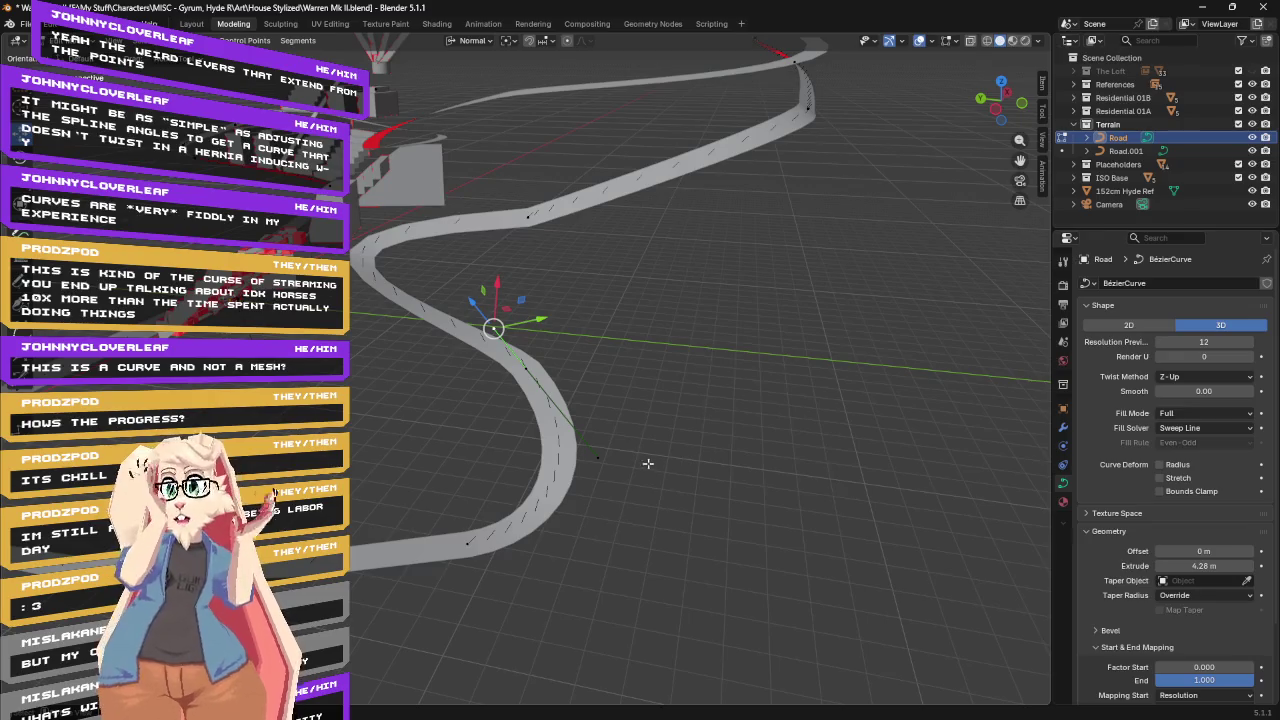
left_click(598, 457)
Nudge a Road control point slightly to reshape the bend.
left_click_drag(643, 448, 544, 400)
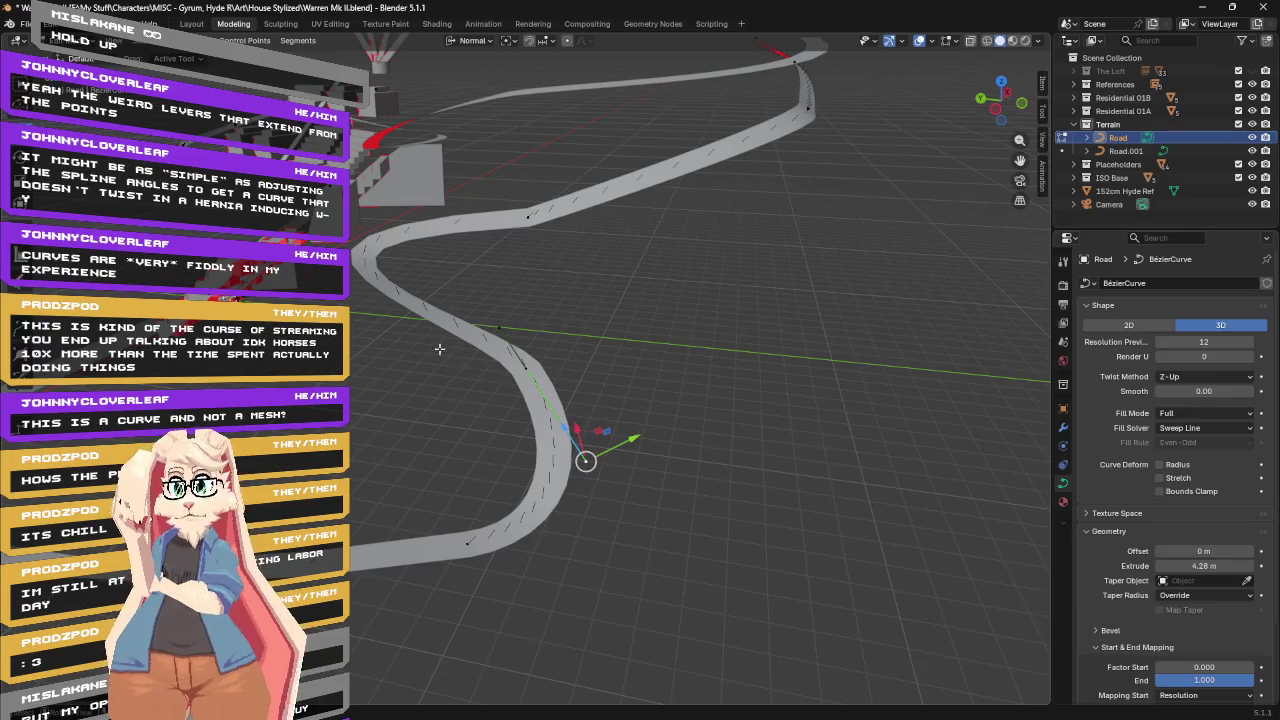
middle_click_drag(540, 422, 602, 322)
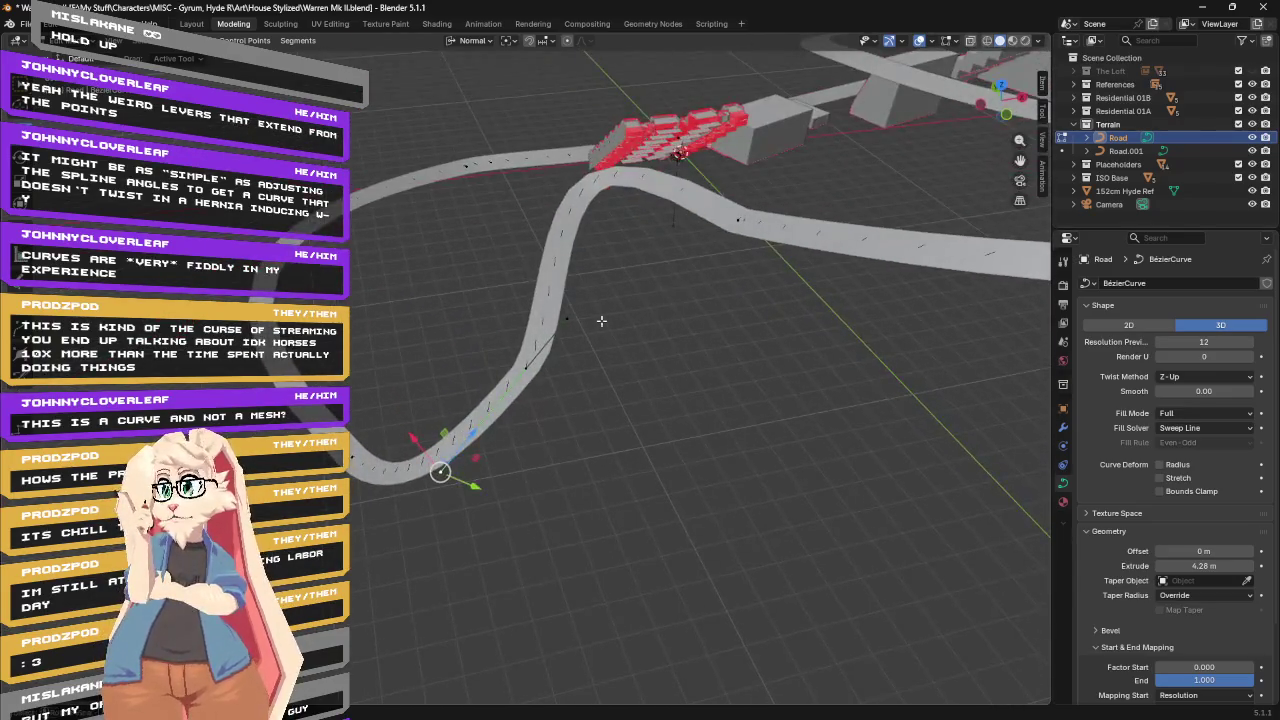
left_click(570, 320)
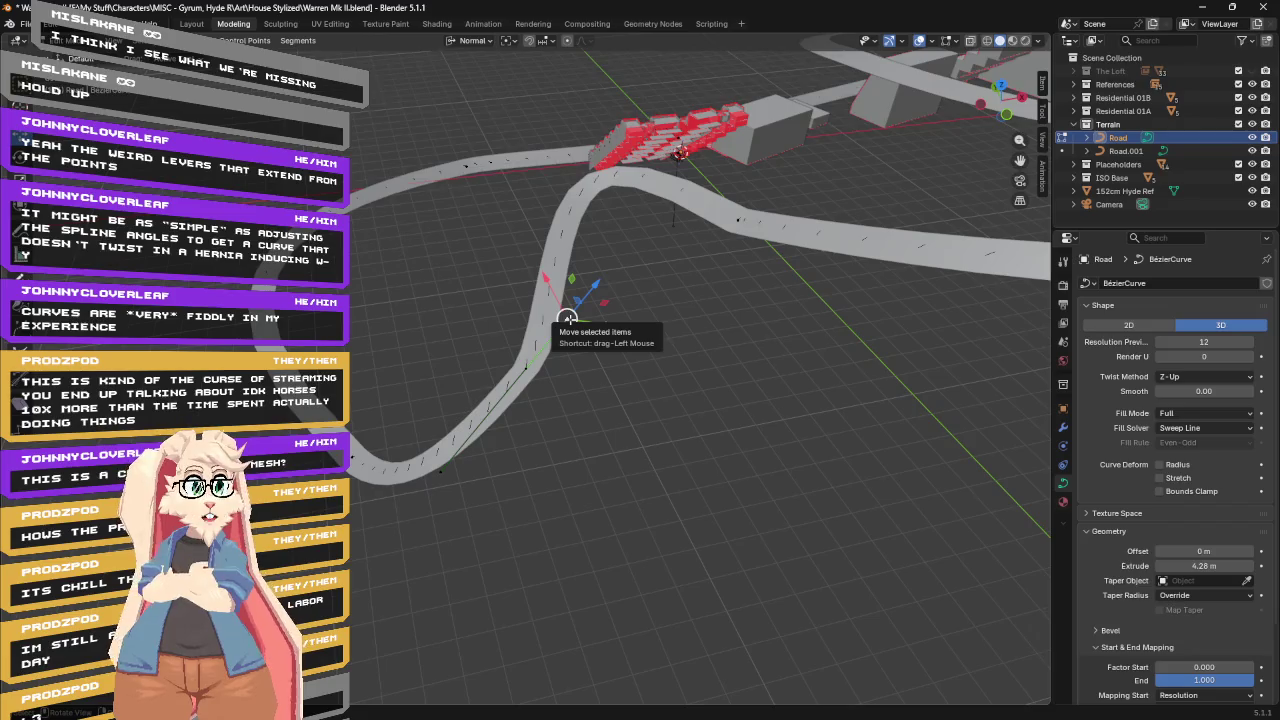
mouse_move(570, 320)
middle_mouse_down()
mouse_move(668, 295)
mouse_move(511, 152)
middle_mouse_up()
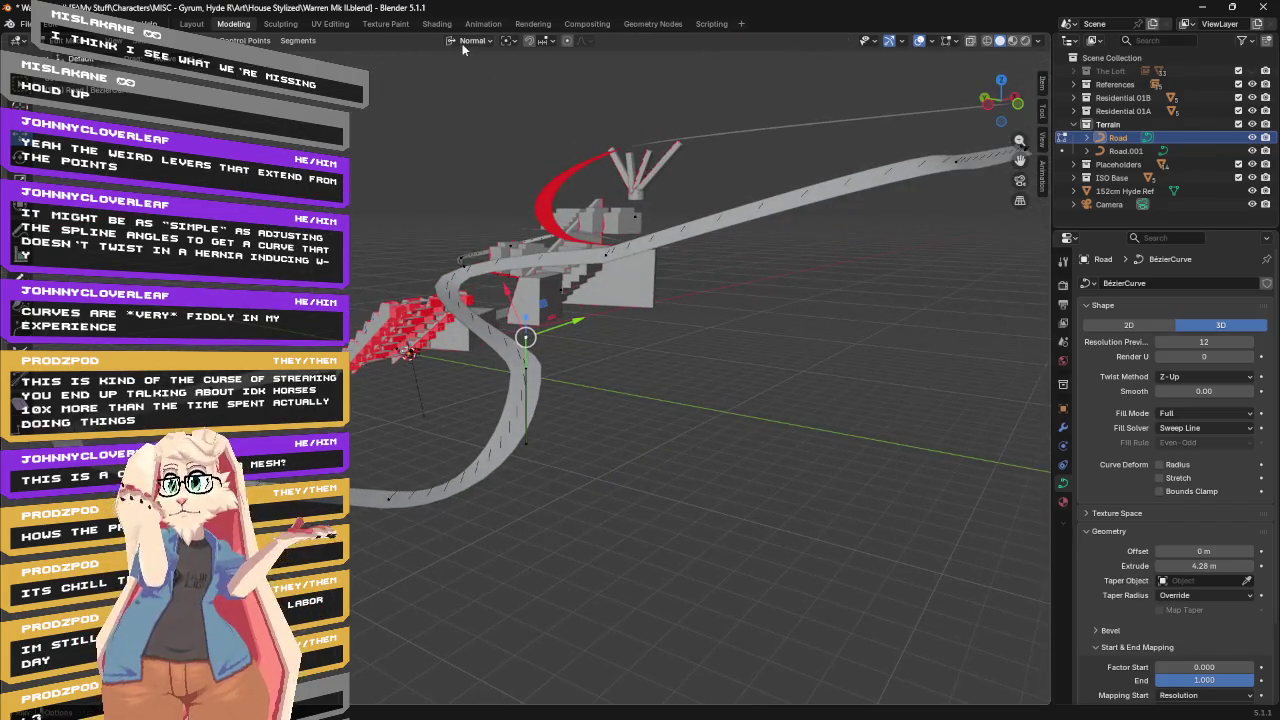
mouse_move(575, 264)
middle_mouse_down()
mouse_move(565, 295)
mouse_move(588, 310)
mouse_move(850, 338)
middle_mouse_up()
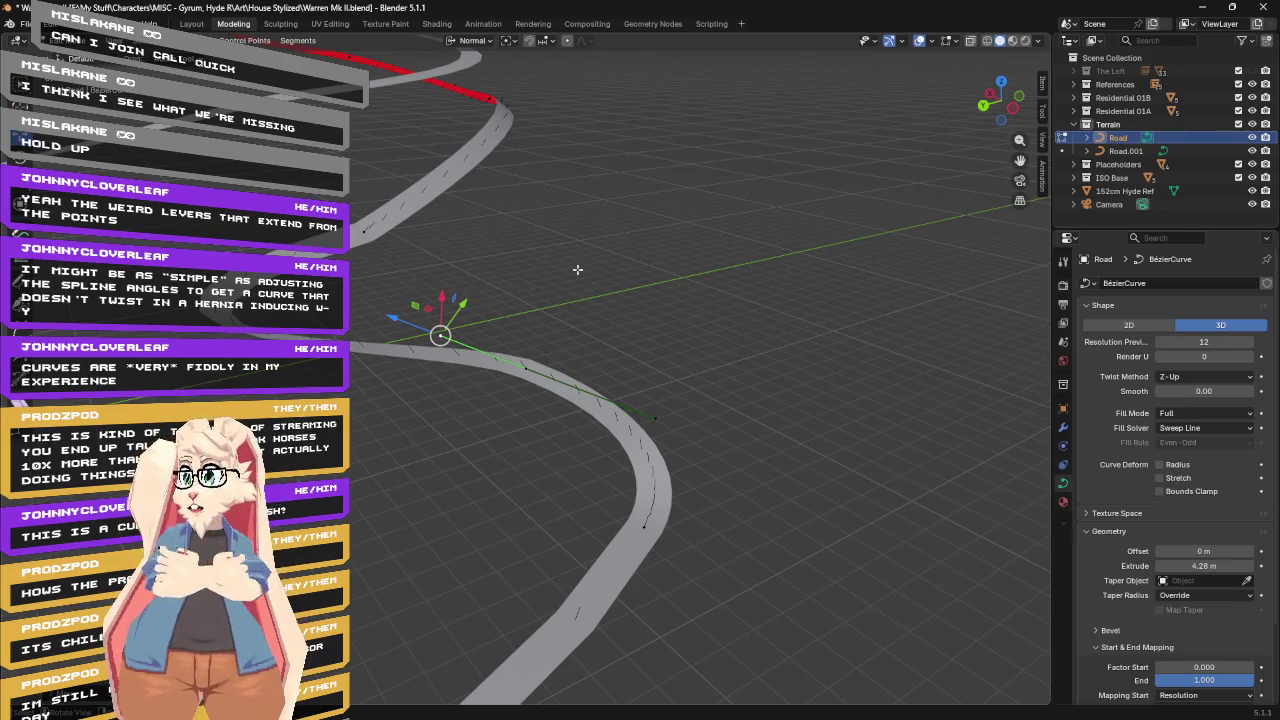
Start a tilt on the bend's control point, then cancel it to keep the road flat.
left_click(526, 367)
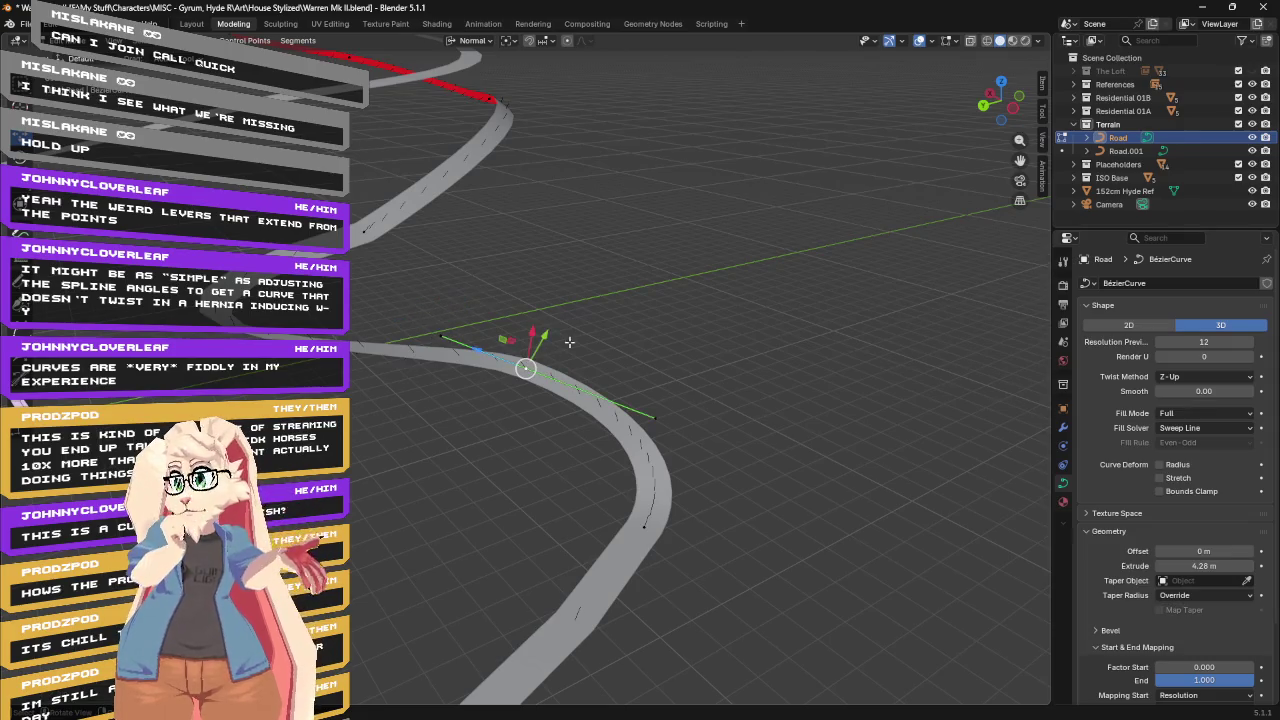
key("ctrl+t")
key("Escape")
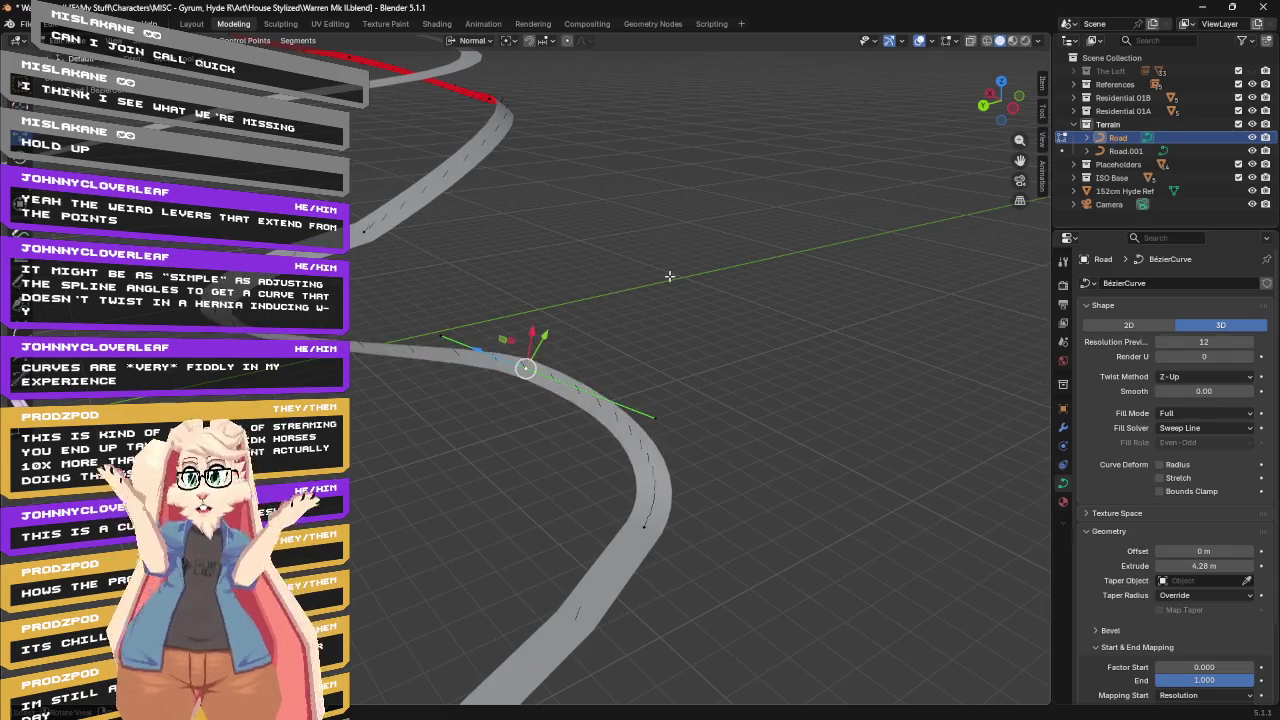
middle_click_drag(669, 276, 638, 252)
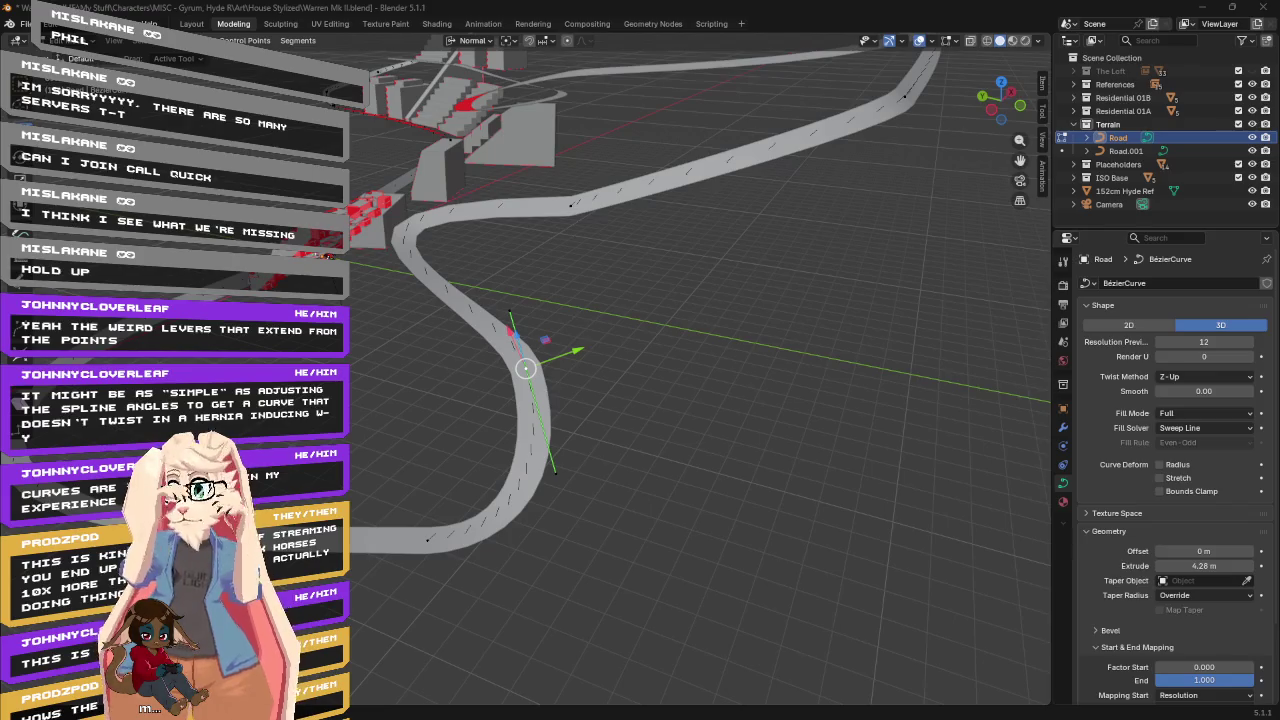
Select another Road control point, centre the view on it, and open the Shift+S Snap menu.
middle_click_drag(702, 254, 769, 245)
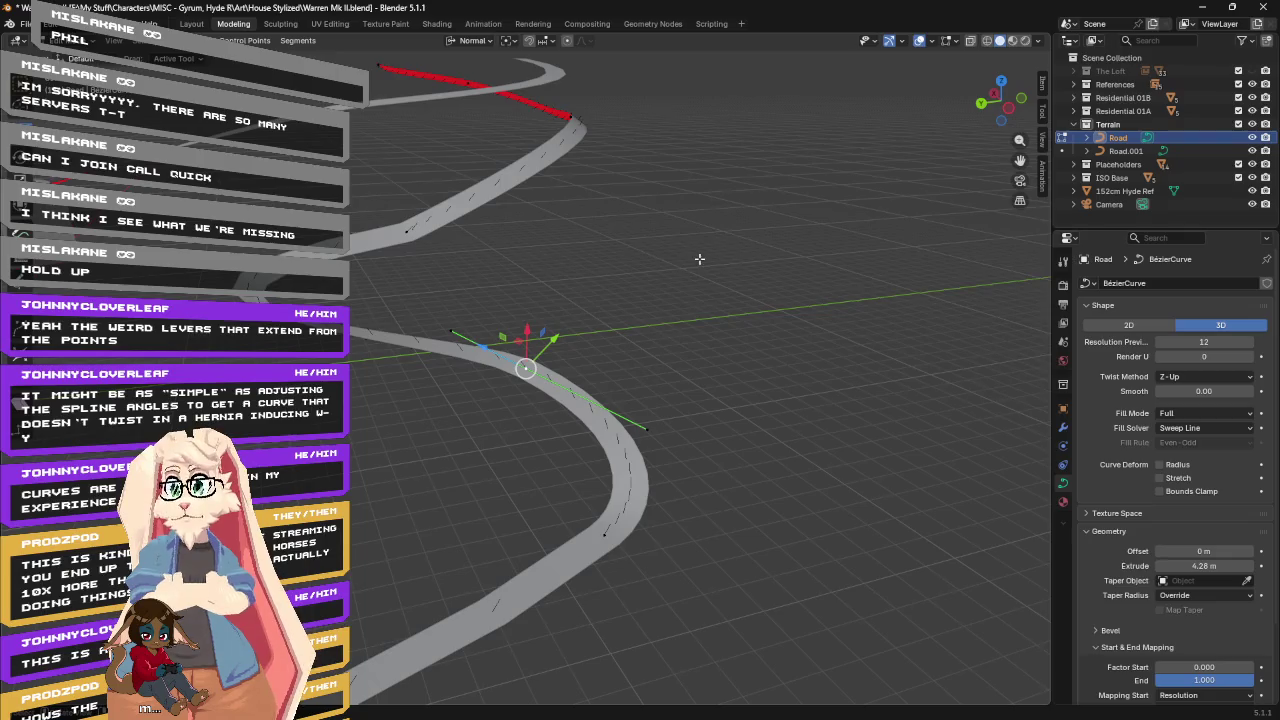
left_click(412, 232)
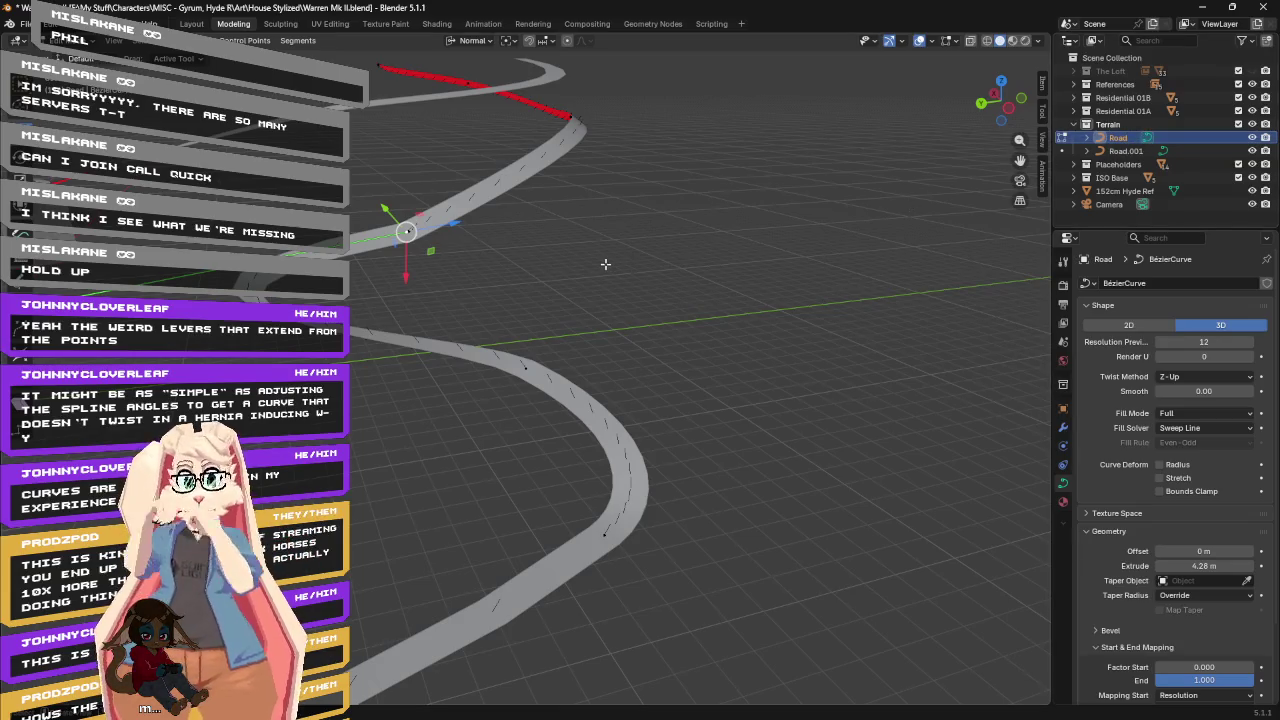
mouse_move(669, 239)
middle_mouse_down()
mouse_move(680, 211)
mouse_move(760, 234)
mouse_move(789, 229)
mouse_move(809, 203)
mouse_move(656, 214)
middle_mouse_up()
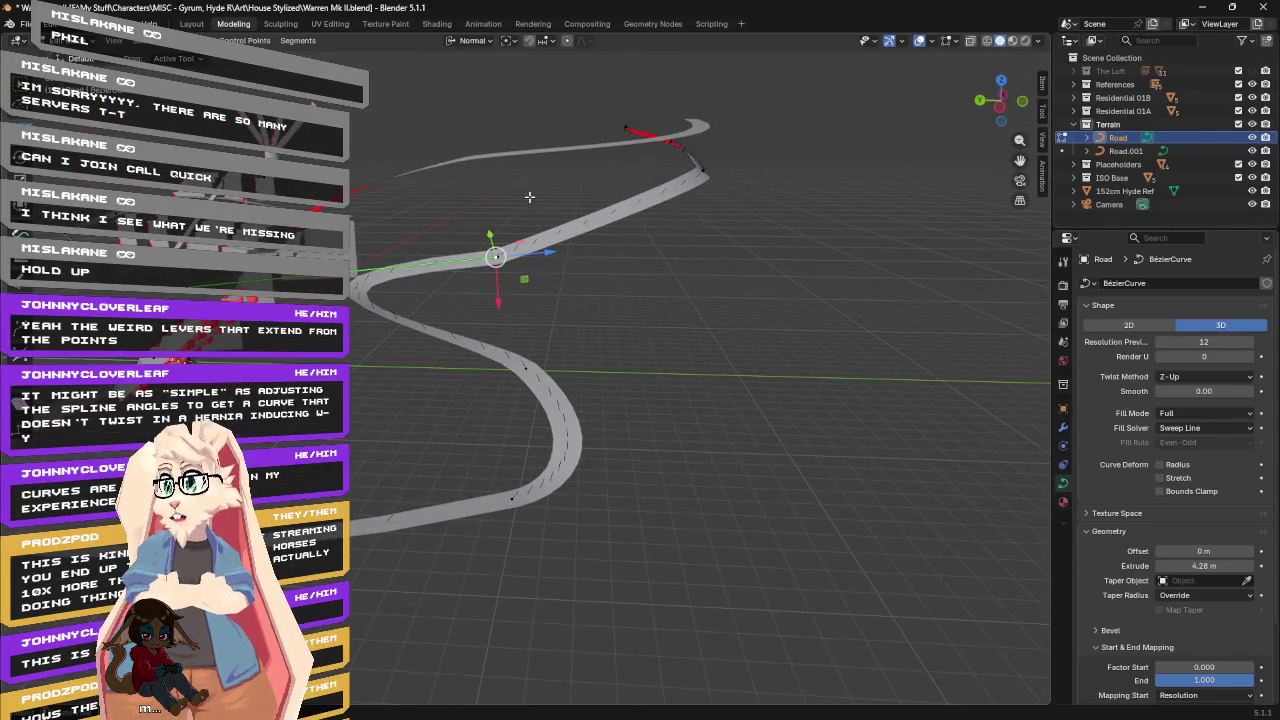
middle_click_drag(363, 127, 986, 207)
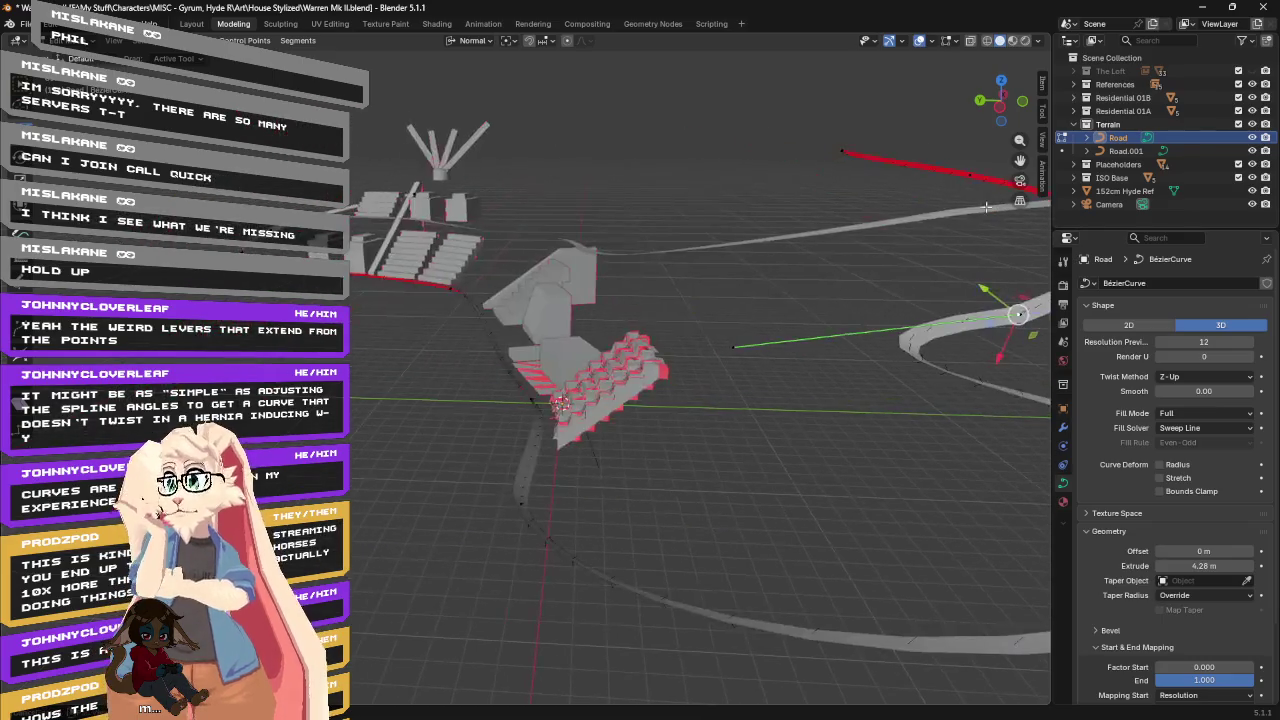
key("KP_Decimal")
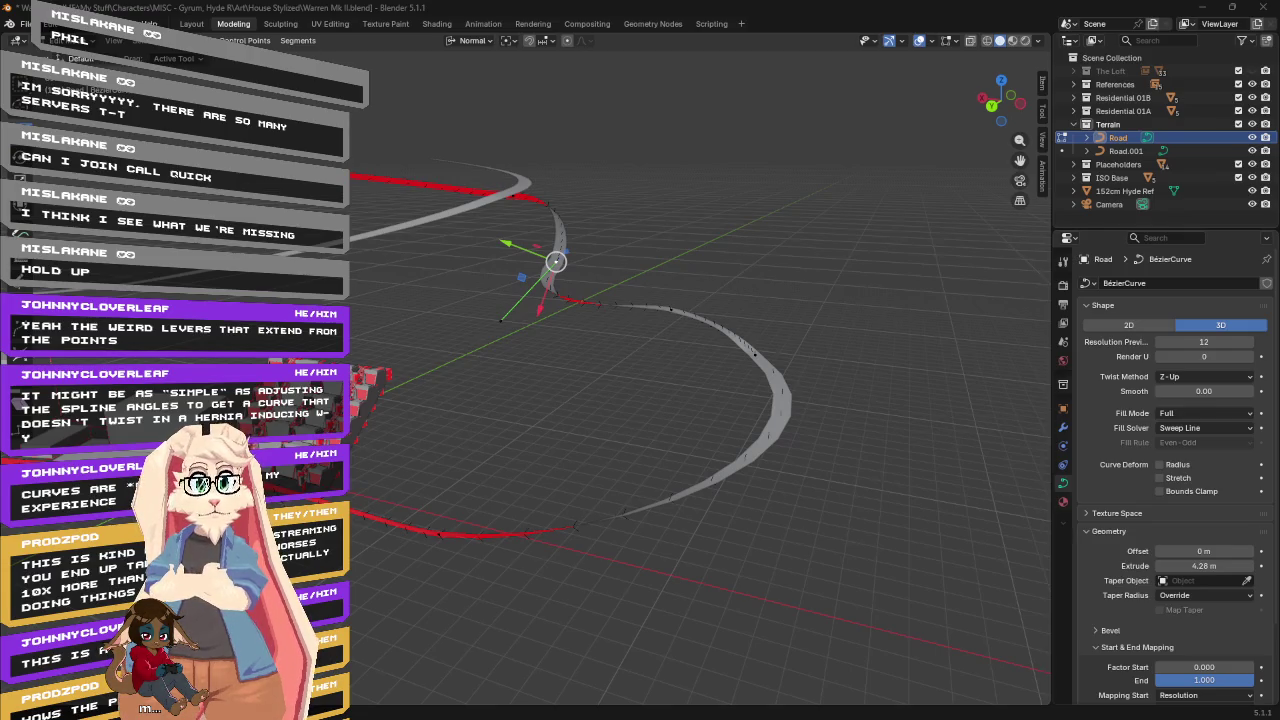
mouse_move(666, 186)
middle_mouse_down()
mouse_move(642, 190)
mouse_move(662, 196)
middle_mouse_up()
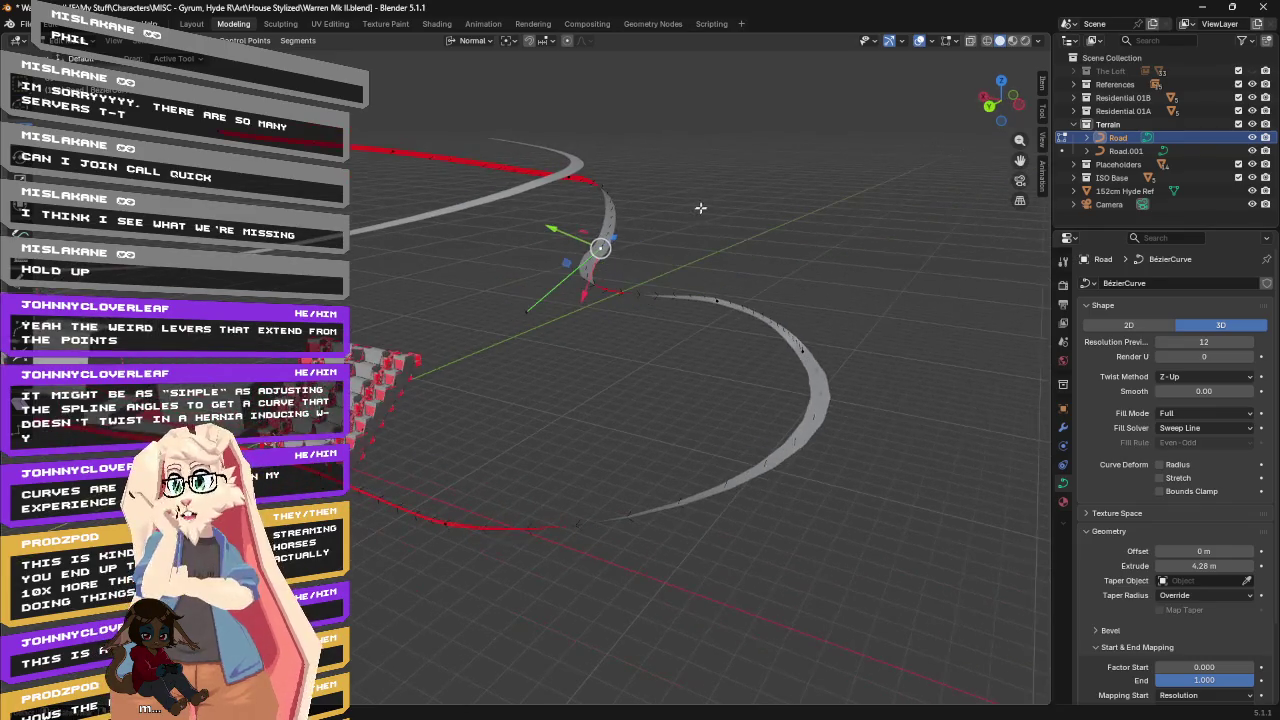
left_click(700, 208)
key("shift+s")
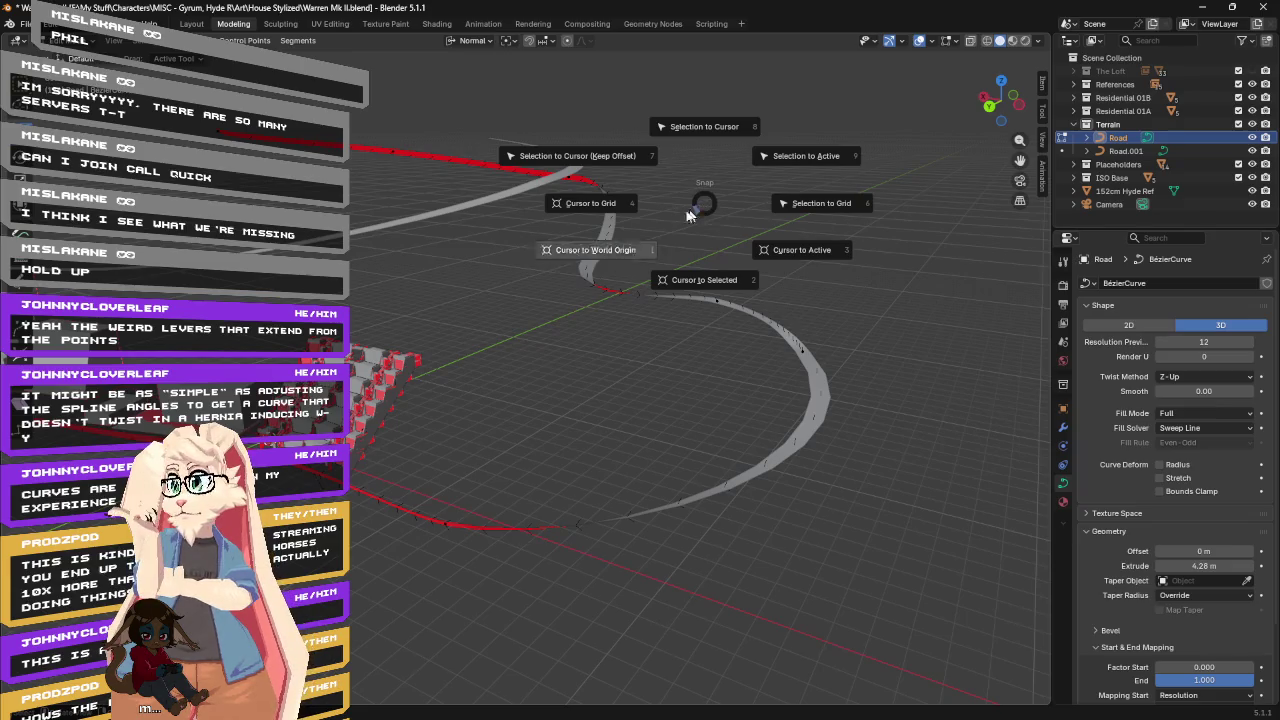
Snap the 3D cursor to the world origin.
left_click(611, 248)
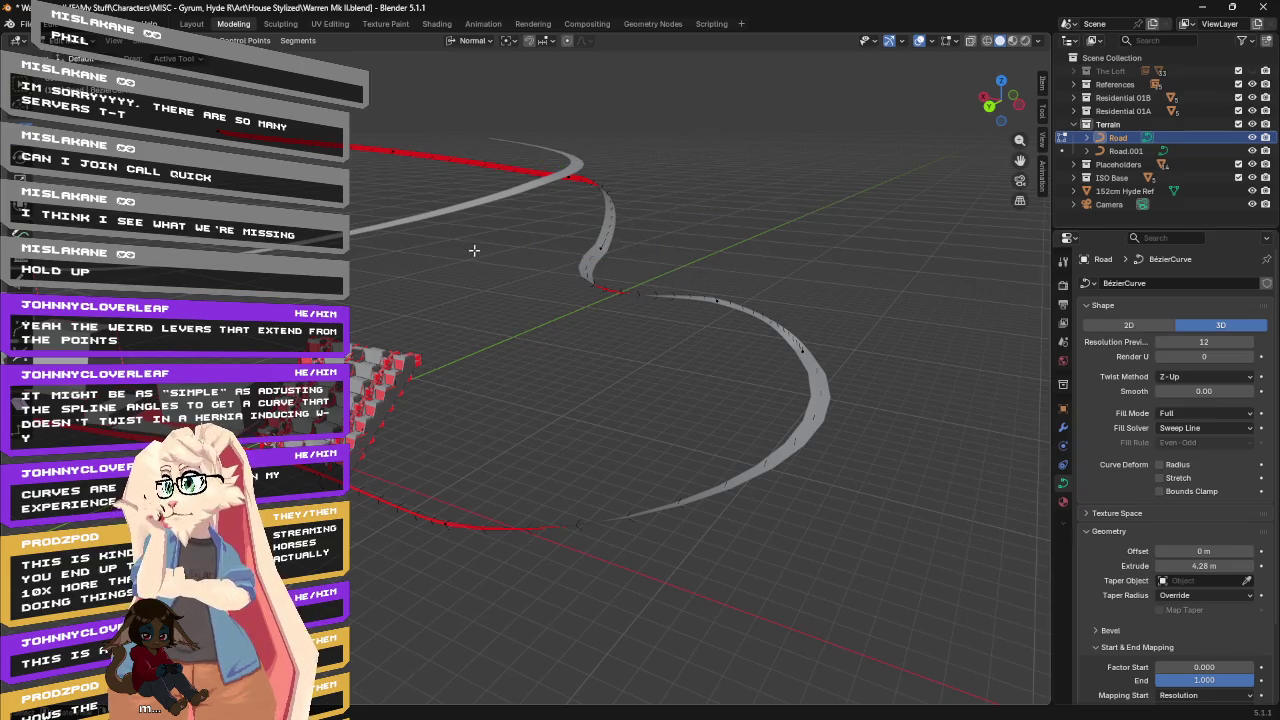
mouse_move(463, 263)
middle_mouse_down()
mouse_move(780, 243)
mouse_move(257, 153)
middle_mouse_up()
scroll(257, 153, "up", 3)
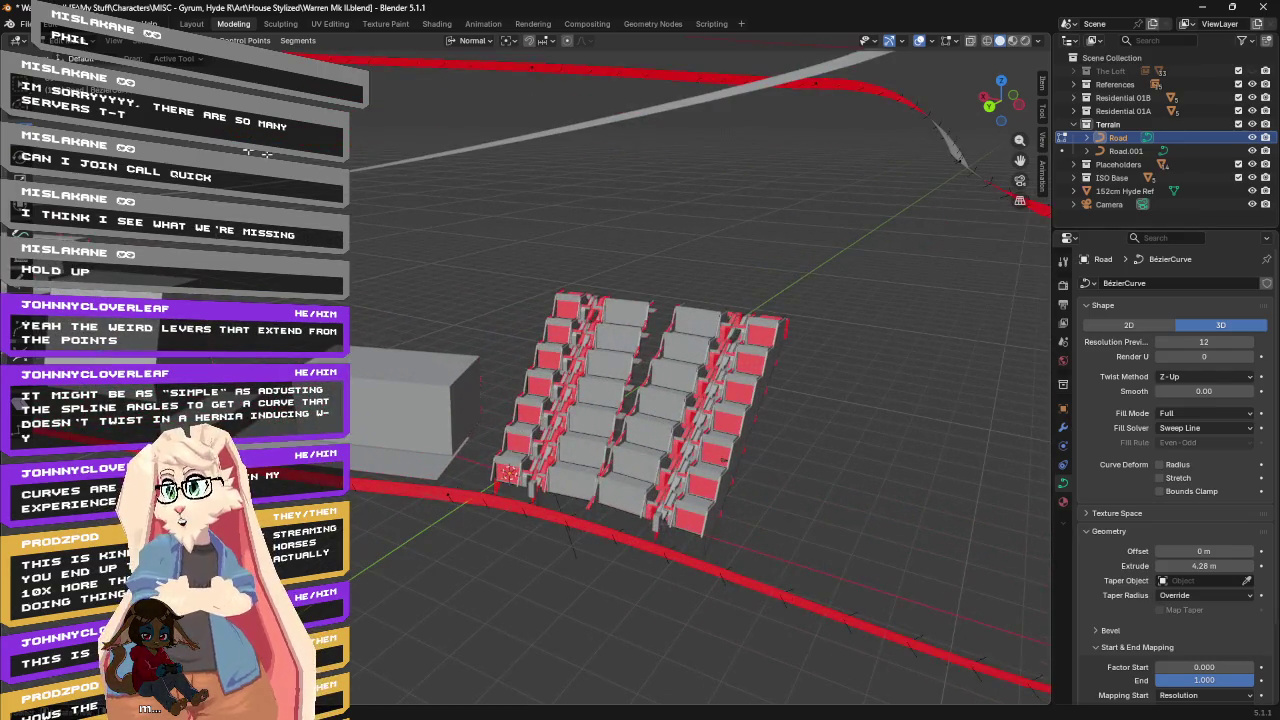
Return to Object Mode and add a Plane mesh at the origin, framing it in view.
left_click(197, 40)
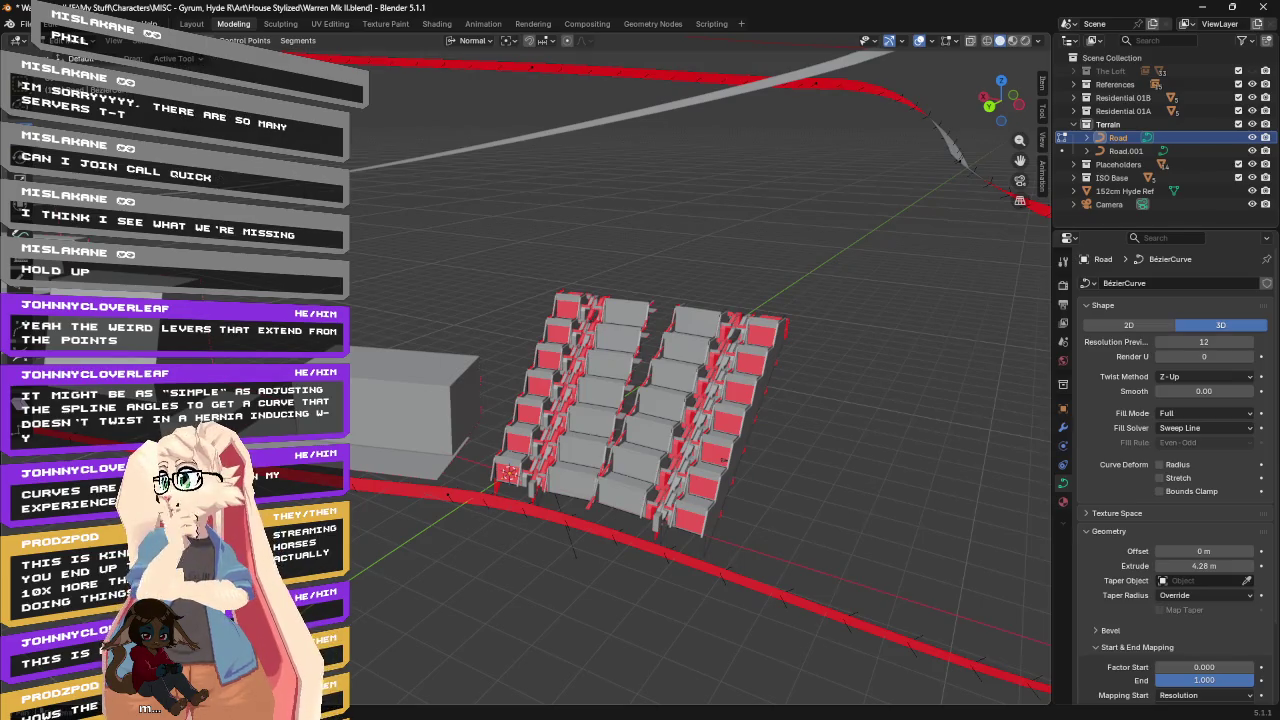
key("Tab")
left_click(178, 40)
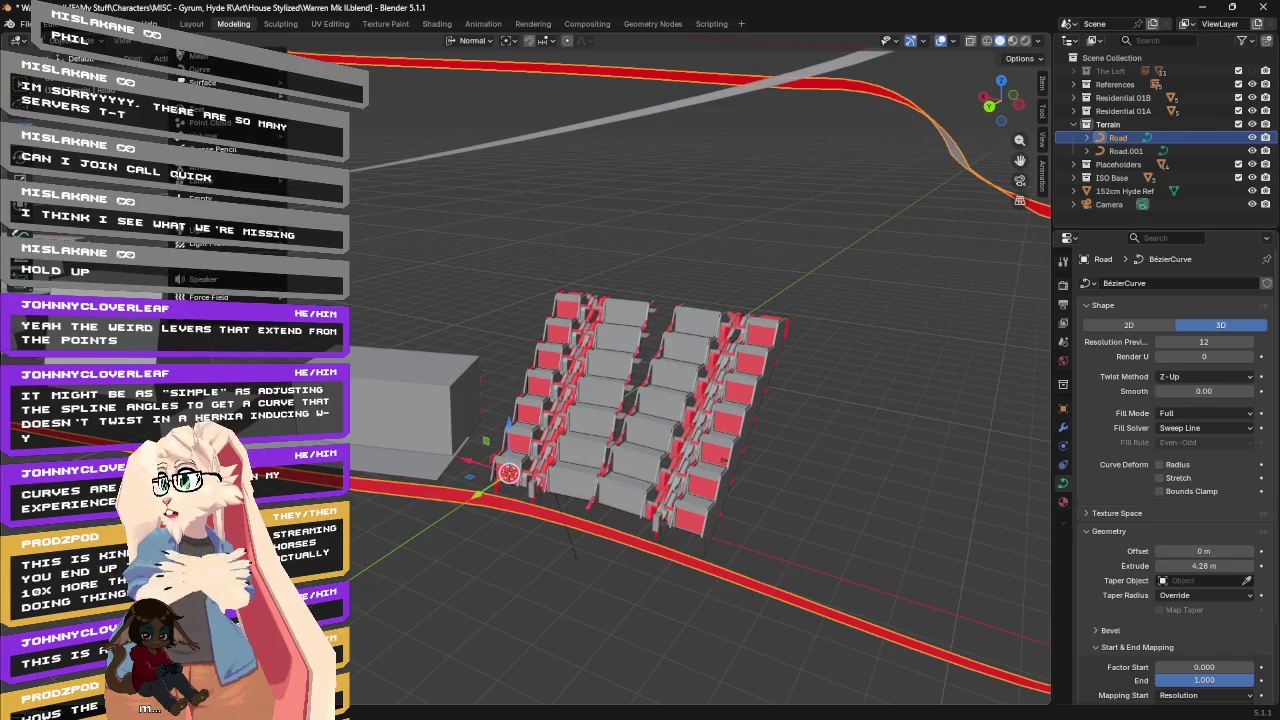
left_click(330, 58)
key("KP_Decimal")
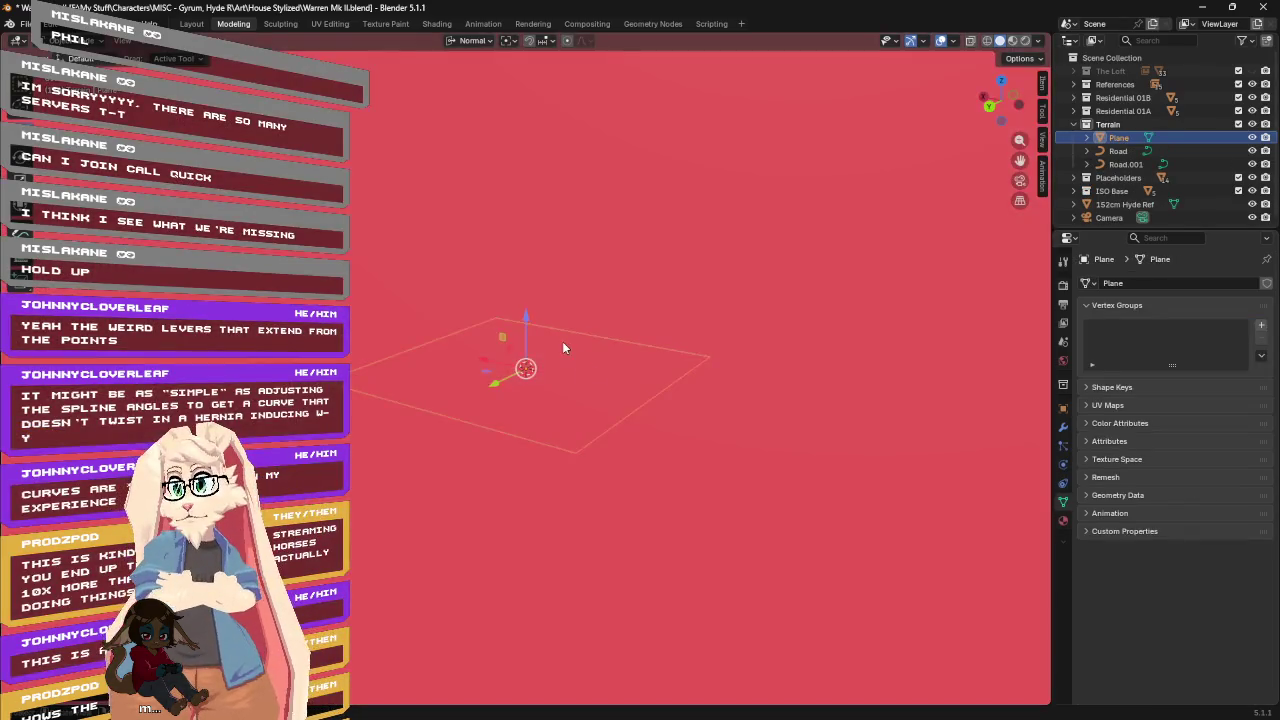
mouse_move(562, 341)
middle_mouse_down()
mouse_move(865, 335)
mouse_move(851, 344)
mouse_move(786, 301)
mouse_move(662, 355)
mouse_move(600, 354)
mouse_move(584, 342)
mouse_move(631, 355)
mouse_move(546, 321)
mouse_move(554, 337)
middle_mouse_up()
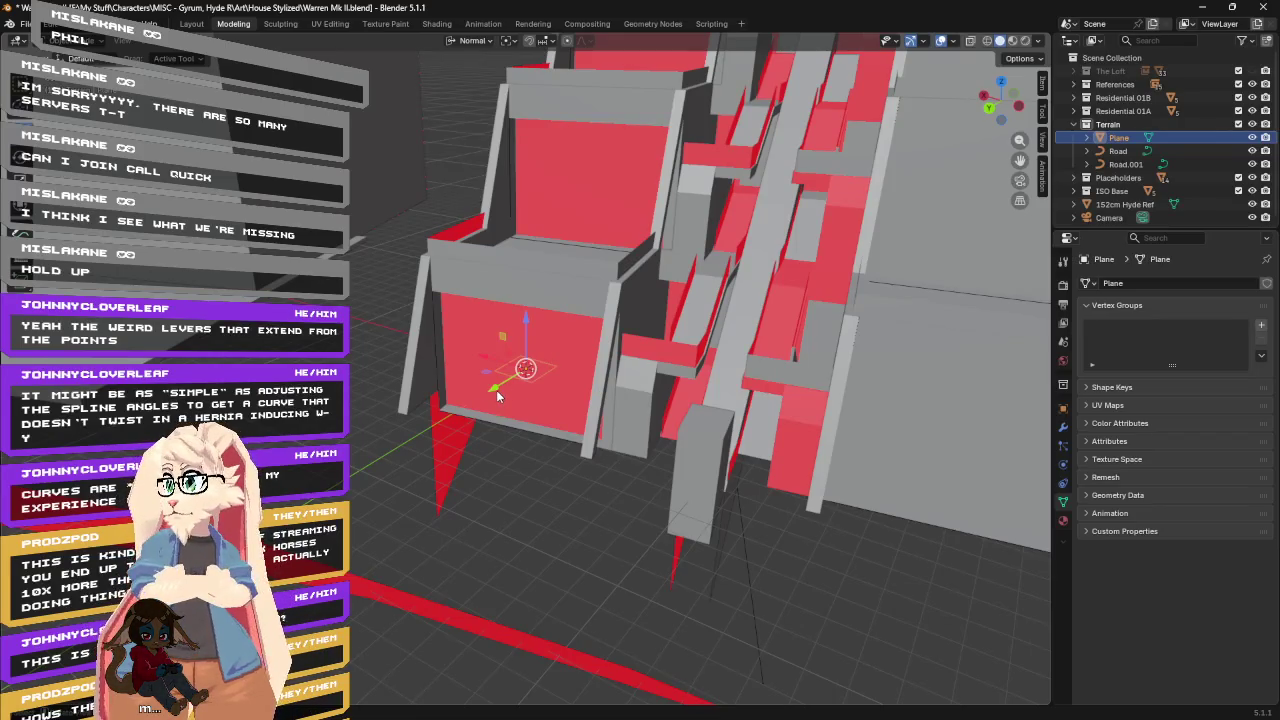
Enter Edit Mode on the new 2 m Plane and orbit around it.
key("Tab")
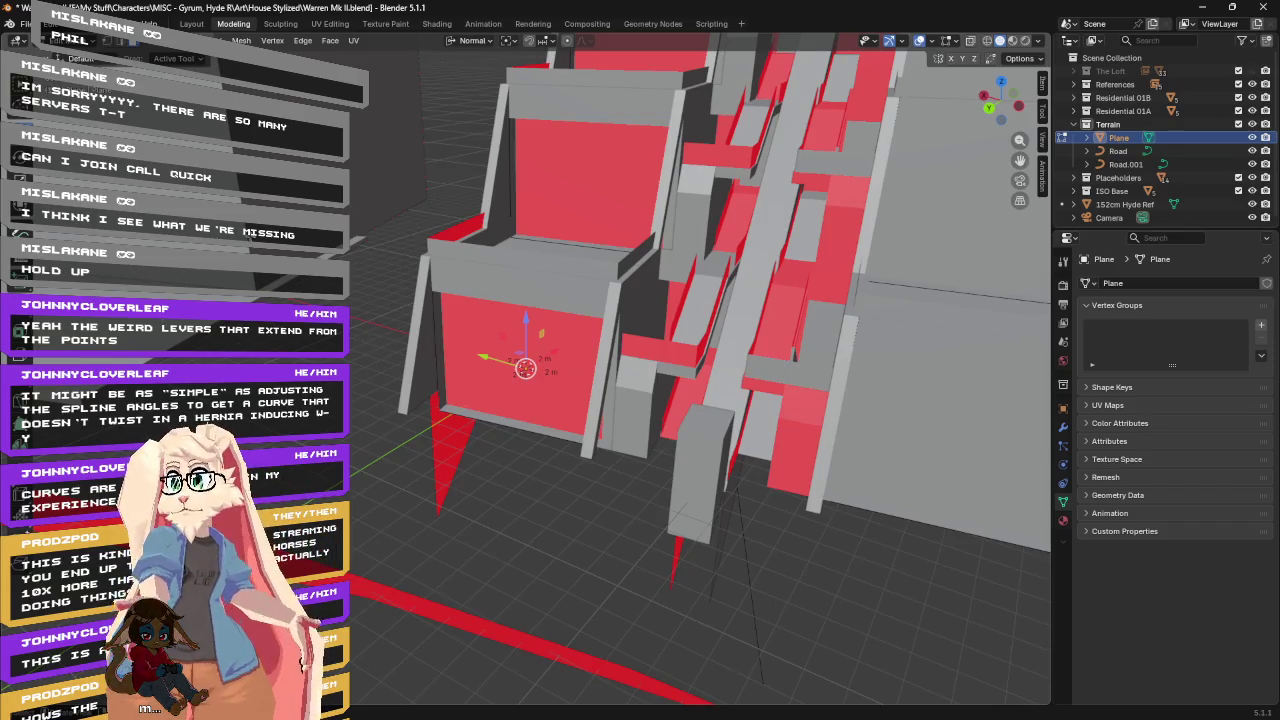
middle_click_drag(461, 291, 499, 303)
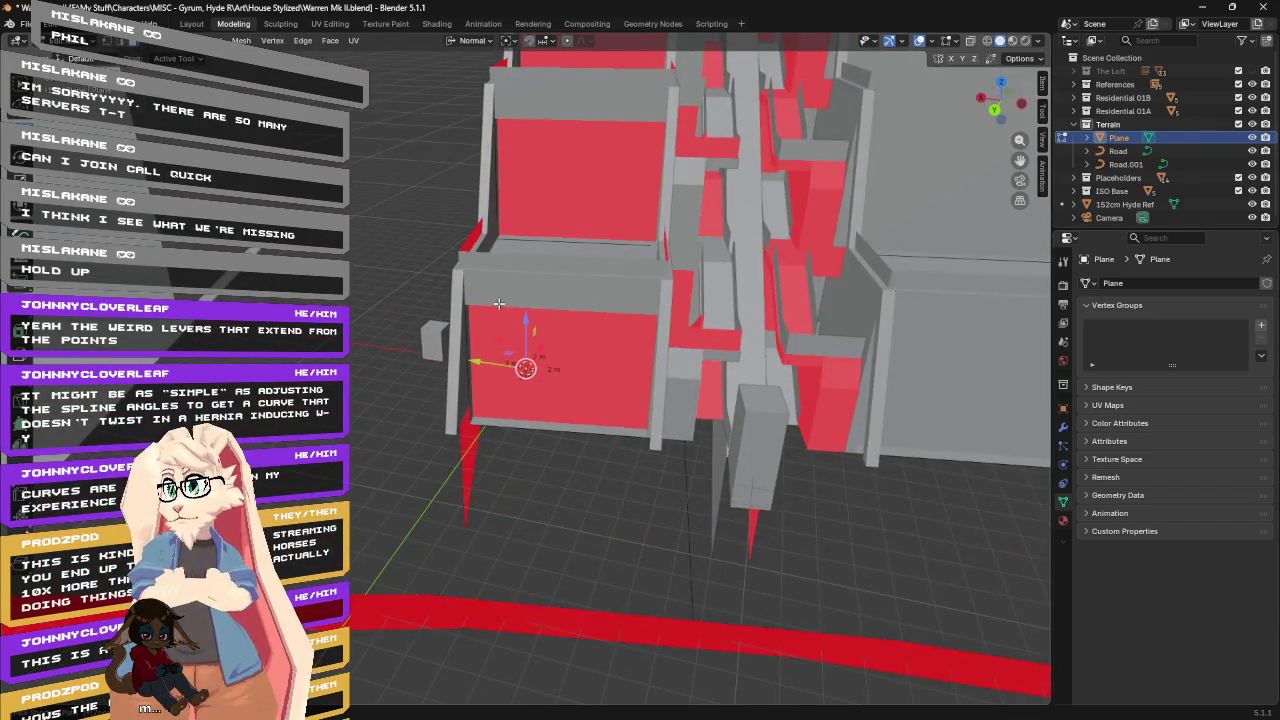
Cancel a trial loop cut, frame the Plane, and hide the Residential 01B and 01A collections.
key("ctrl+r")
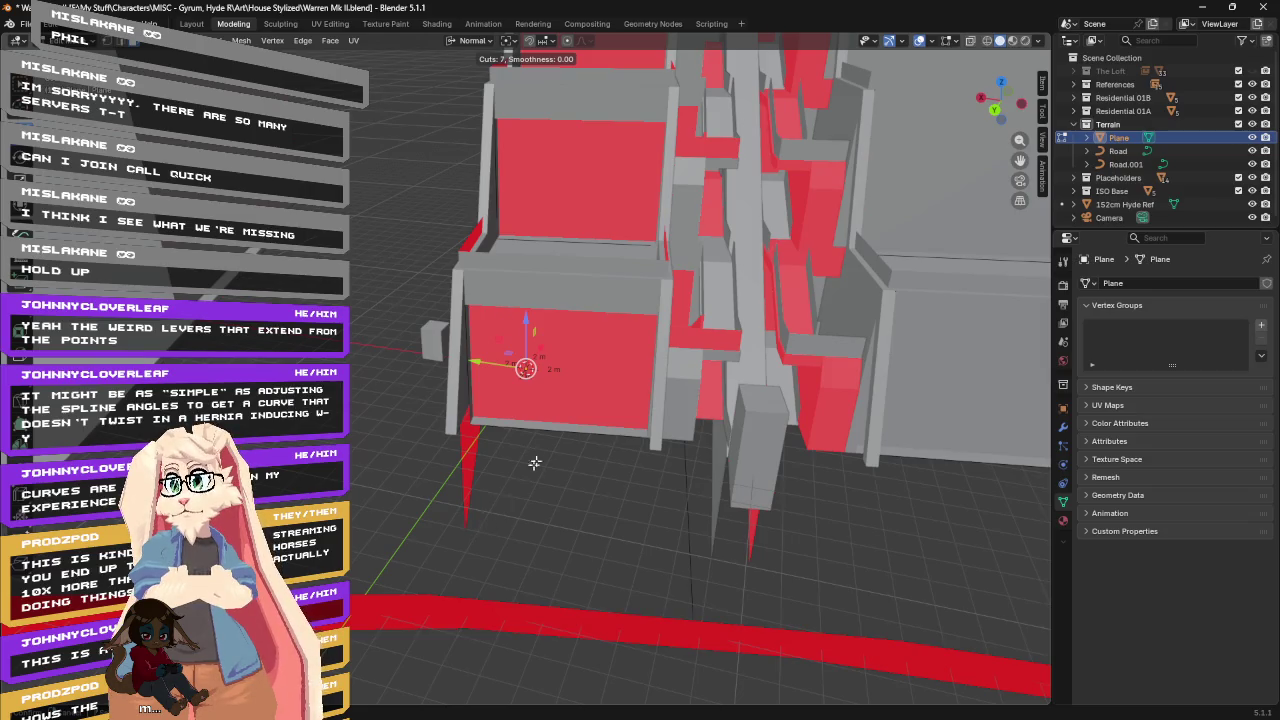
scroll(543, 444, "up", 2)
scroll(512, 403, "up", 2)
scroll(512, 403, "up", 1)
scroll(512, 403, "up", 1)
key("Escape")
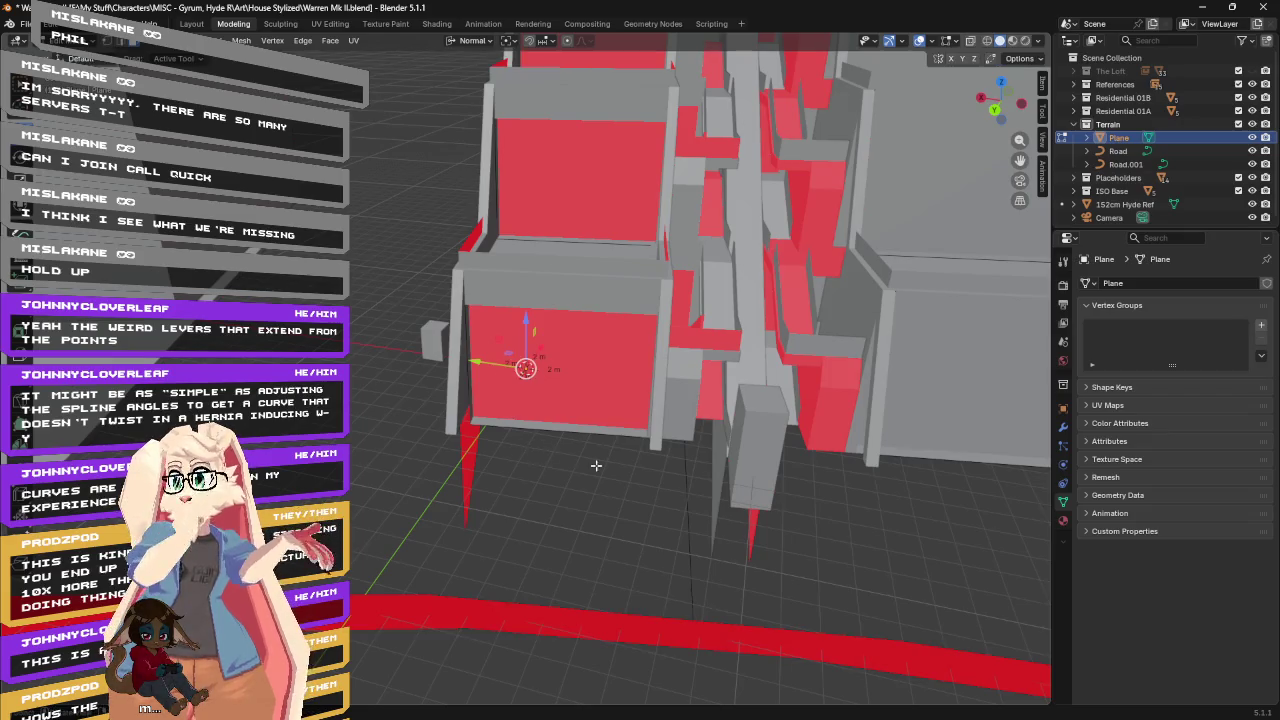
key("KP_Decimal")
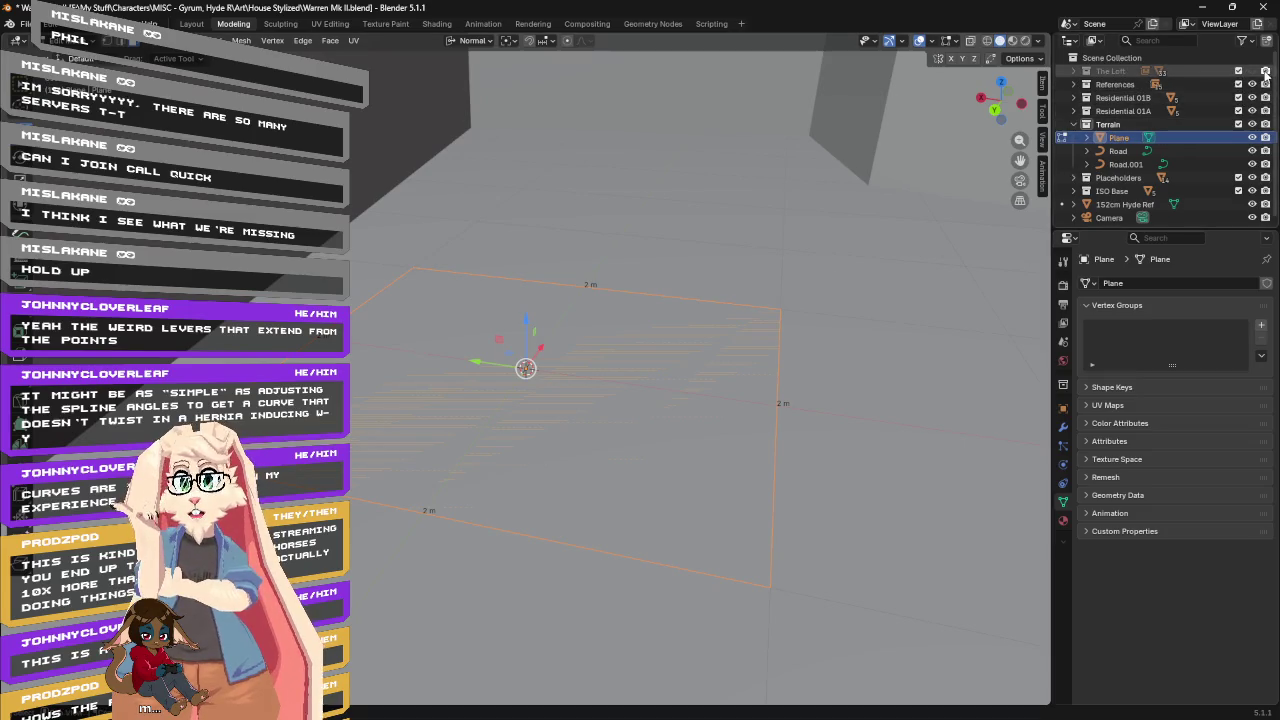
left_click_drag(1252, 98, 1252, 111)
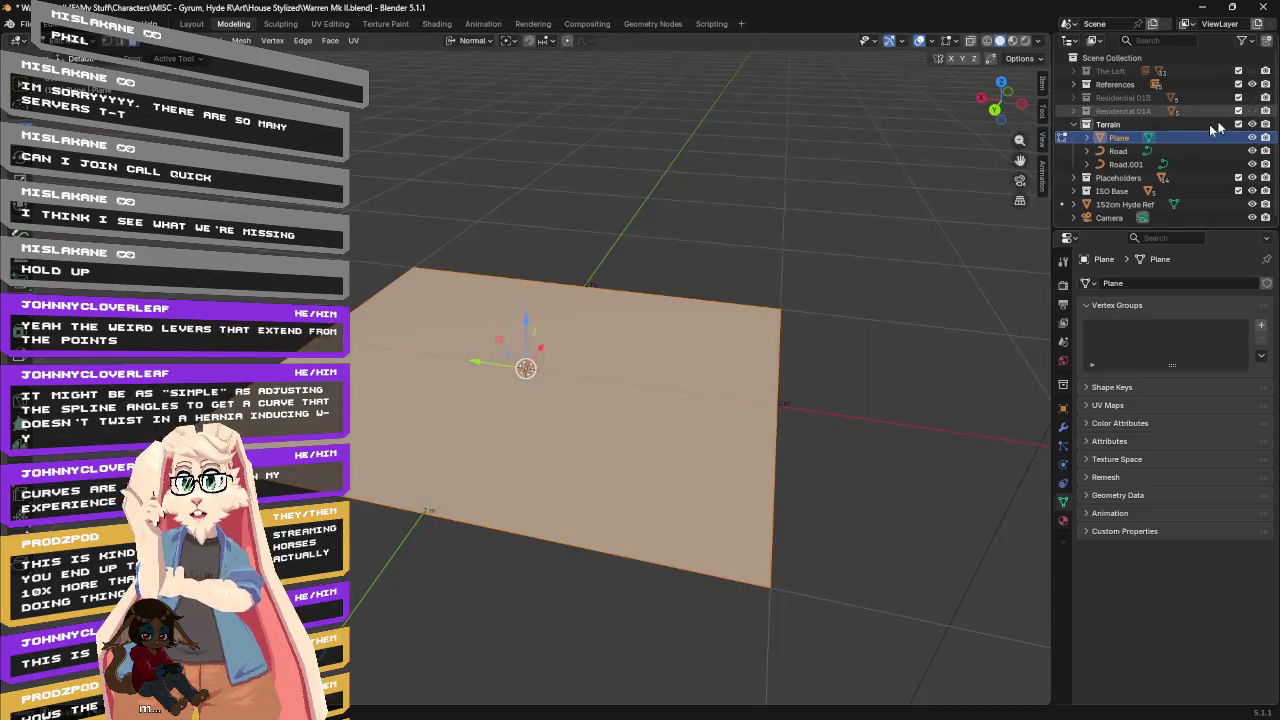
key("alt+a")
Add 20 parallel loop cuts across the whole Plane.
key("a")
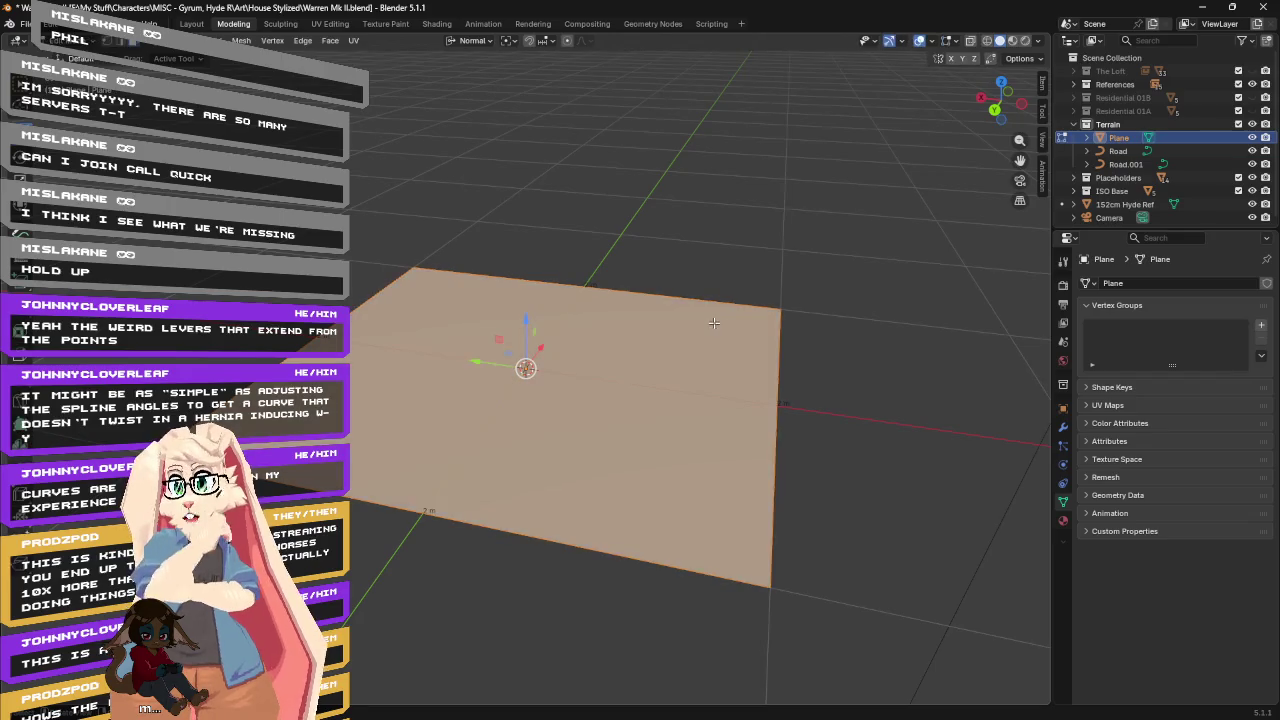
middle_click_drag(715, 321, 641, 323)
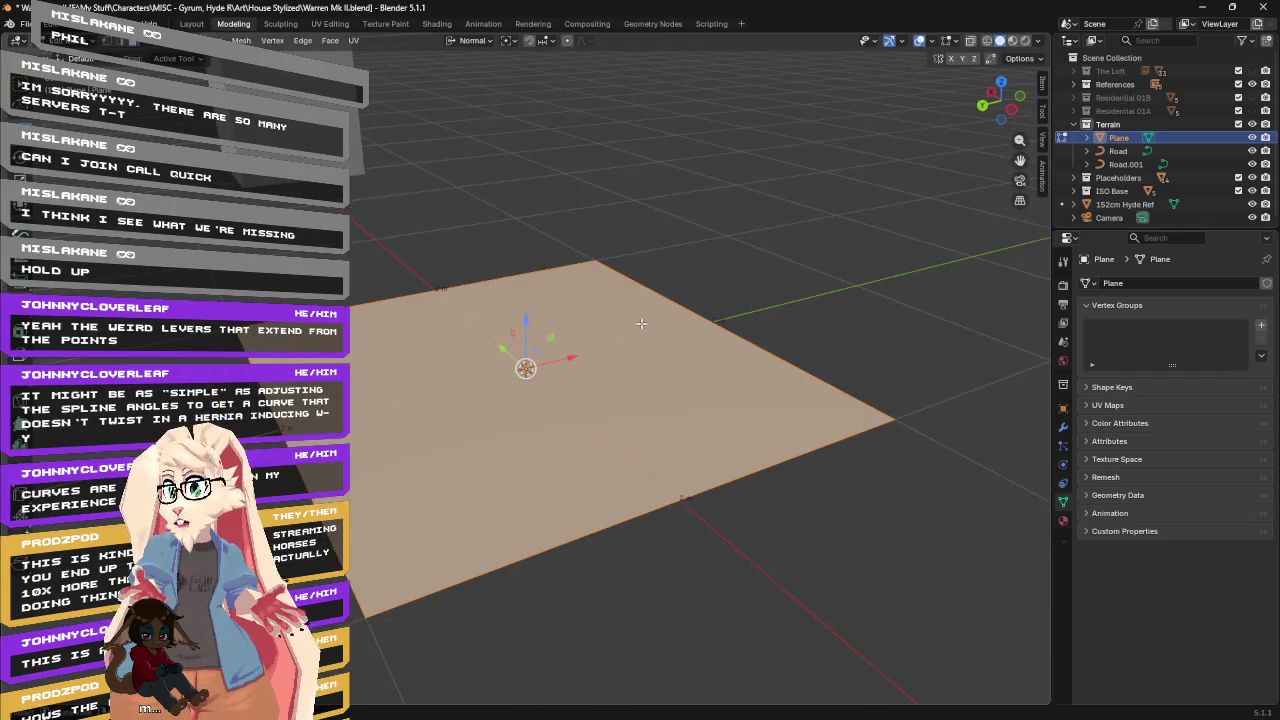
key("ctrl+r")
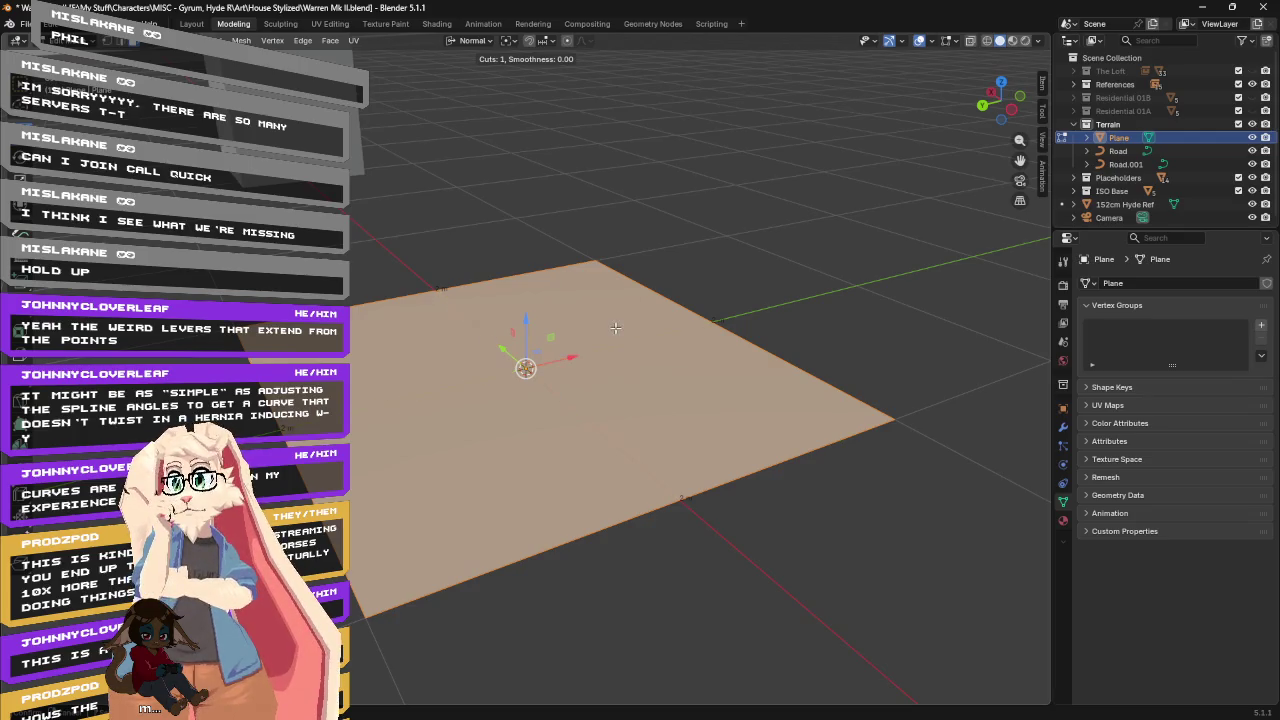
scroll(567, 273, "up", 3)
scroll(568, 282, "up", 2)
scroll(569, 290, "up", 1)
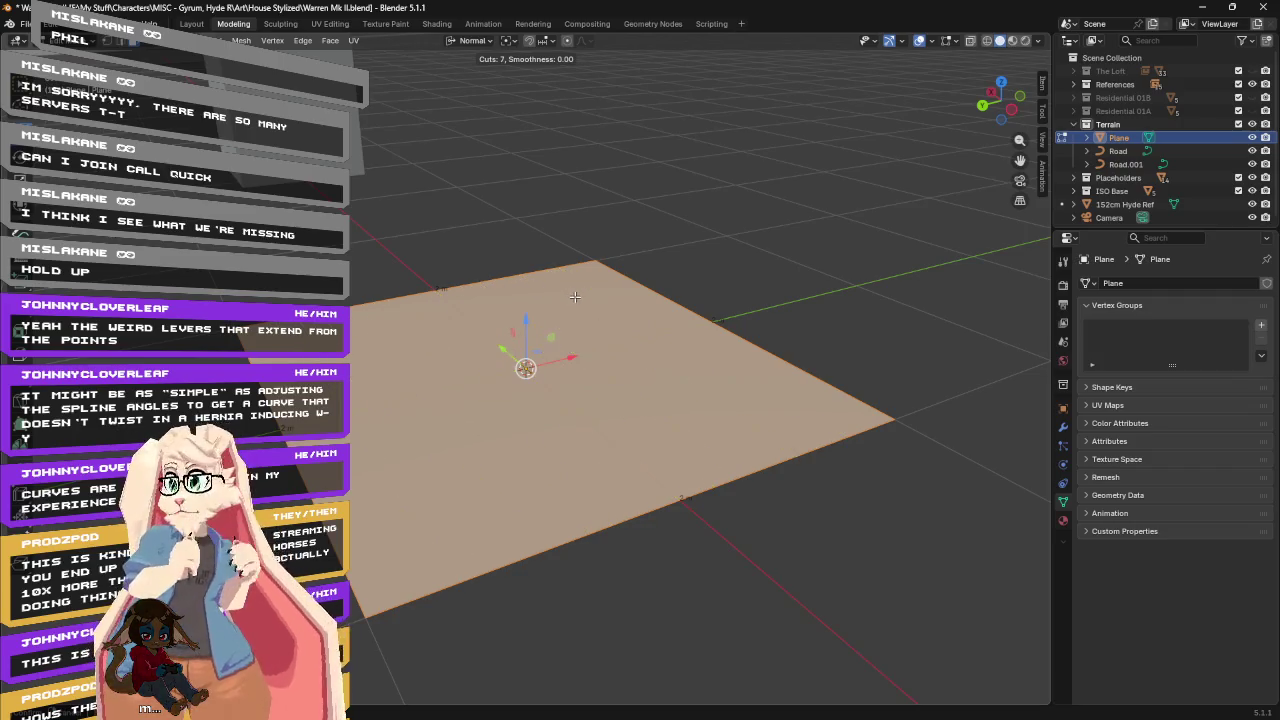
scroll(396, 338, "up", 5)
scroll(396, 338, "up", 4)
scroll(396, 338, "up", 2)
scroll(396, 338, "up", 1)
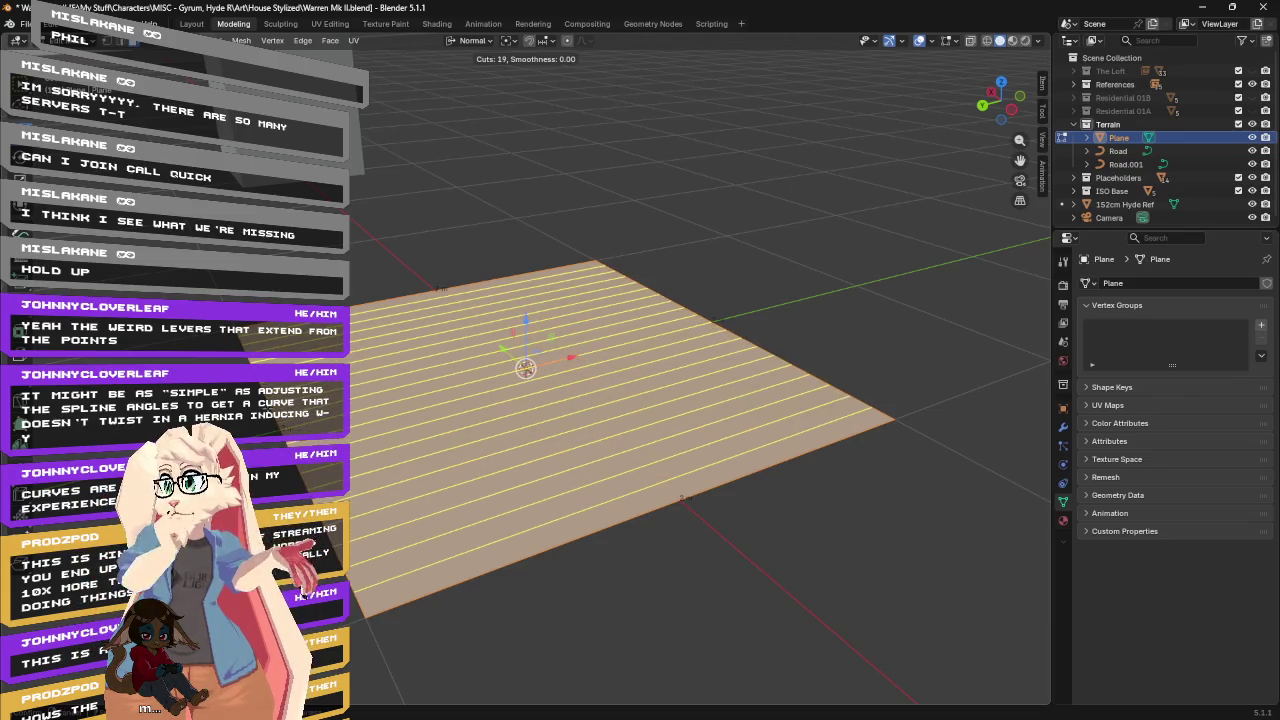
scroll(396, 338, "up", 1)
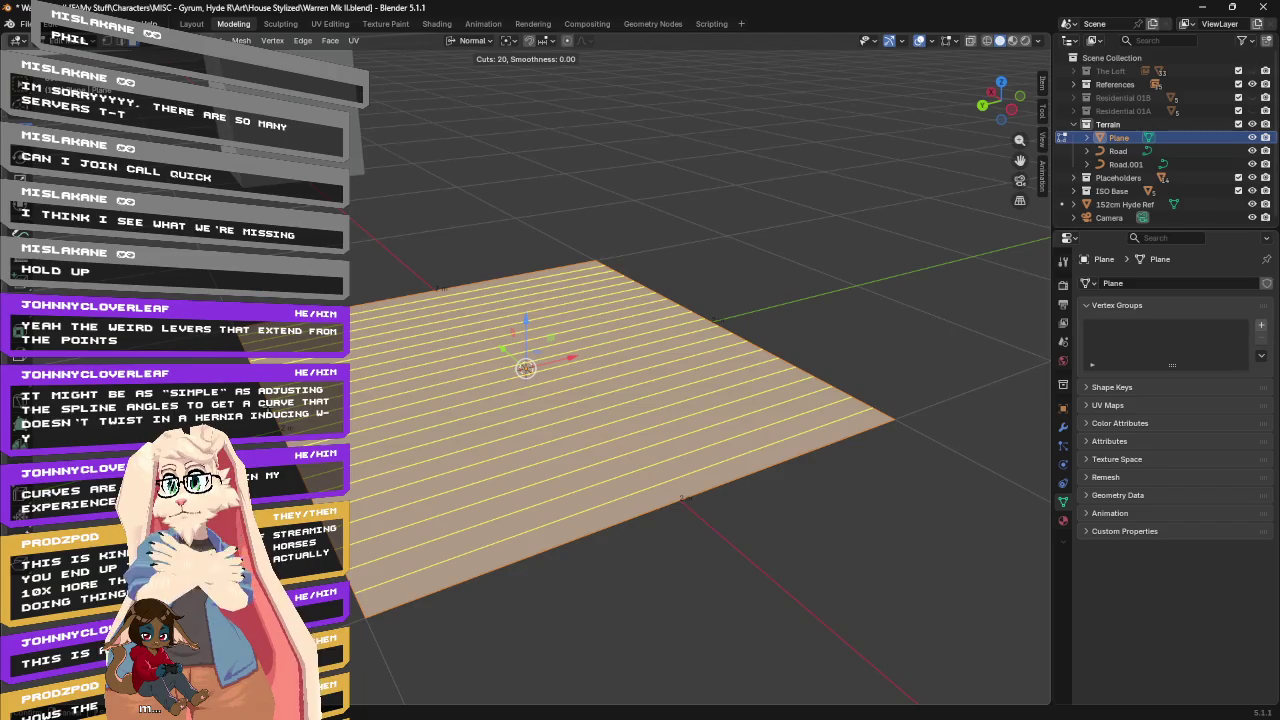
left_click(396, 338)
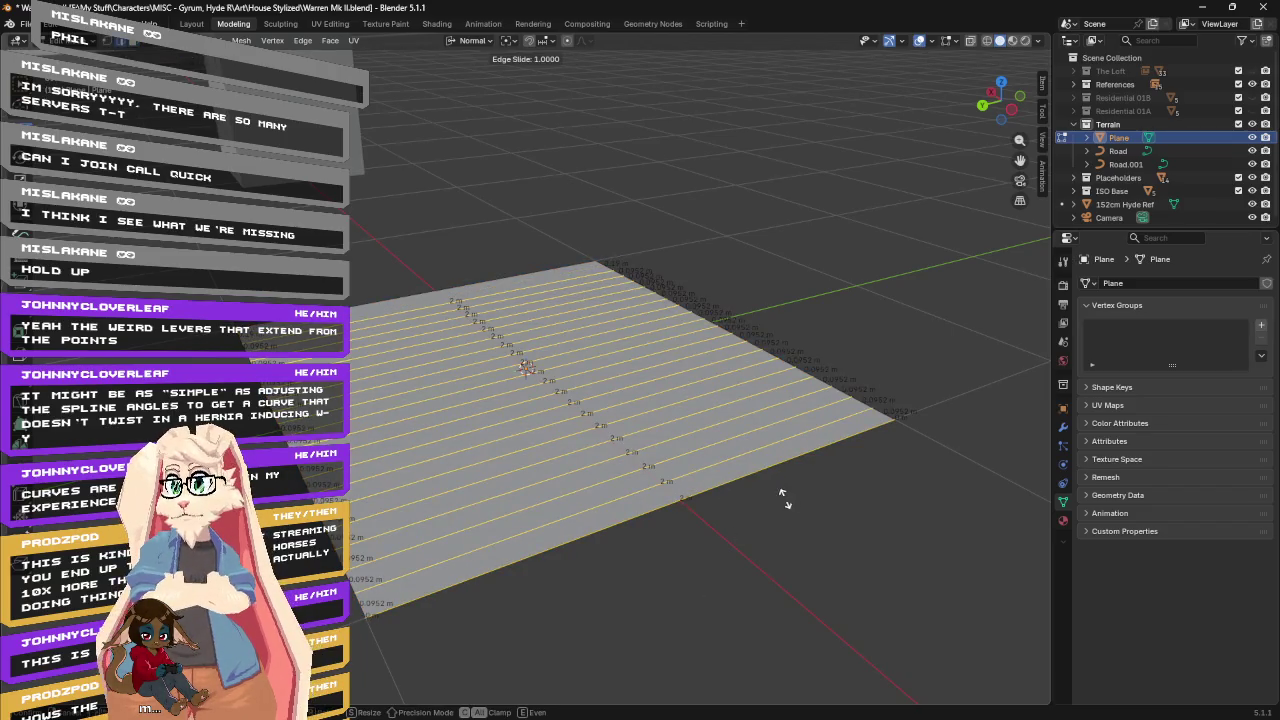
left_click(598, 287)
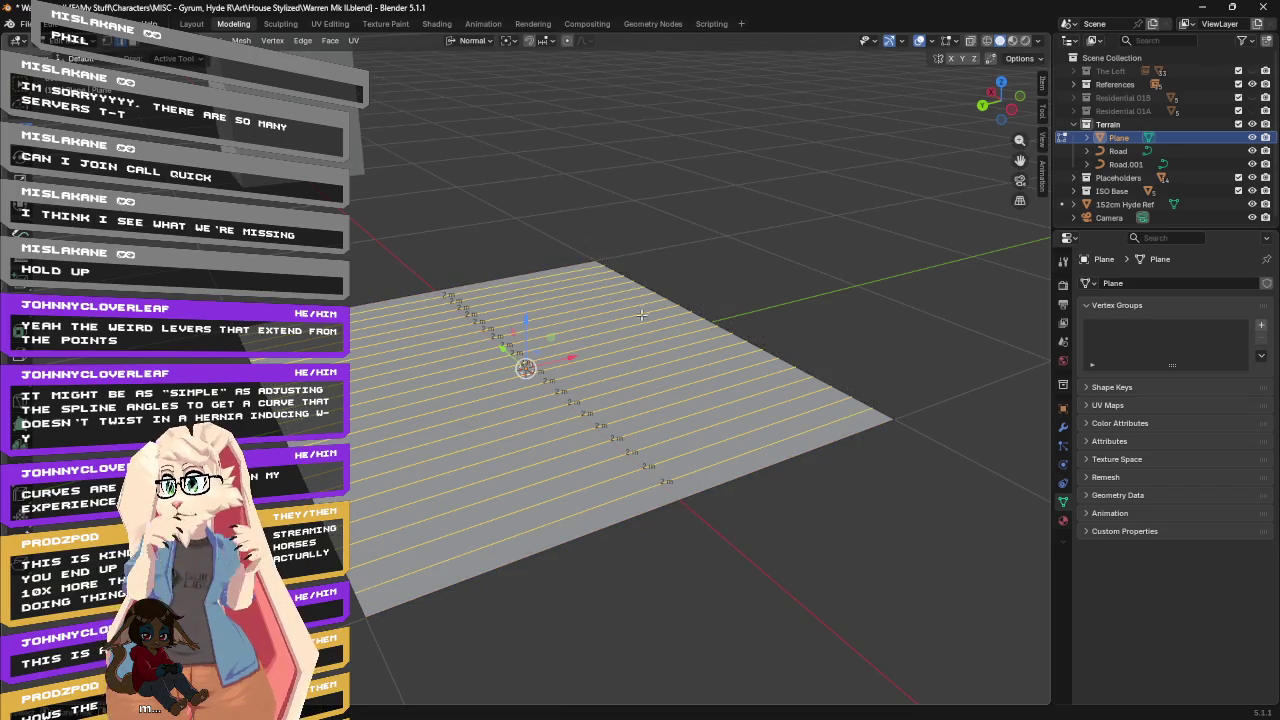
middle_click_drag(641, 315, 679, 355)
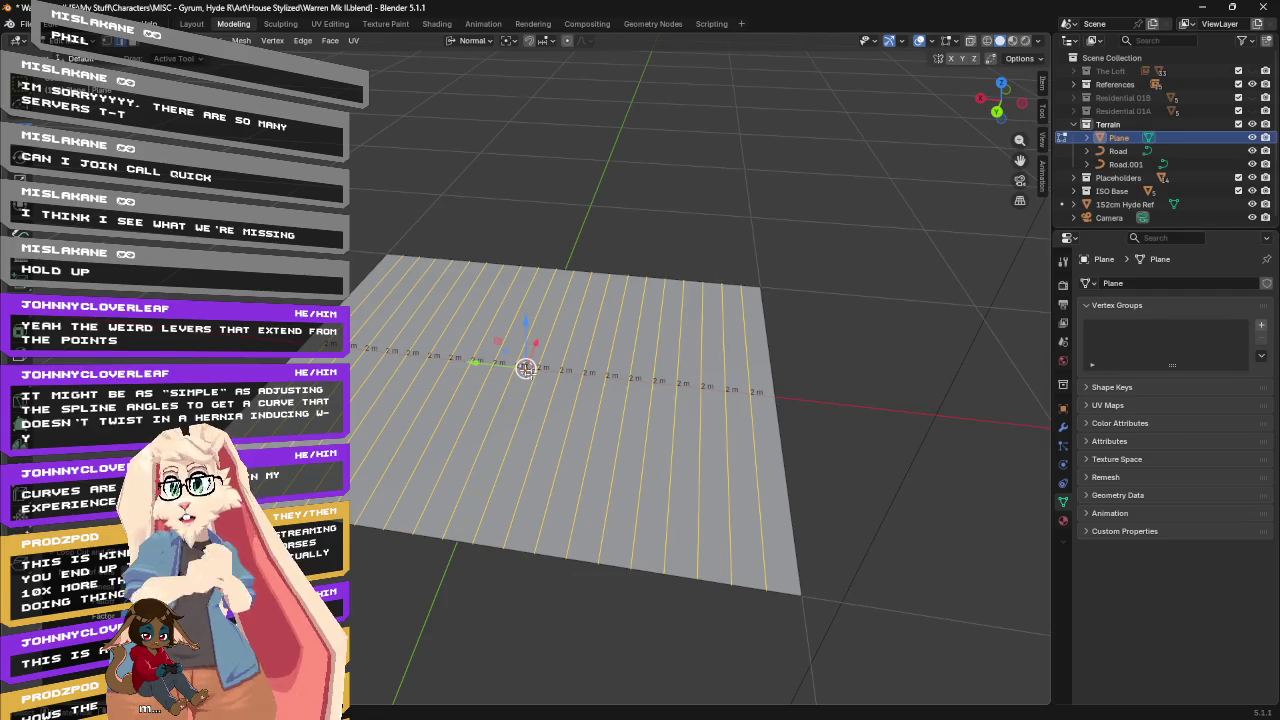
Return to Object Mode and show the Plane's empty modifier properties.
key("Tab")
middle_click_drag(686, 389, 594, 356)
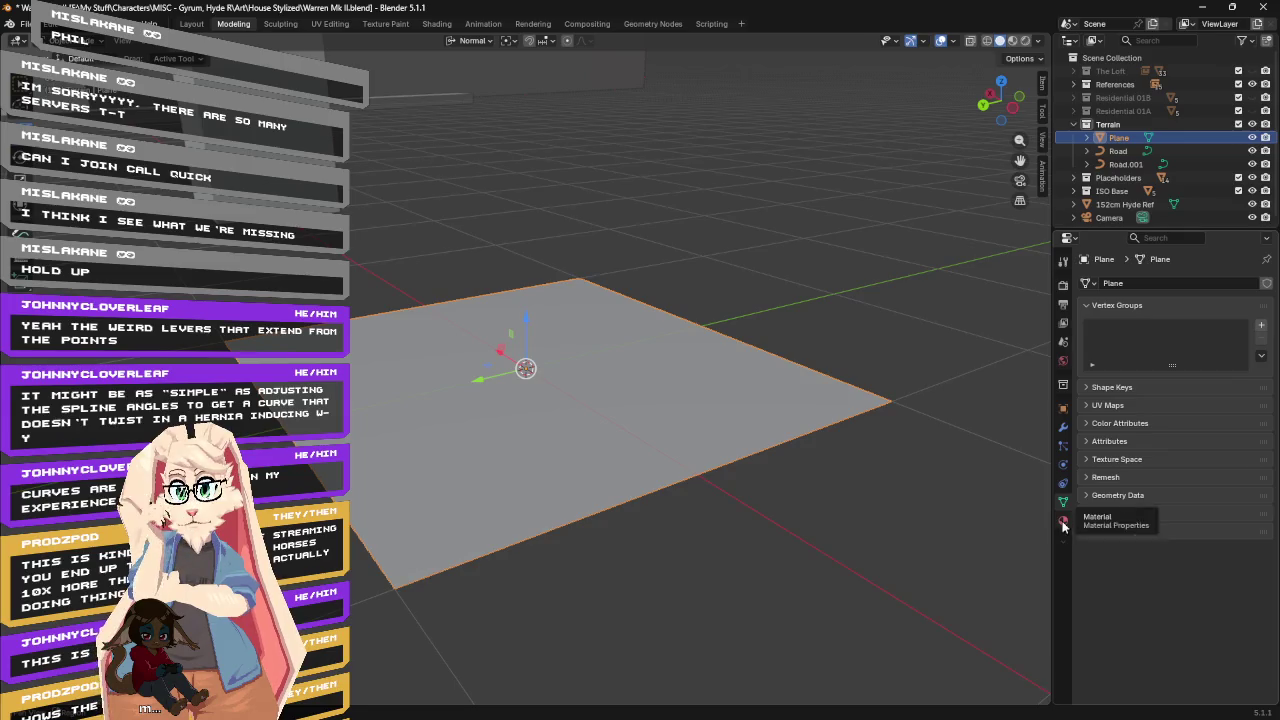
left_click(1063, 427)
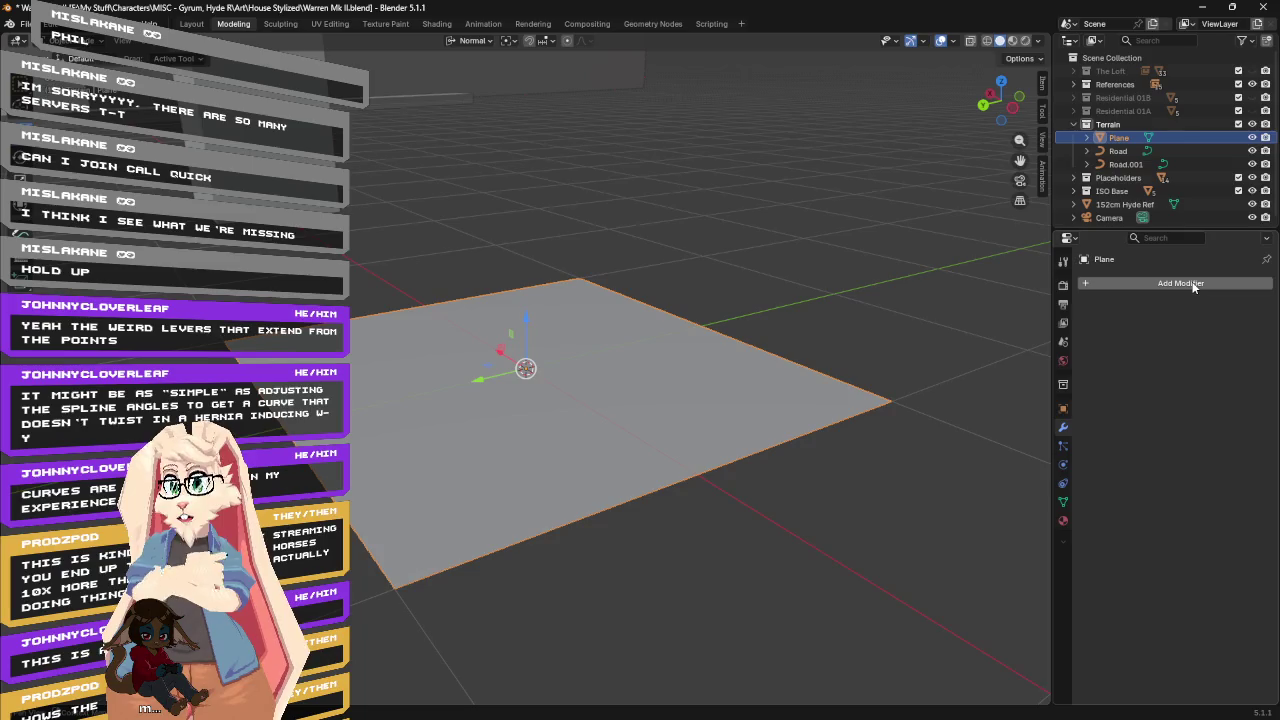
Add an Array modifier with its Line shape to the Plane, followed by a Curve deform modifier.
scroll(835, 363, "down", 5)
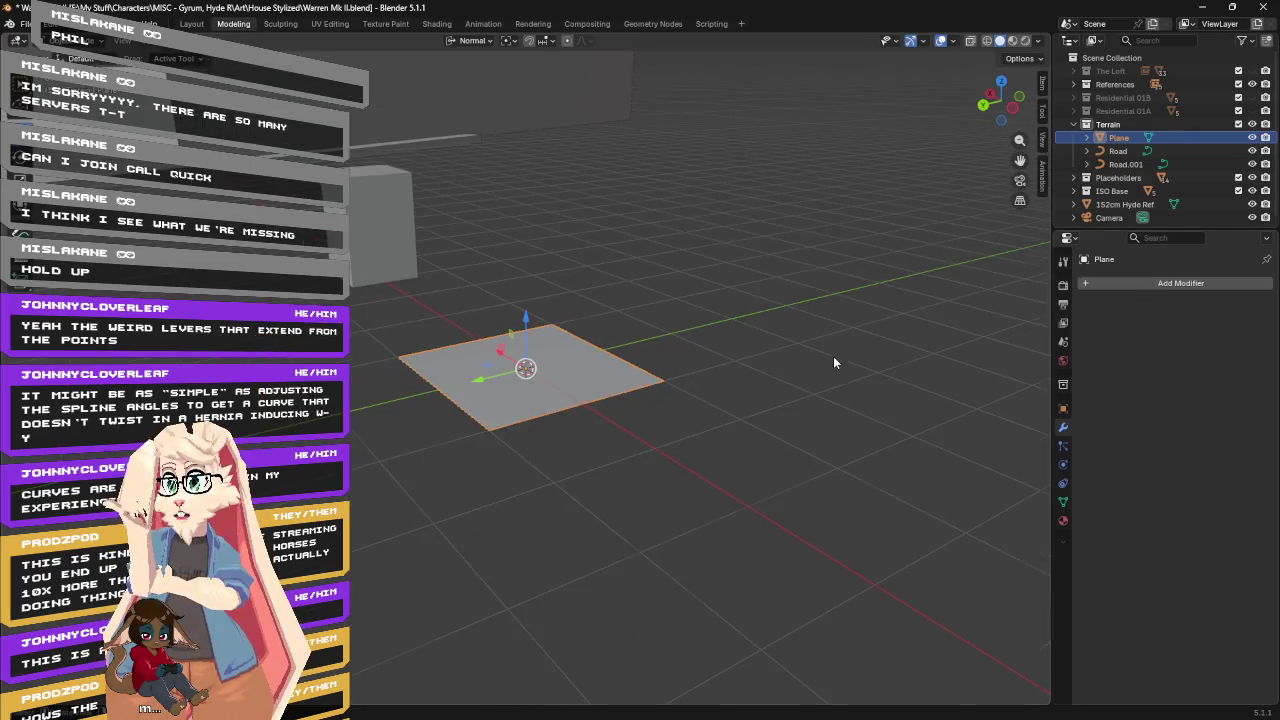
left_click(1158, 284)
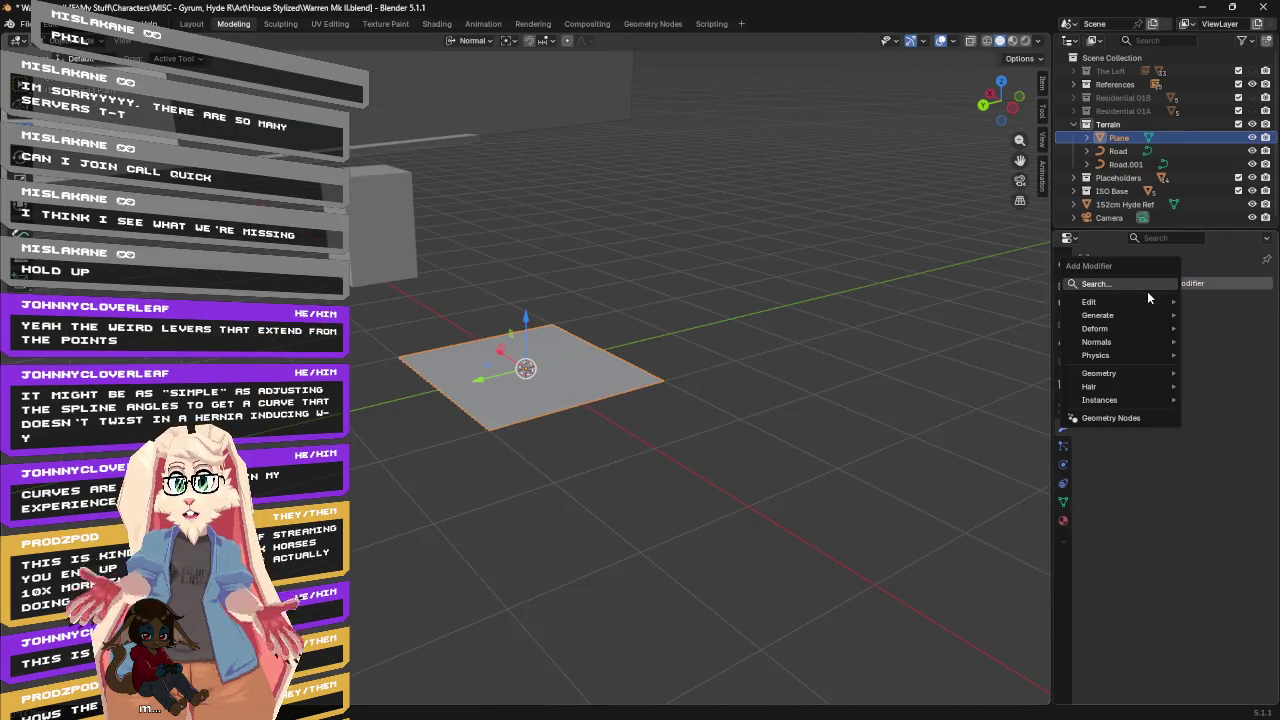
mouse_move(1098, 315)
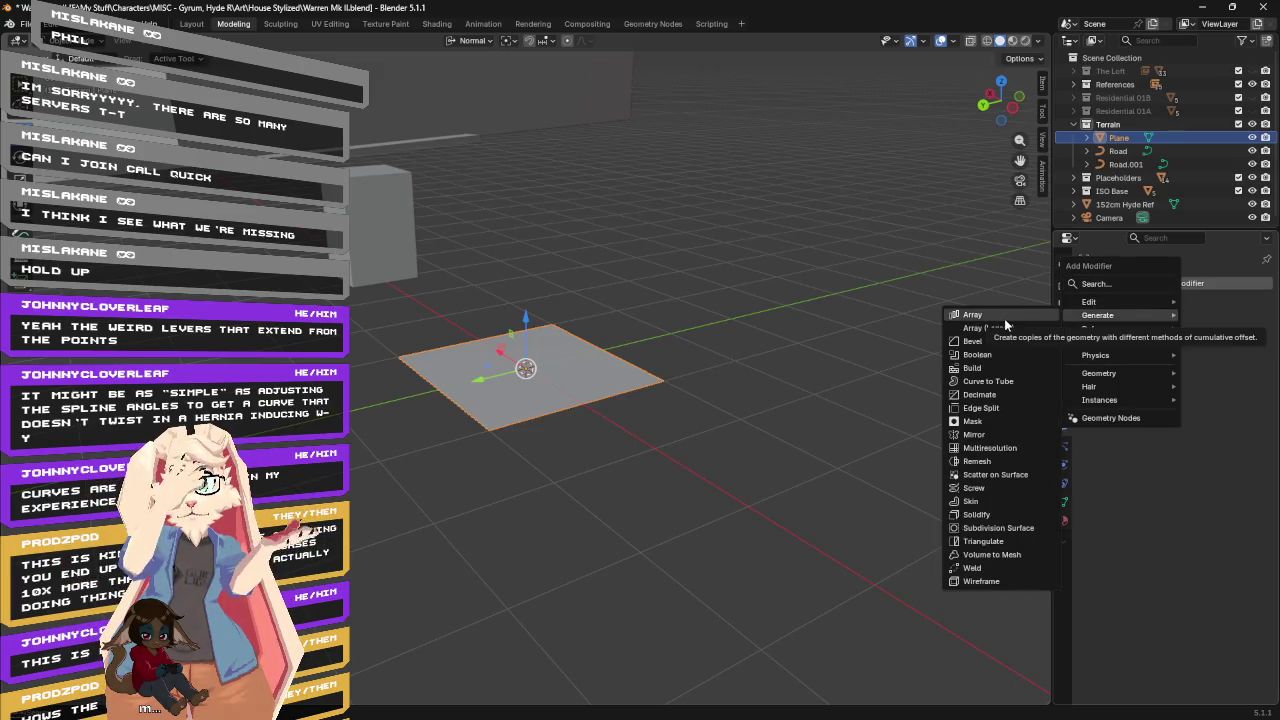
left_click(1004, 318)
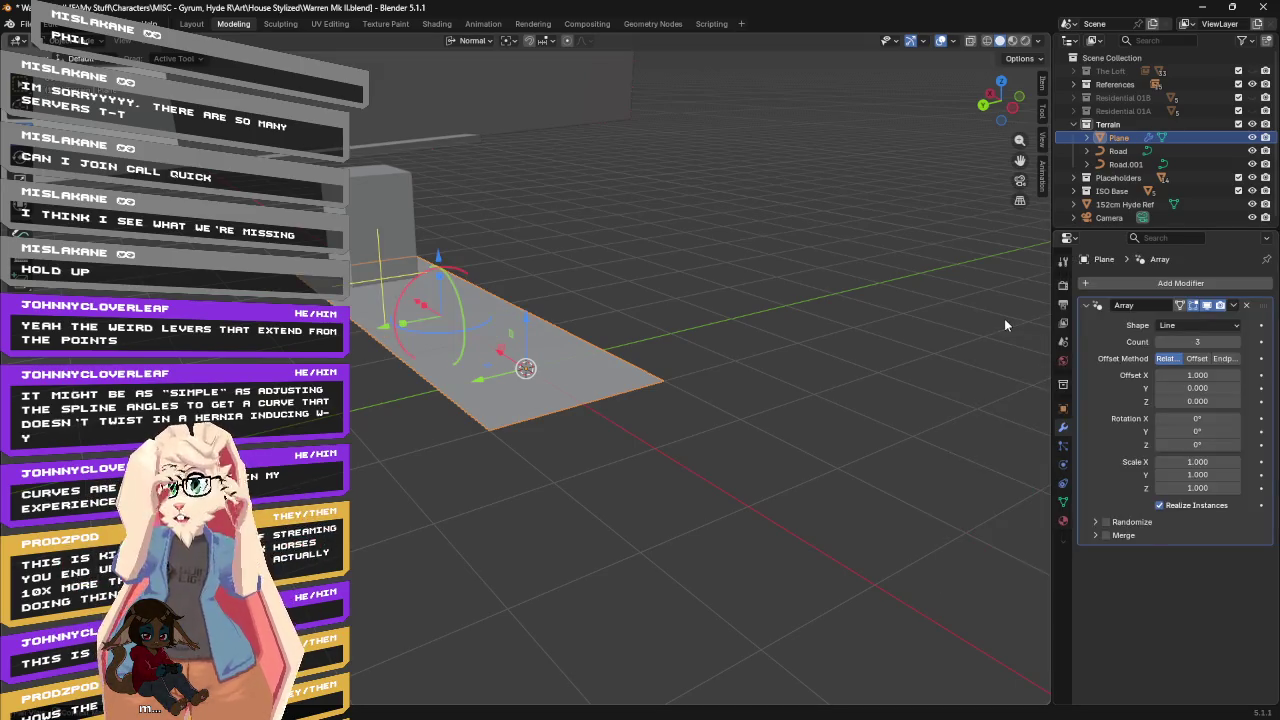
left_click(1179, 325)
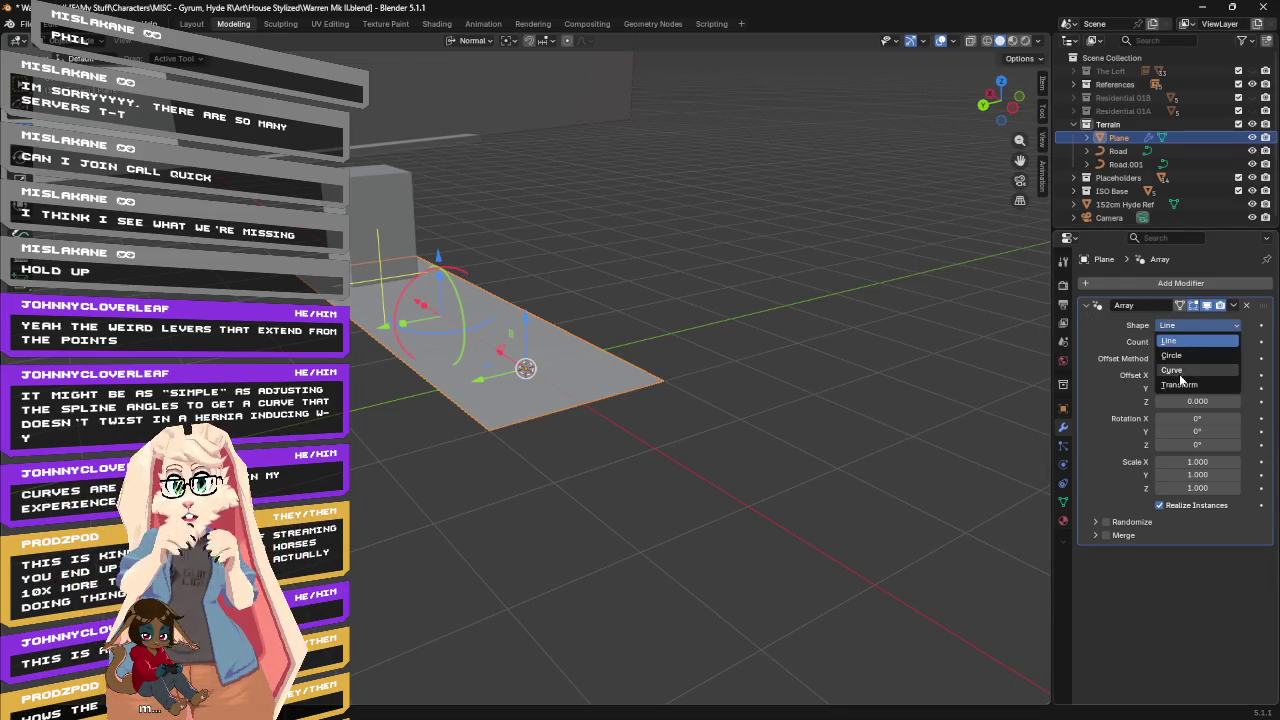
left_click(1180, 374)
left_click(1166, 284)
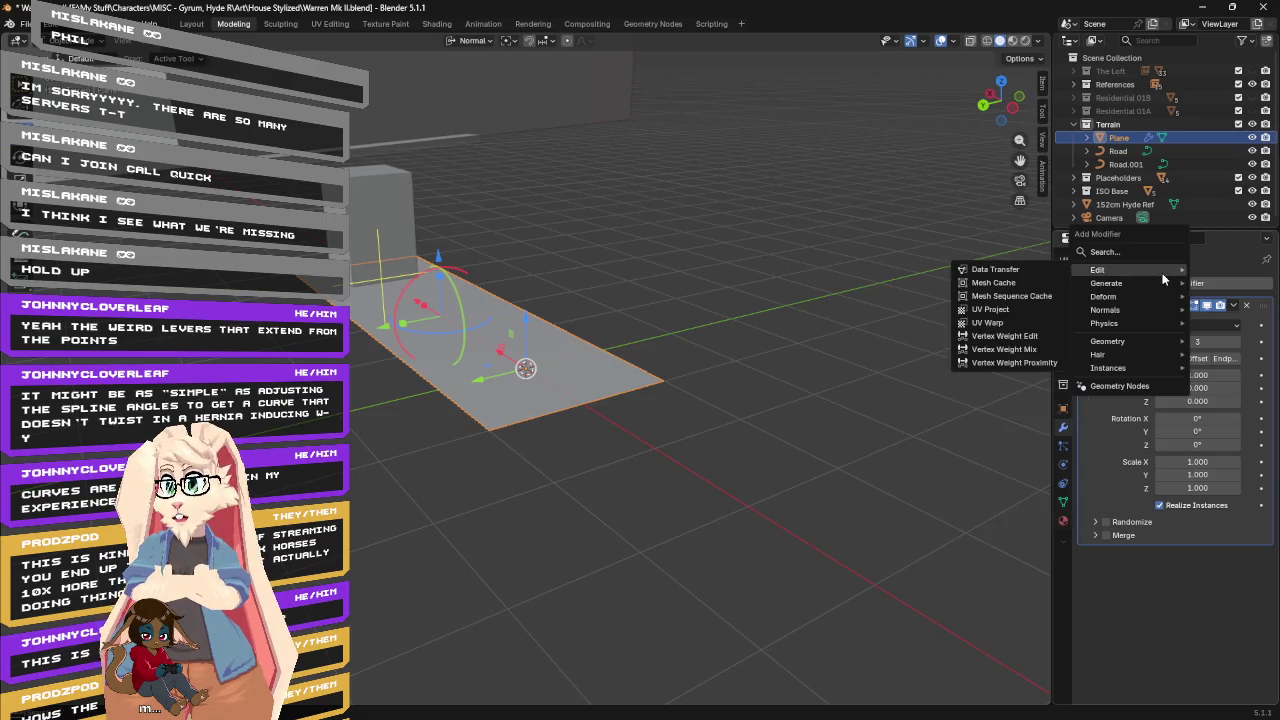
mouse_move(1104, 297)
left_click(984, 322)
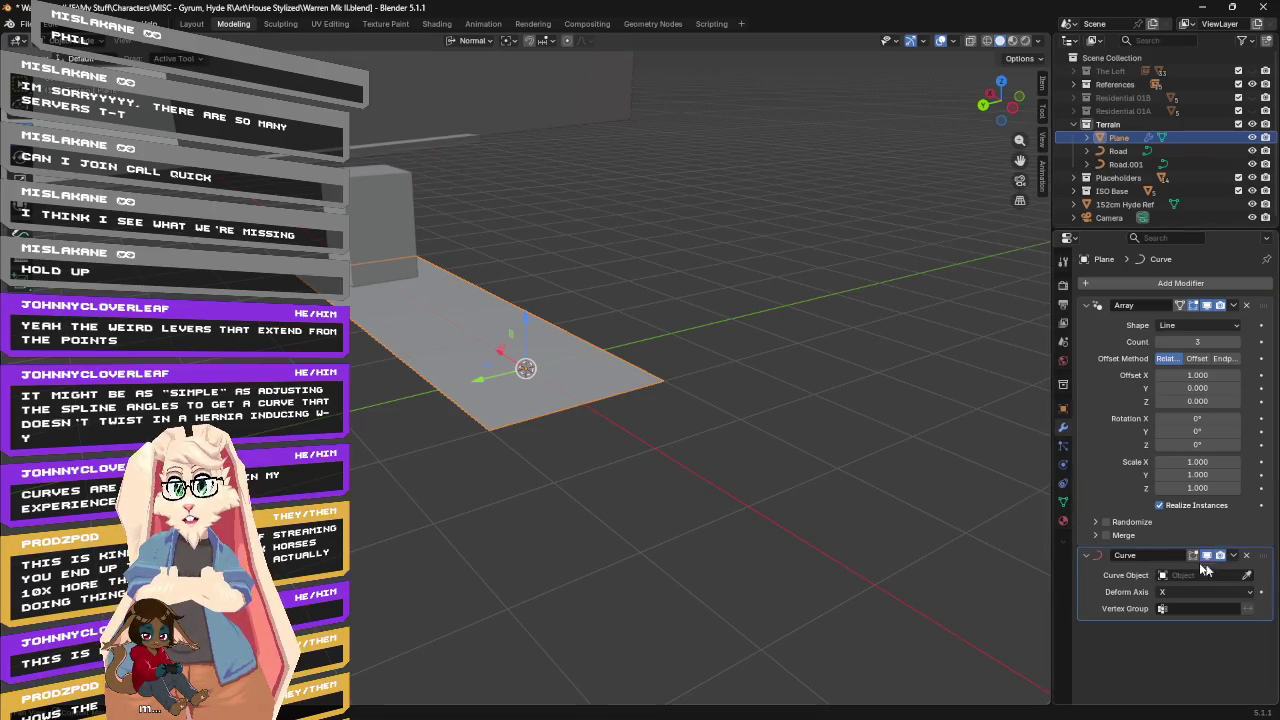
Set the Curve modifier's Curve Object to Road using the eyedropper in the outliner.
left_click(1247, 575)
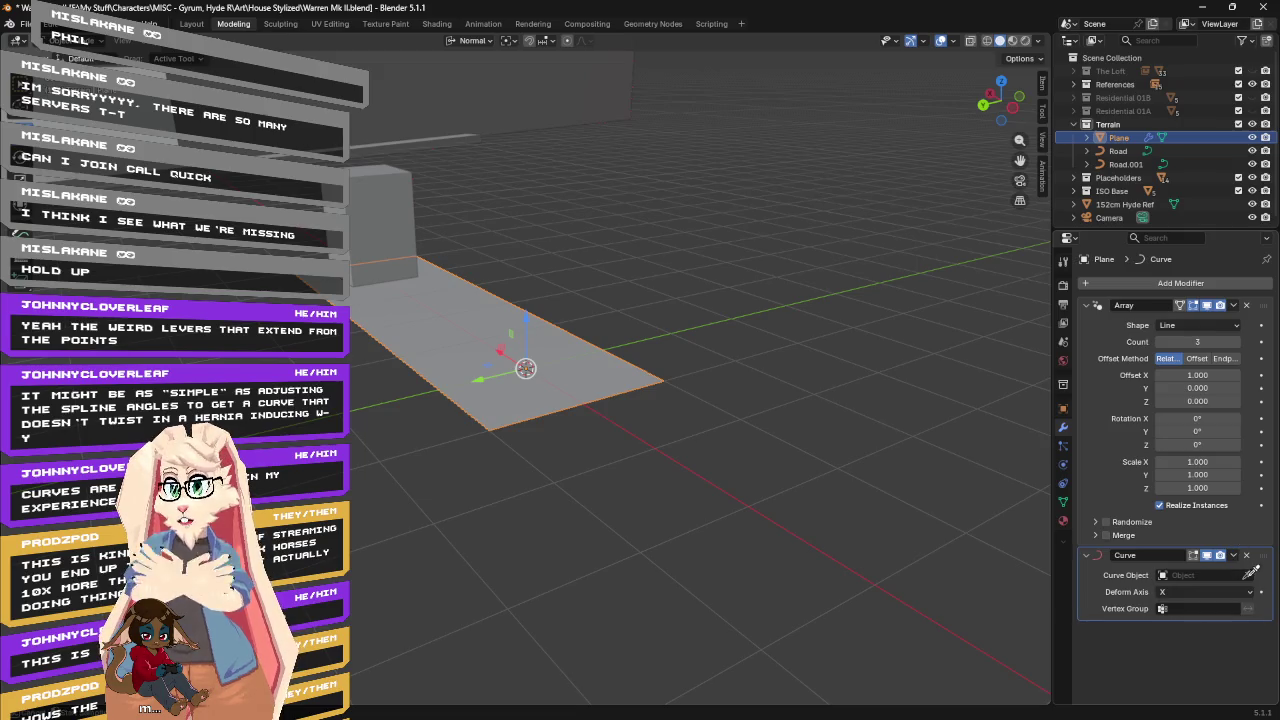
left_click(1125, 150)
mouse_move(523, 214)
middle_mouse_down()
mouse_move(591, 255)
mouse_move(543, 246)
middle_mouse_up()
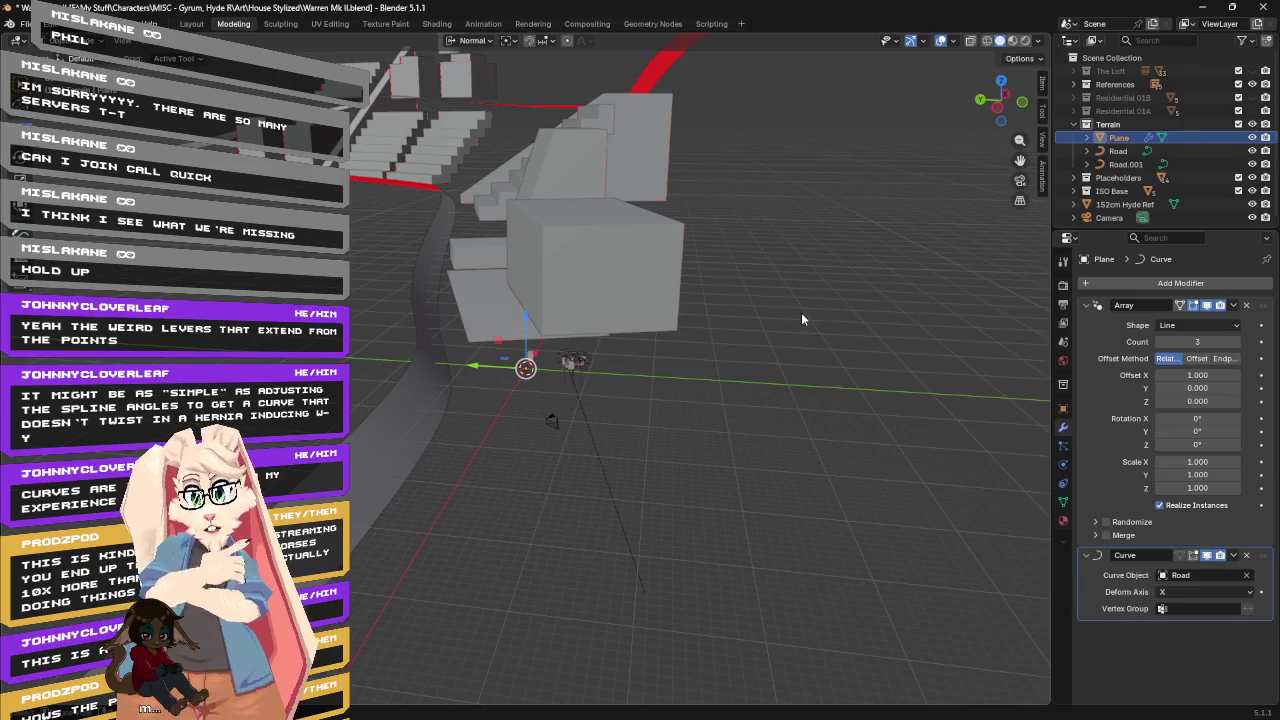
Delete the Plane, then restore it with Ctrl+Z while orbiting the scene.
key("Delete")
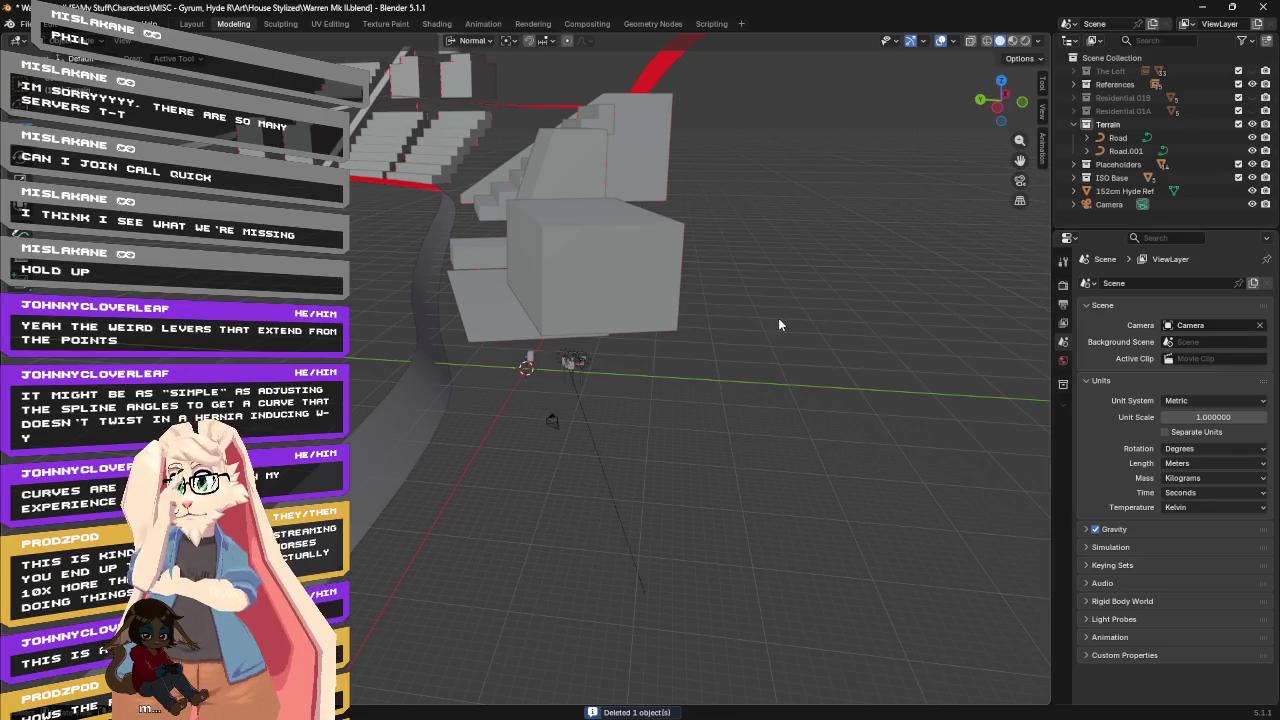
middle_click_drag(750, 362, 794, 365)
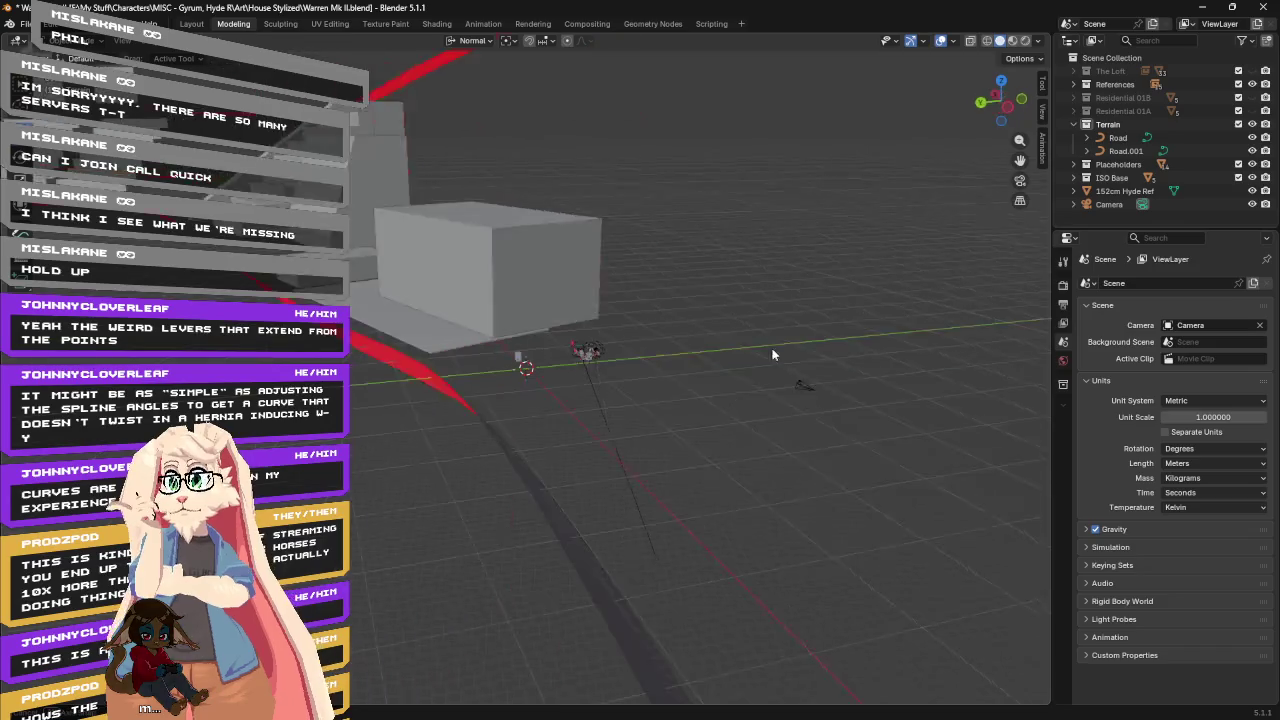
key("ctrl+z")
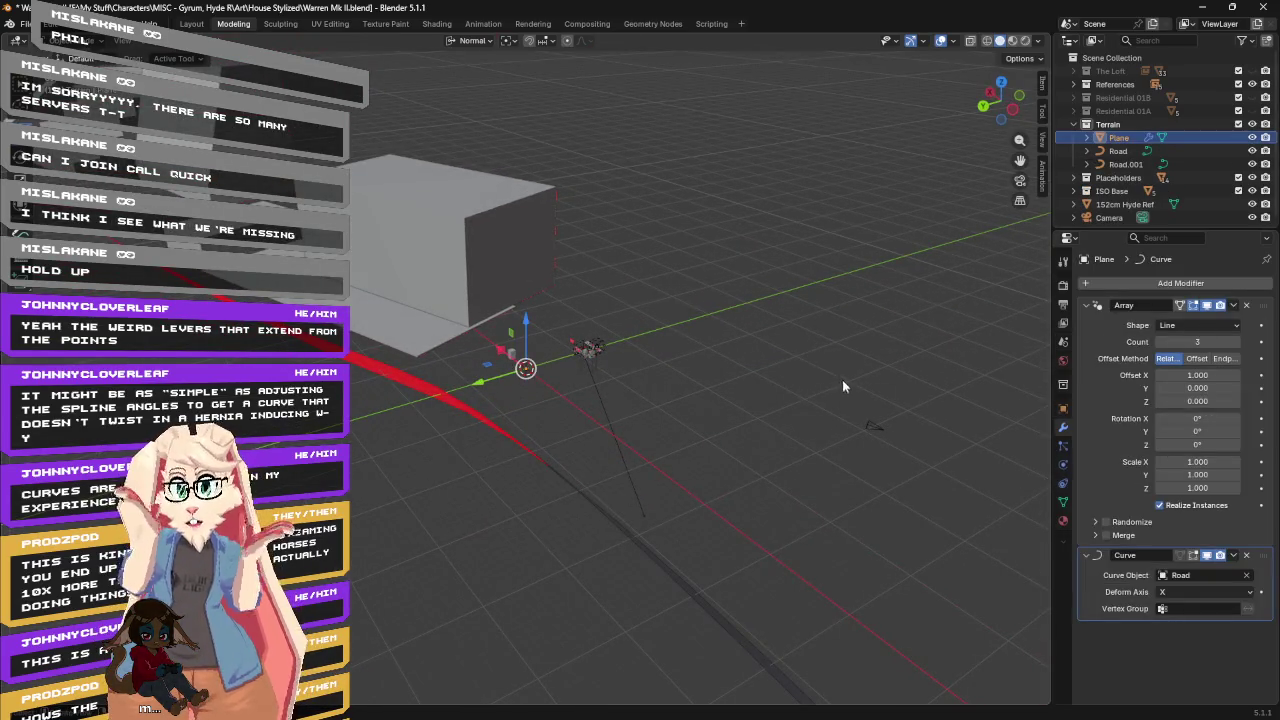
middle_click_drag(843, 381, 760, 350)
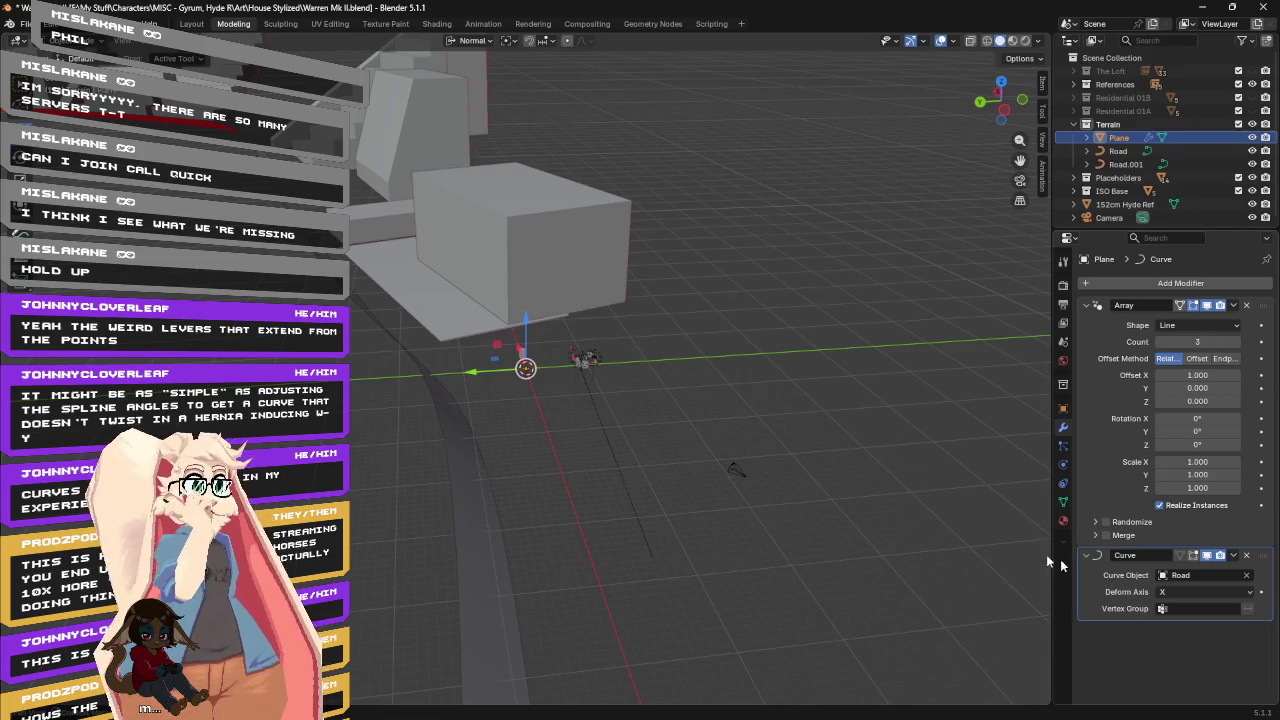
key("KP_Decimal")
scroll(776, 428, "down", 5)
scroll(776, 428, "down", 1)
scroll(776, 428, "down", 1)
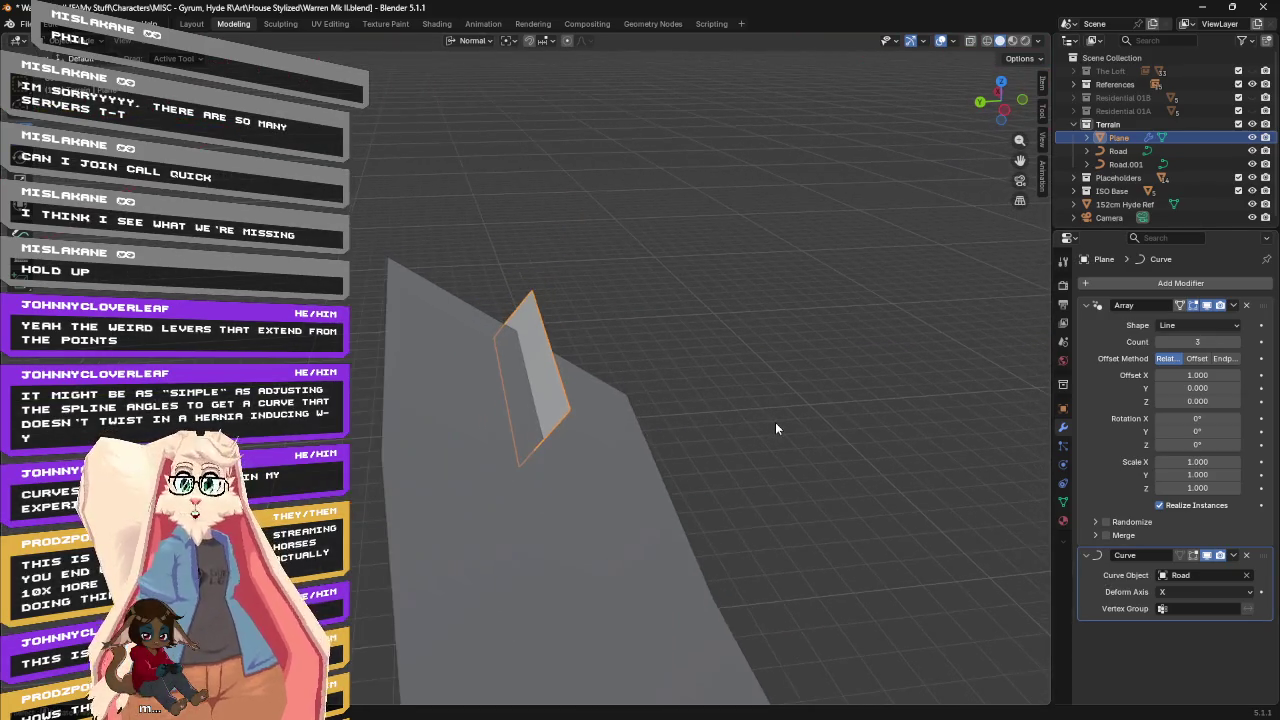
middle_click_drag(775, 420, 480, 400)
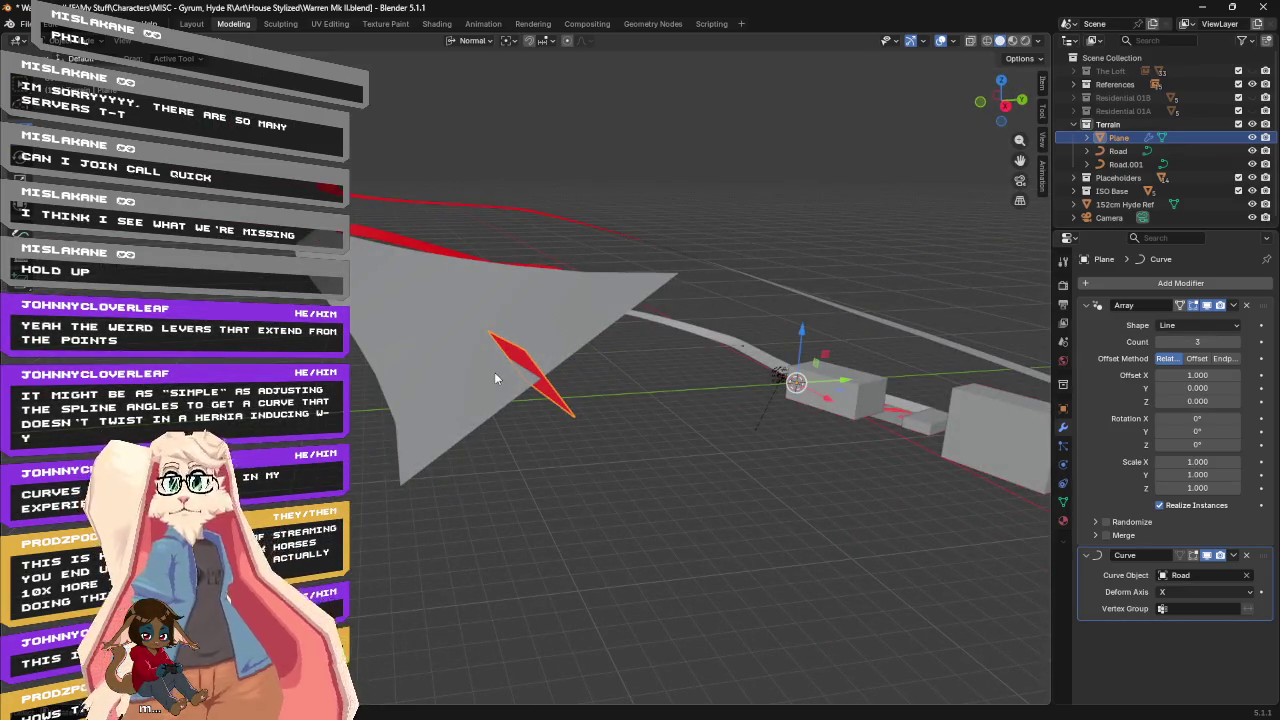
mouse_move(562, 369)
middle_mouse_down()
mouse_move(832, 371)
mouse_move(900, 386)
mouse_move(822, 377)
middle_mouse_up()
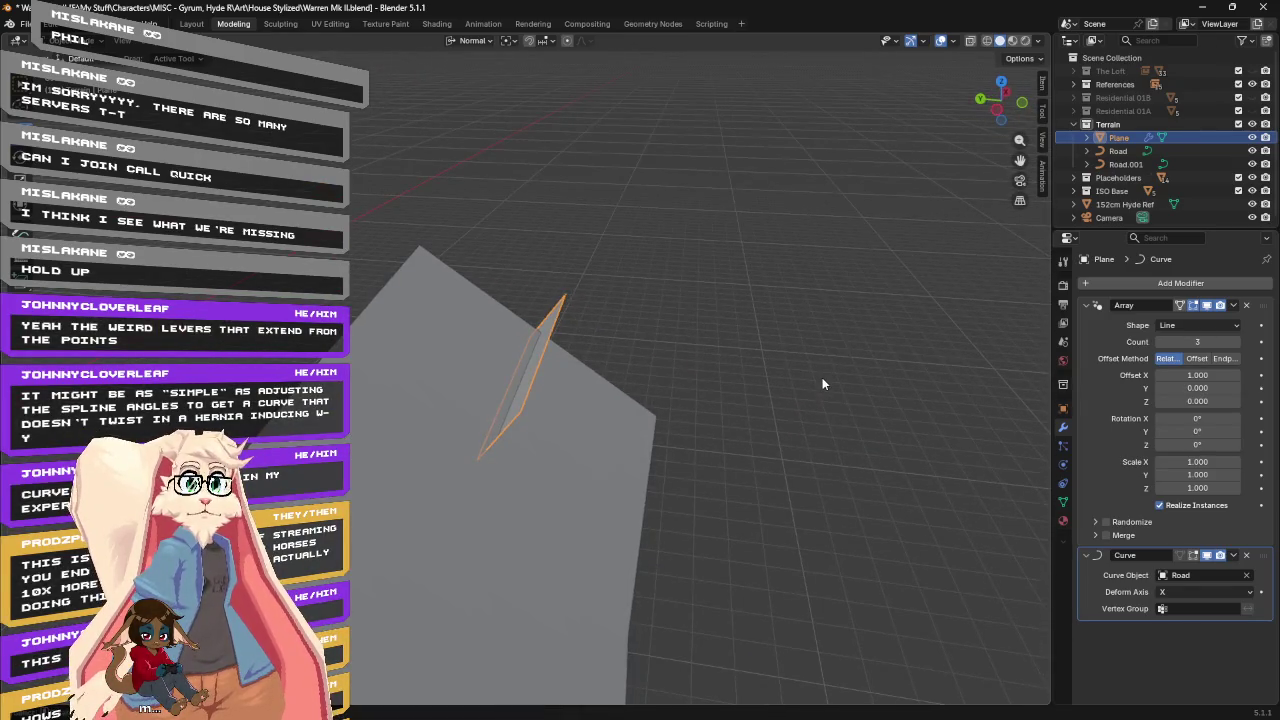
scroll(748, 349, "down", 5)
mouse_move(745, 342)
middle_mouse_down()
mouse_move(624, 358)
mouse_move(453, 354)
mouse_move(489, 337)
mouse_move(447, 318)
mouse_move(460, 323)
middle_mouse_up()
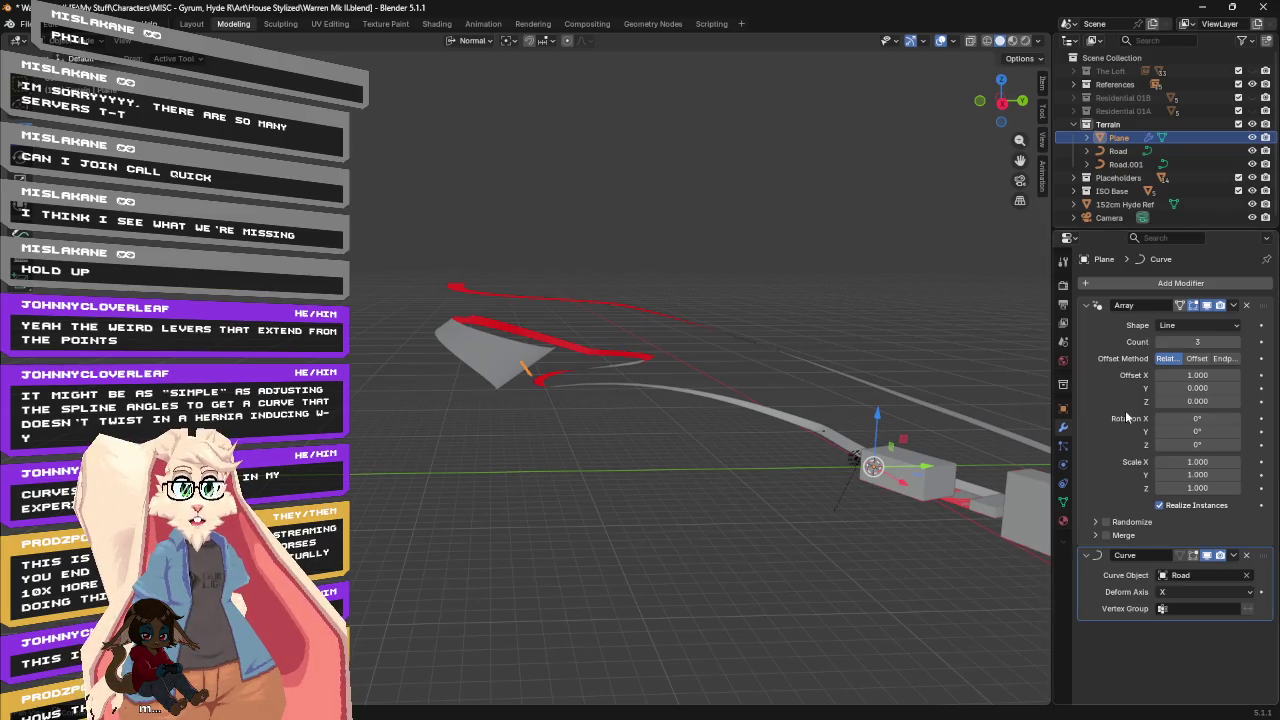
Enable Merge on the Plane's Array modifier and raise its Count to 1043.
left_click(1096, 535)
left_click(1106, 536)
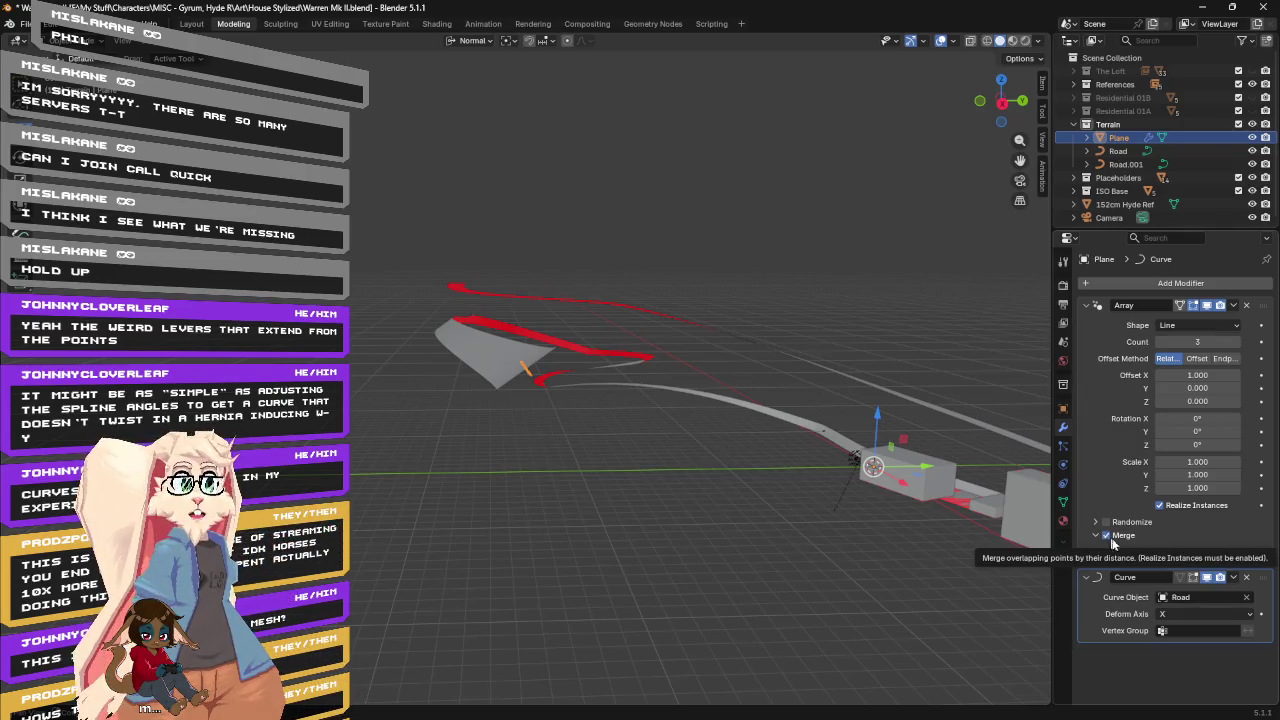
mouse_move(752, 410)
middle_mouse_down()
mouse_move(669, 383)
mouse_move(654, 393)
middle_mouse_up()
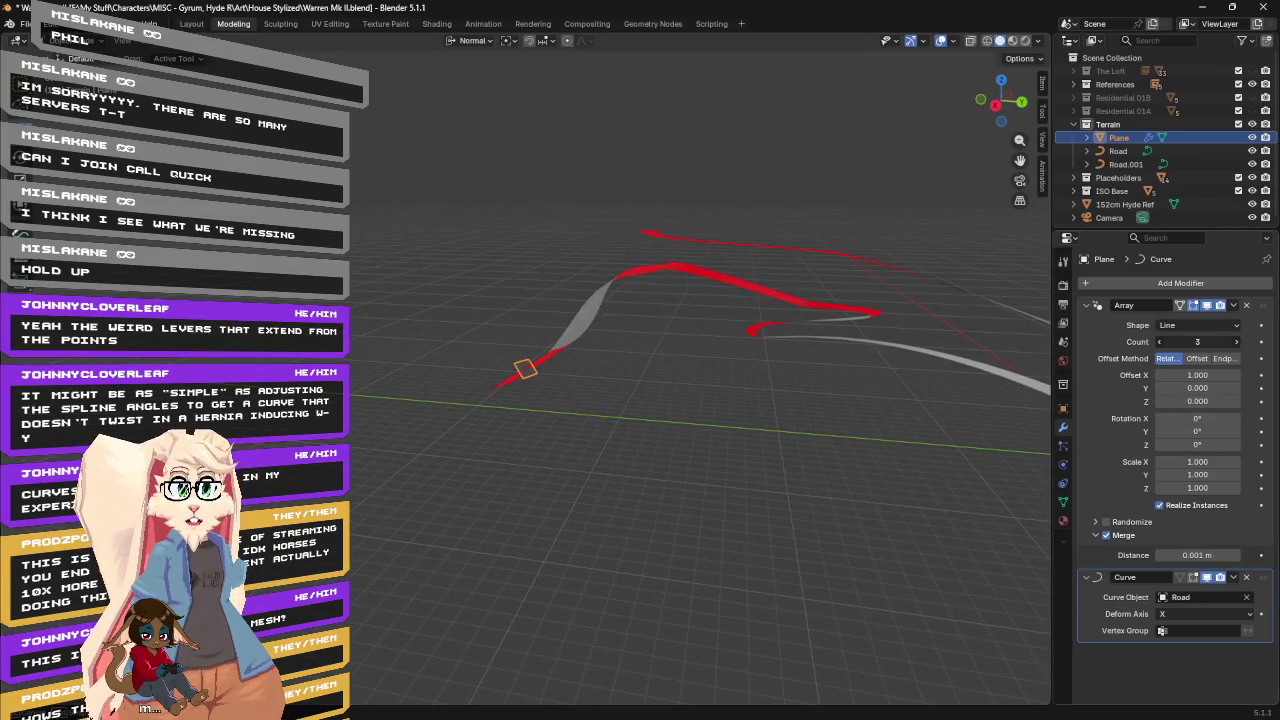
mouse_move(1197, 341)
left_mouse_down()
mouse_move(1230, 341)
mouse_move(1210, 341)
left_mouse_up()
Frame the 1043-copy strip and orbit low along the Road to inspect it.
key("KP_Decimal")
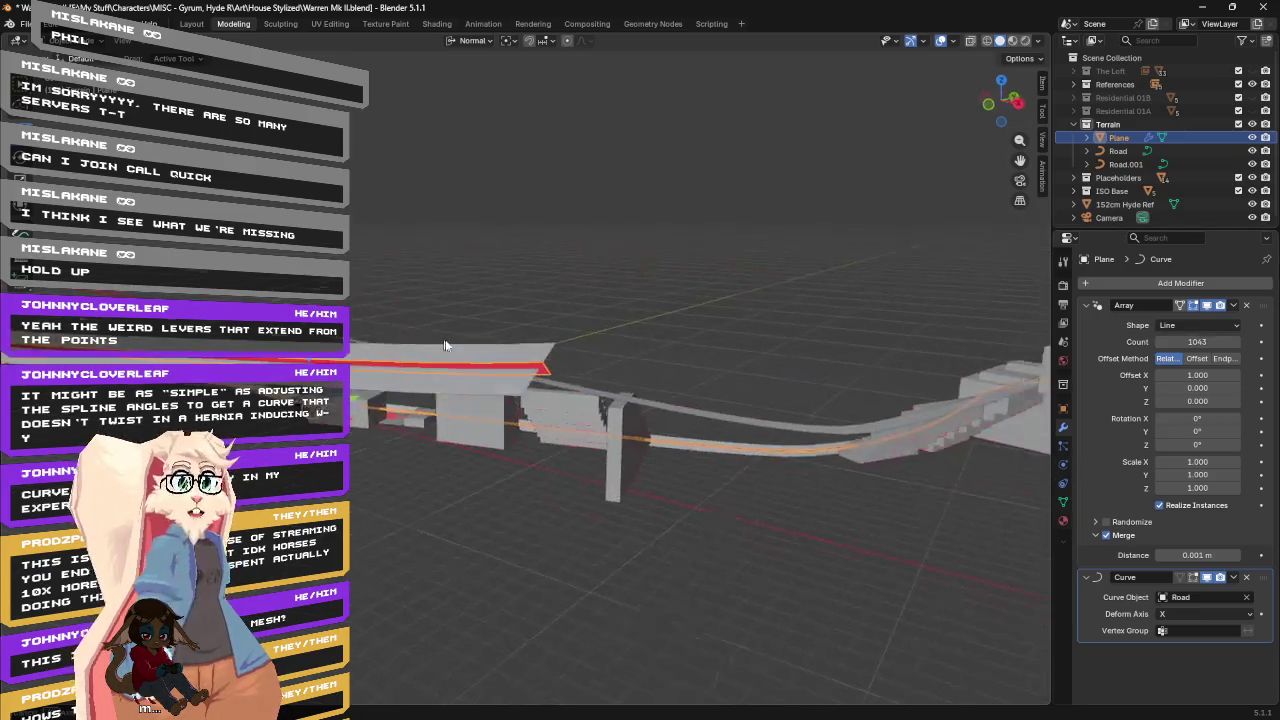
scroll(360, 355, "down", 4)
mouse_move(358, 335)
middle_mouse_down()
mouse_move(521, 240)
mouse_move(663, 218)
mouse_move(614, 417)
mouse_move(677, 387)
mouse_move(783, 472)
middle_mouse_up()
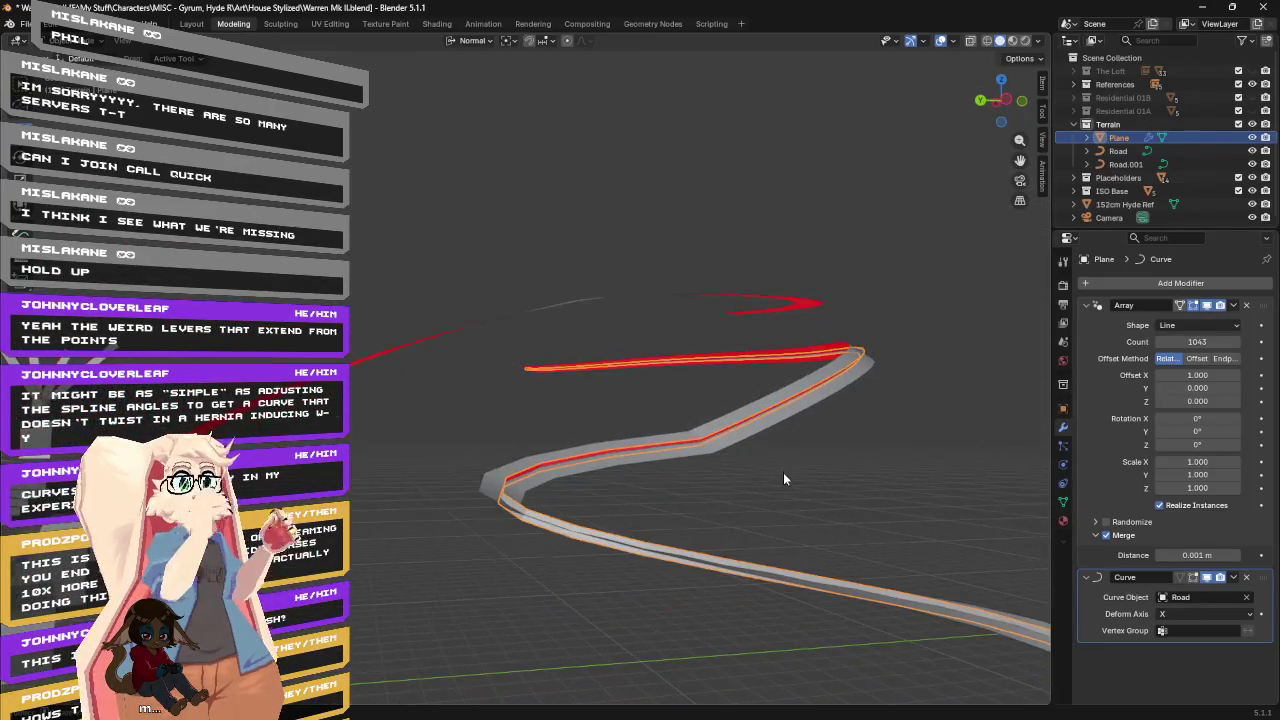
middle_click_drag(654, 459, 658, 470)
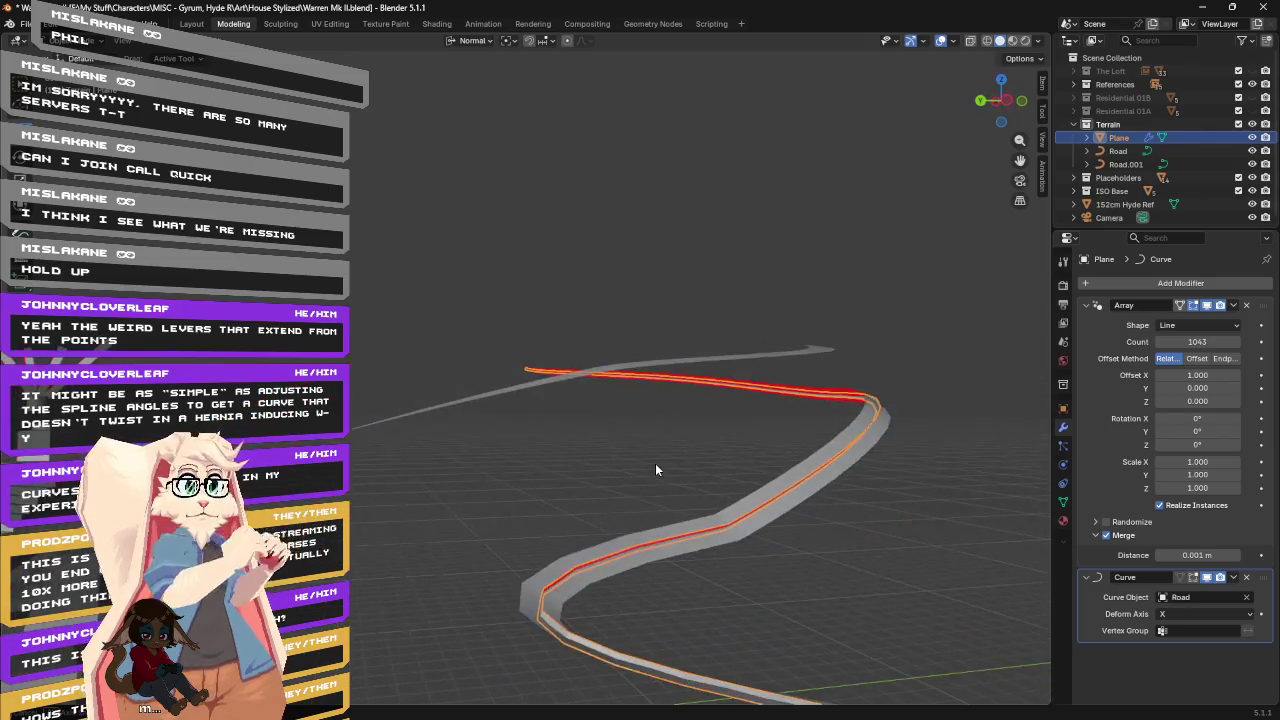
scroll(655, 463, "down", 5)
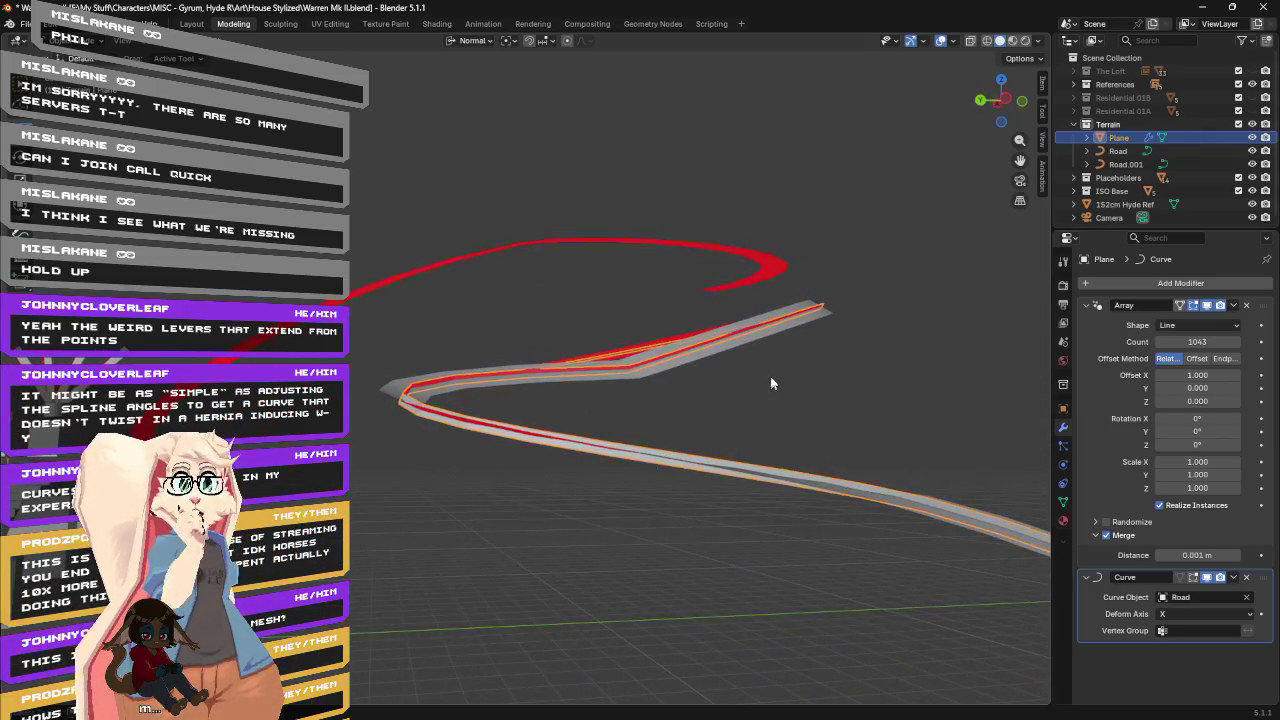
scroll(755, 392, "up", 3)
scroll(665, 476, "up", 2)
scroll(750, 475, "up", 2)
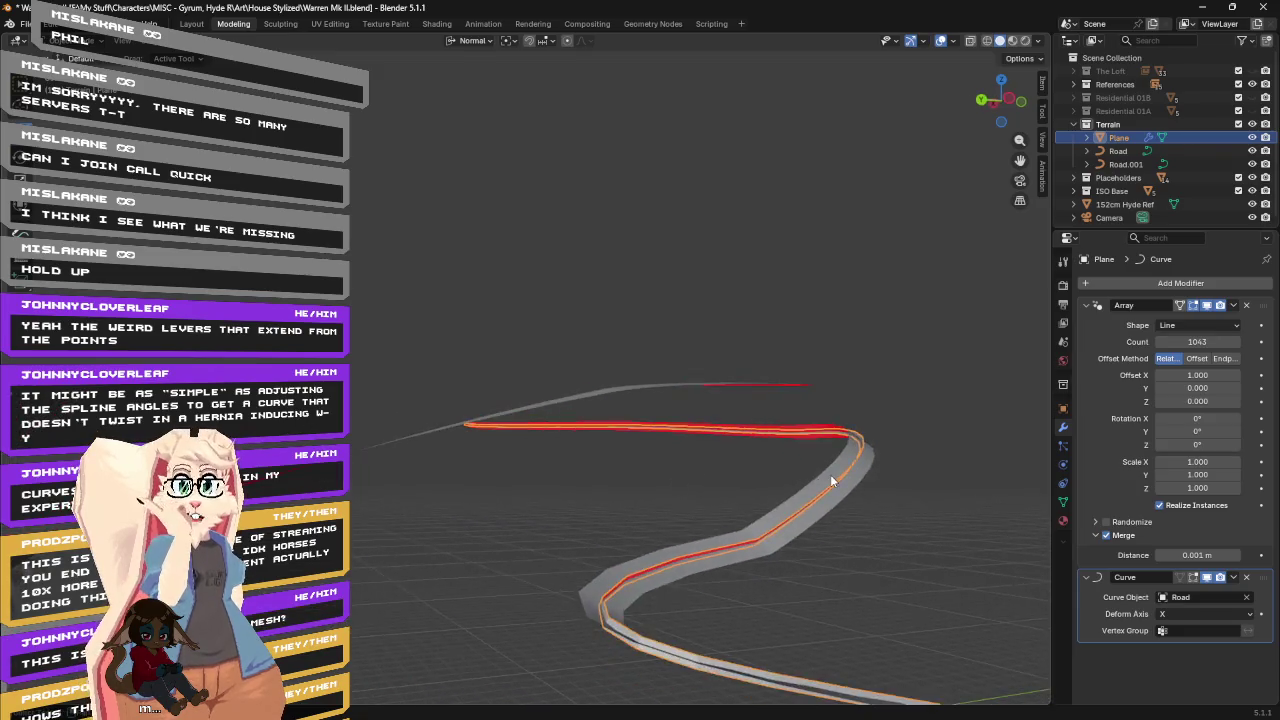
scroll(830, 474, "down", 2)
scroll(775, 462, "down", 2)
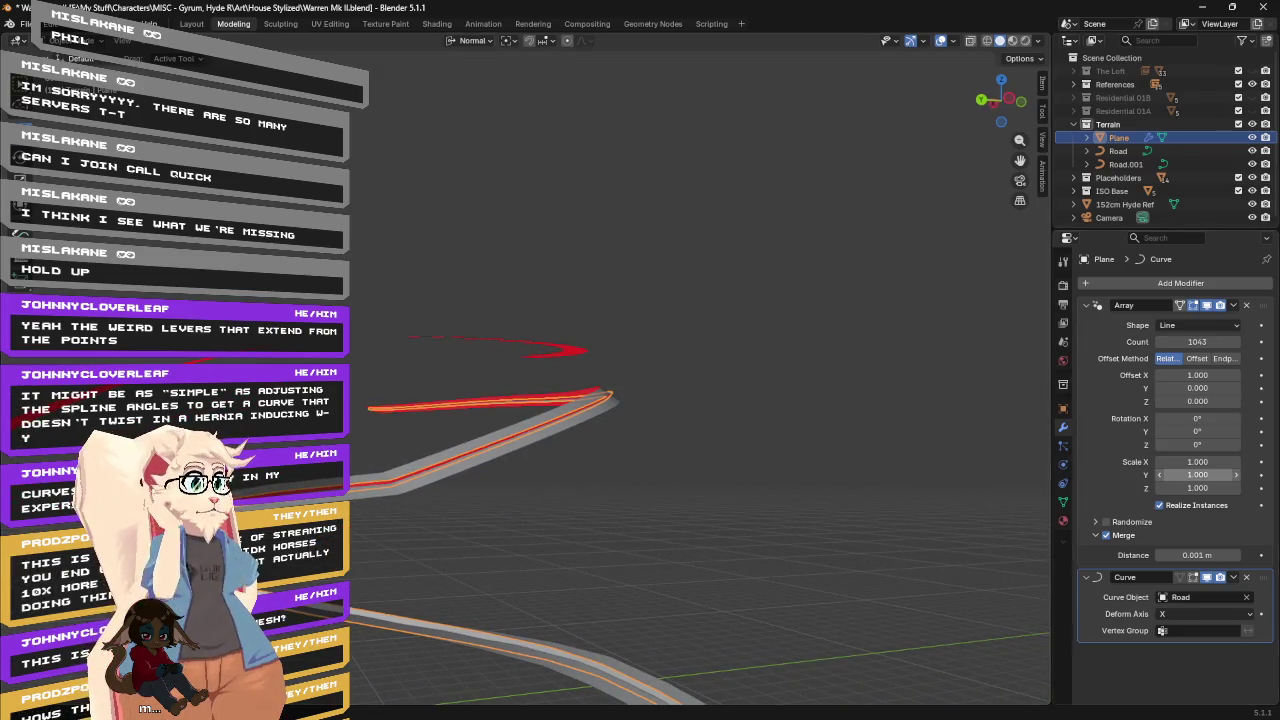
left_click_drag(612, 380, 855, 515)
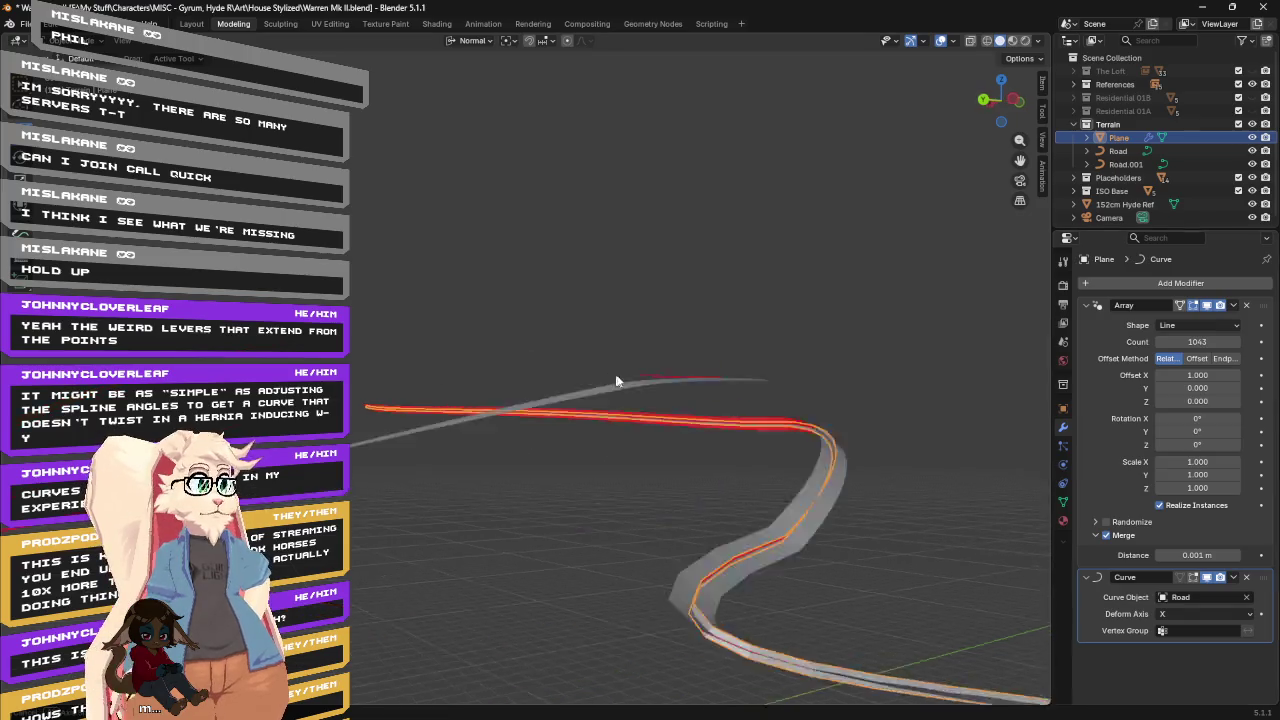
mouse_move(934, 562)
left_mouse_down()
mouse_move(716, 445)
mouse_move(721, 368)
left_mouse_up()
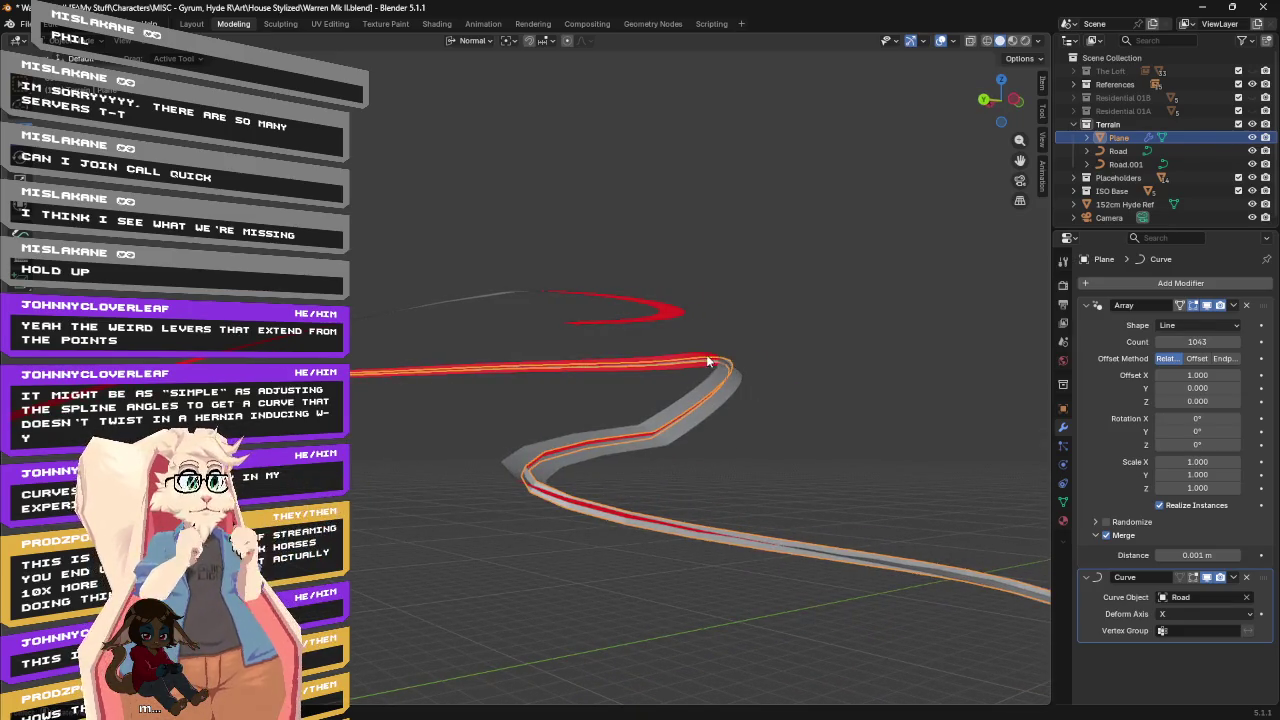
key("ctrl+z")
key("ctrl+z")
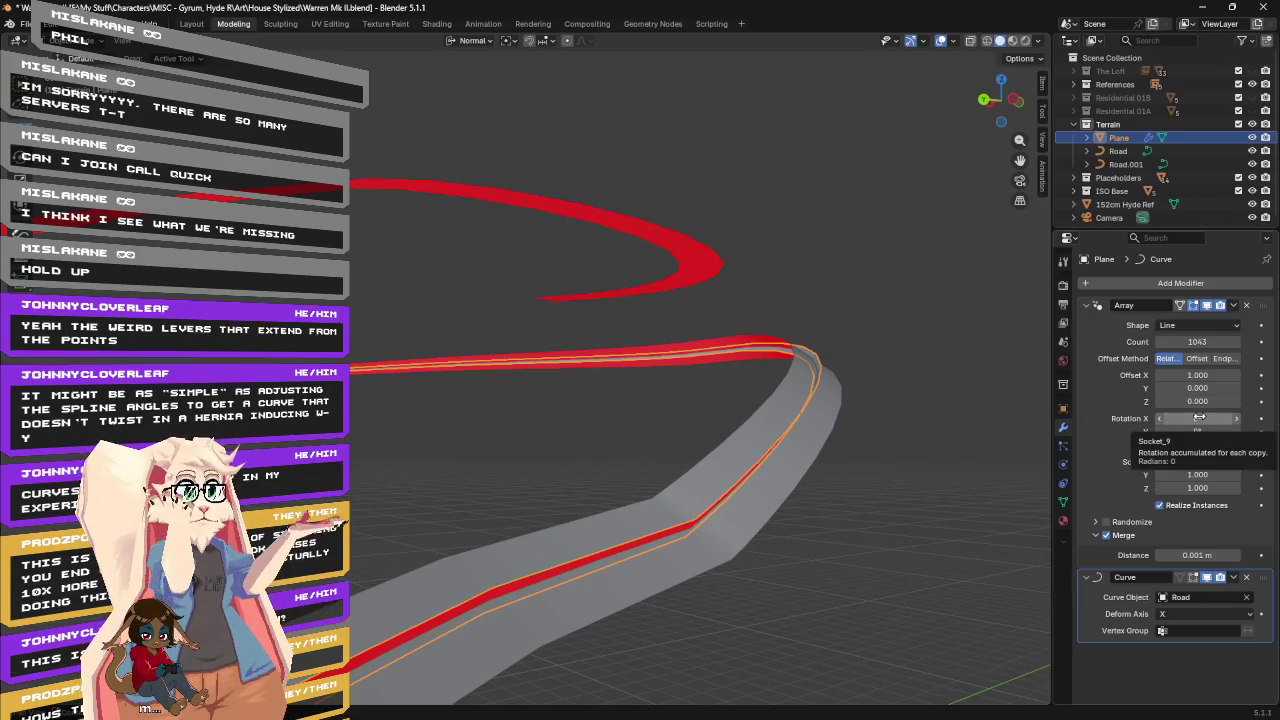
left_click(1198, 418)
type("90")
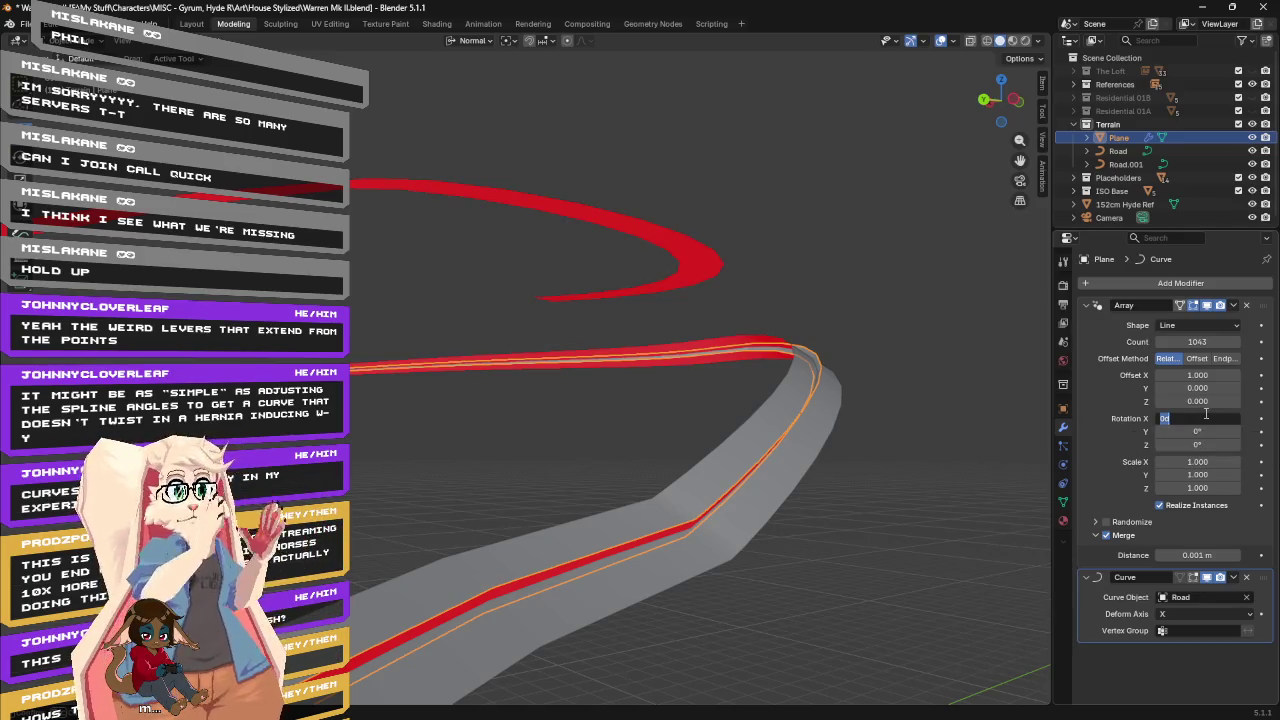
key("Return")
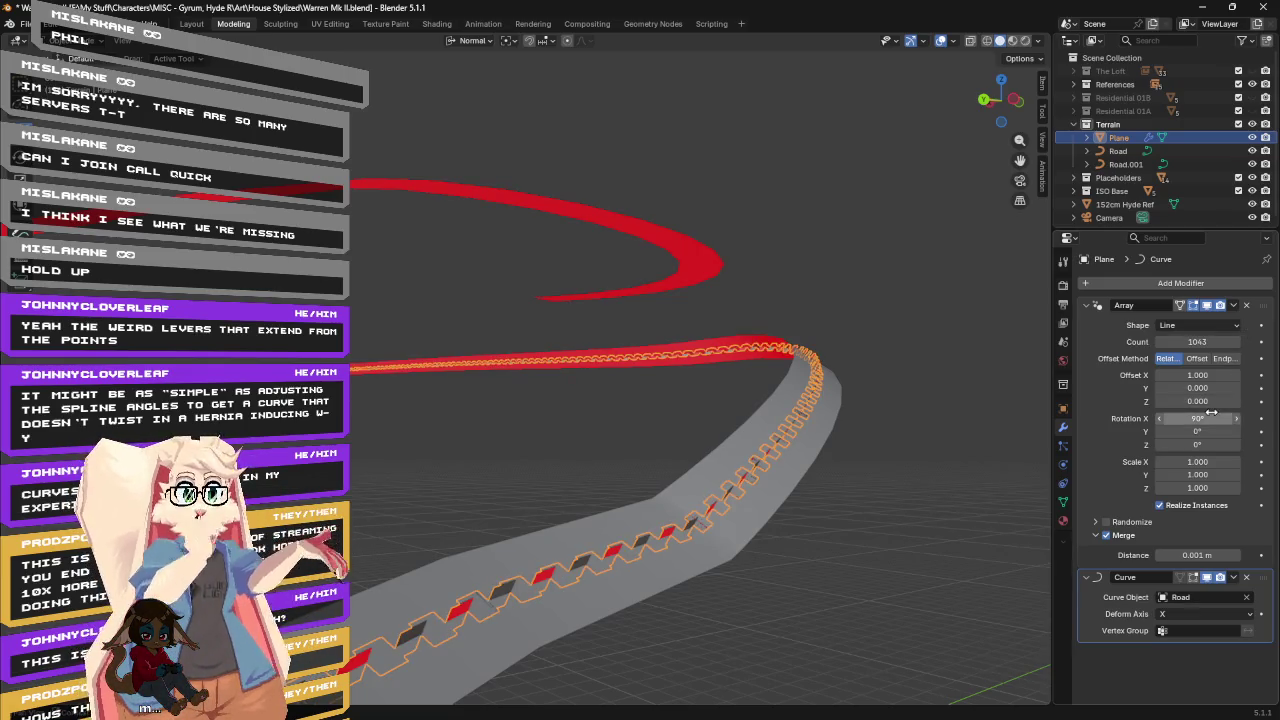
left_click(1196, 358)
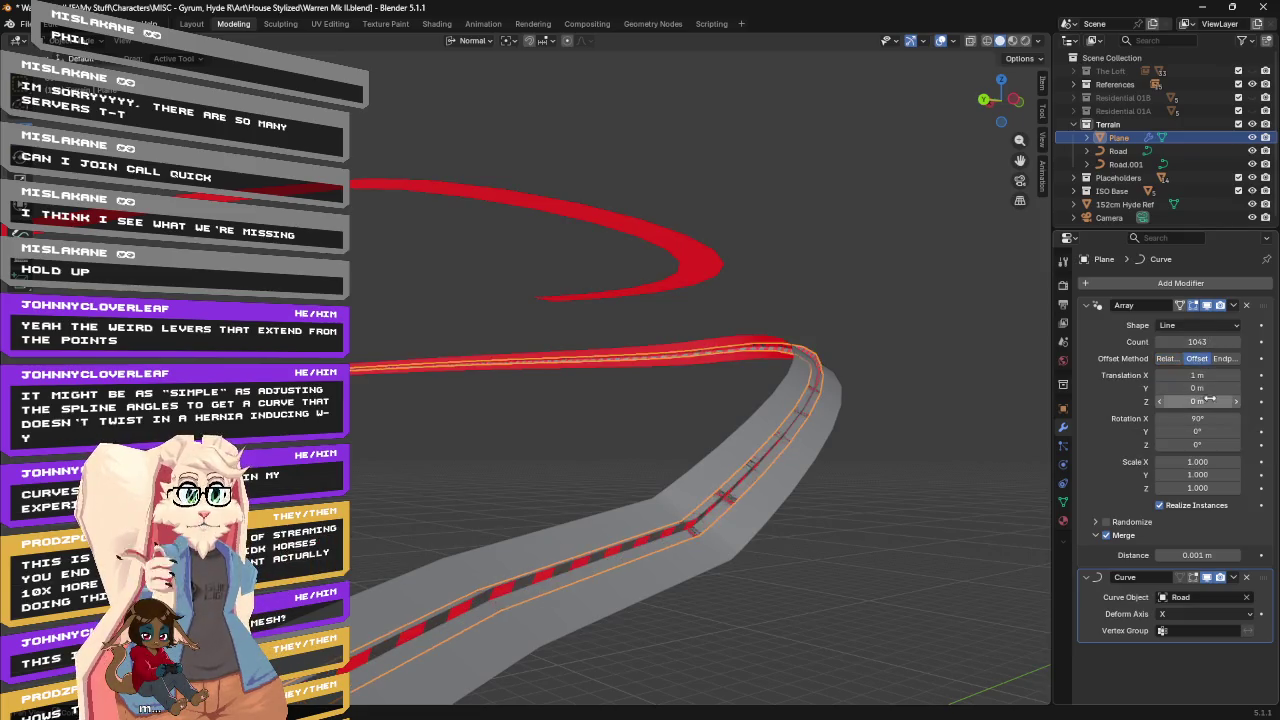
left_click(1167, 358)
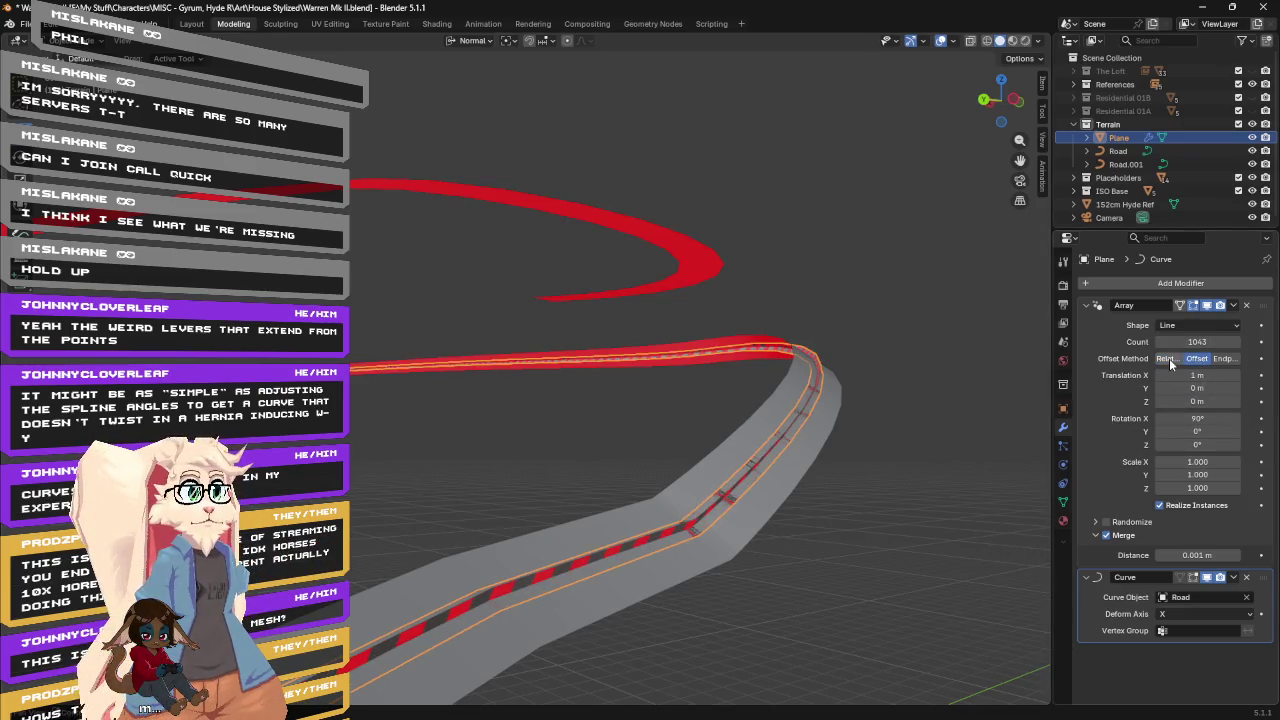
left_click(1205, 418)
type("1")
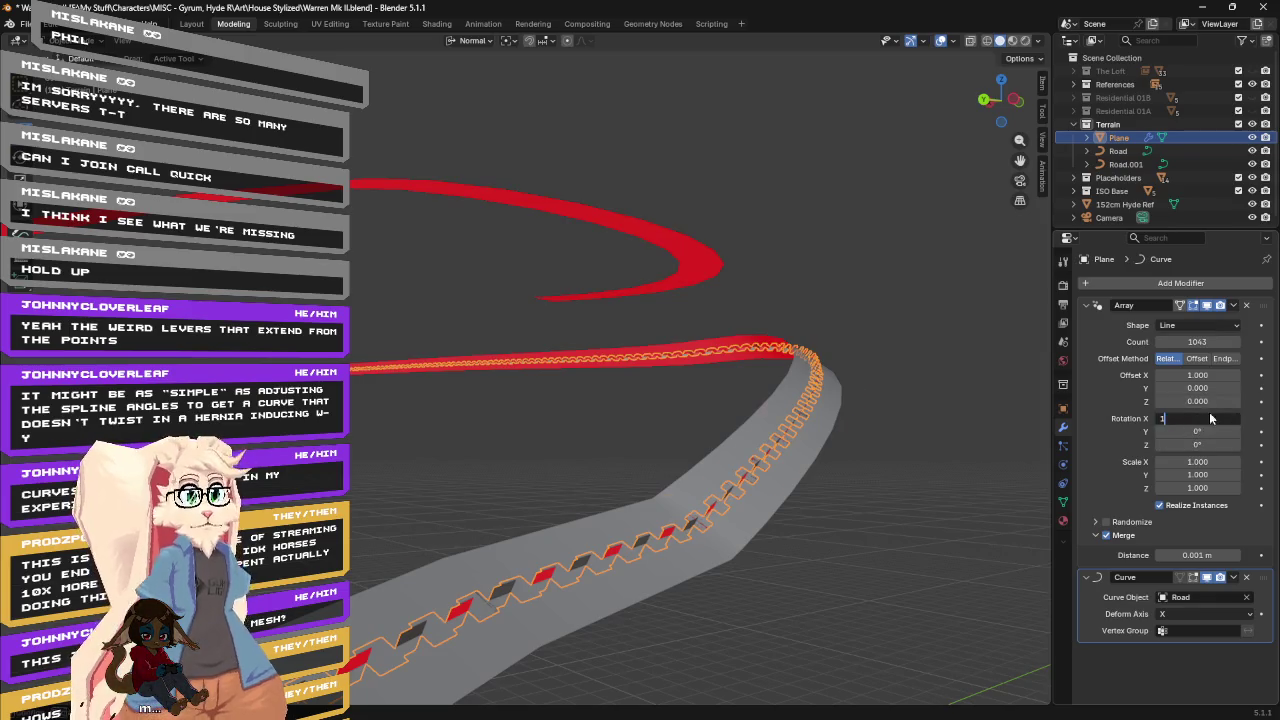
key("Return")
mouse_move(780, 425)
middle_mouse_down()
mouse_move(770, 414)
mouse_move(775, 428)
mouse_move(762, 428)
mouse_move(784, 415)
middle_mouse_up()
scroll(784, 415, "up", 2)
scroll(794, 413, "up", 2)
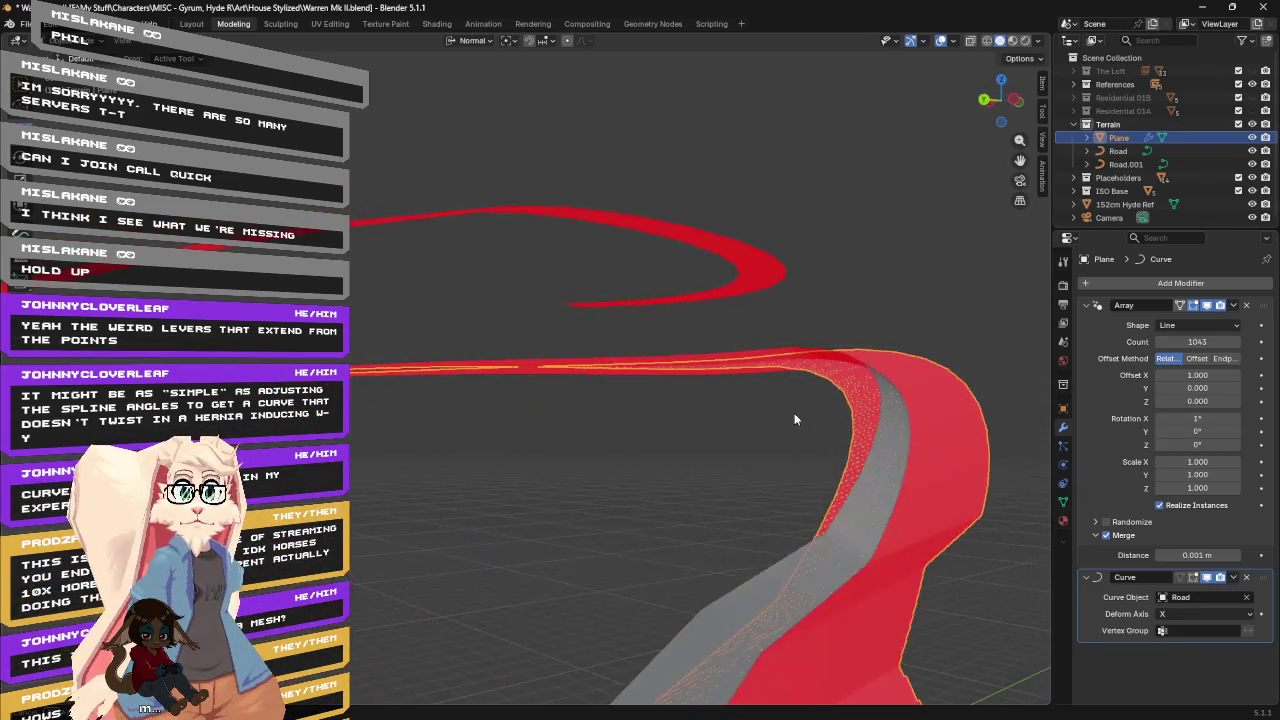
scroll(793, 410, "up", 3)
scroll(792, 410, "up", 2)
scroll(792, 410, "up", 2)
scroll(792, 410, "up", 1)
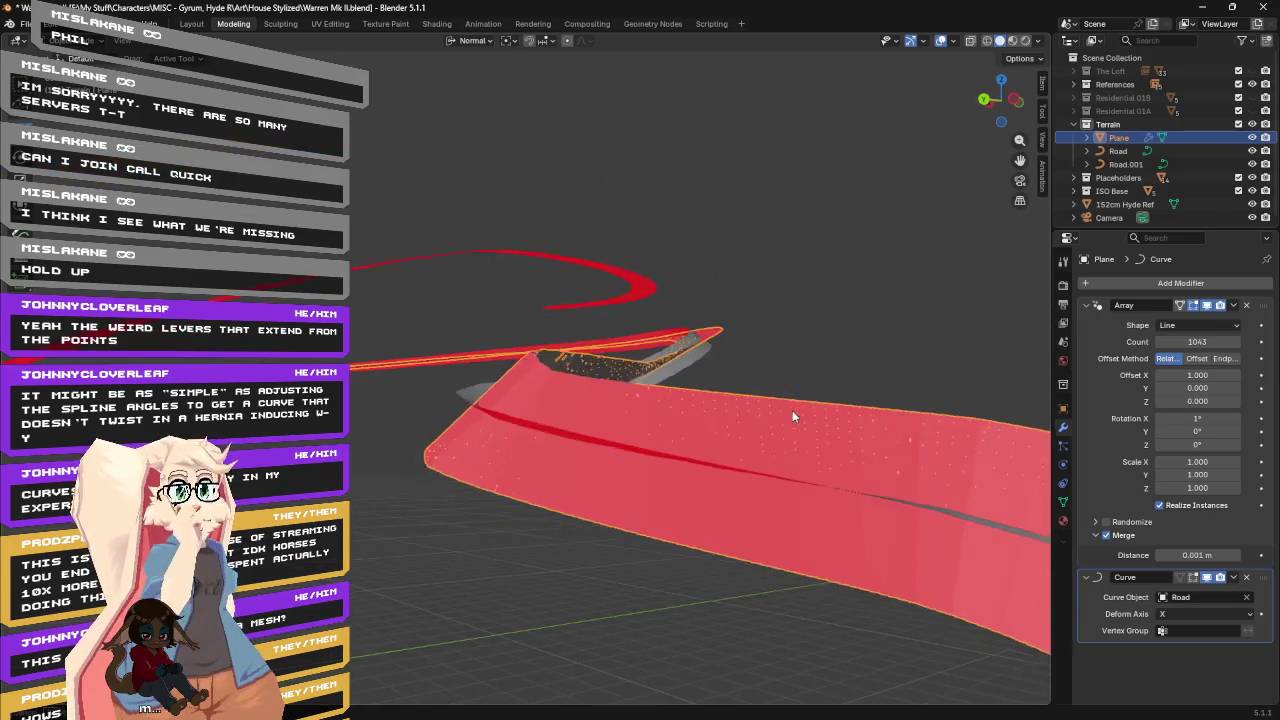
scroll(792, 410, "up", 2)
scroll(787, 410, "up", 2)
scroll(784, 418, "up", 1)
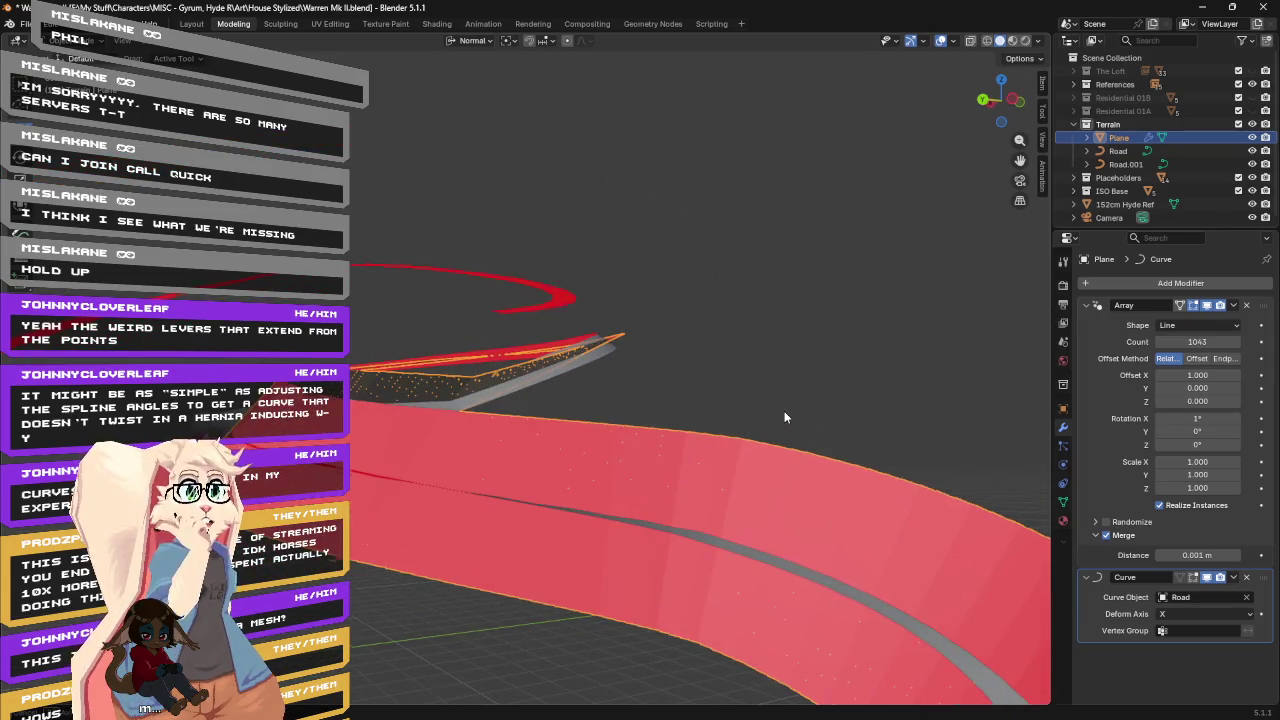
scroll(782, 419, "up", 2)
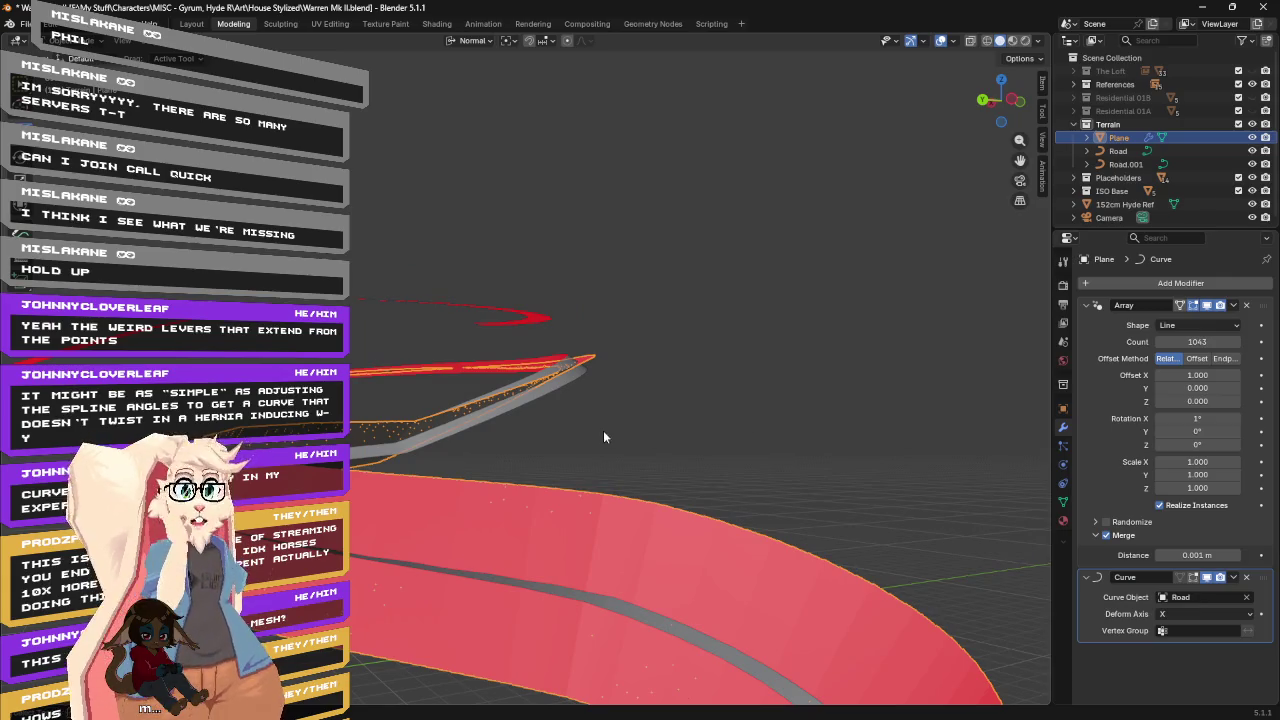
scroll(603, 430, "down", 3)
scroll(651, 440, "down", 2)
scroll(690, 442, "down", 2)
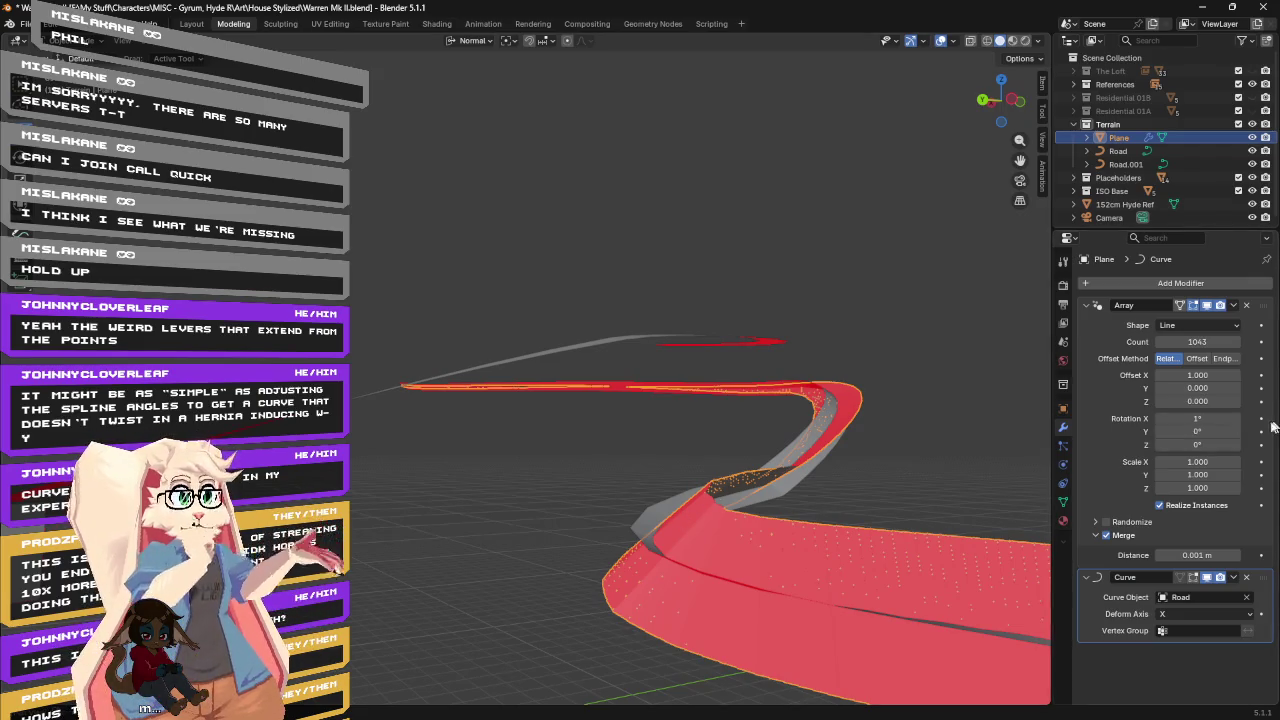
left_click(1206, 415)
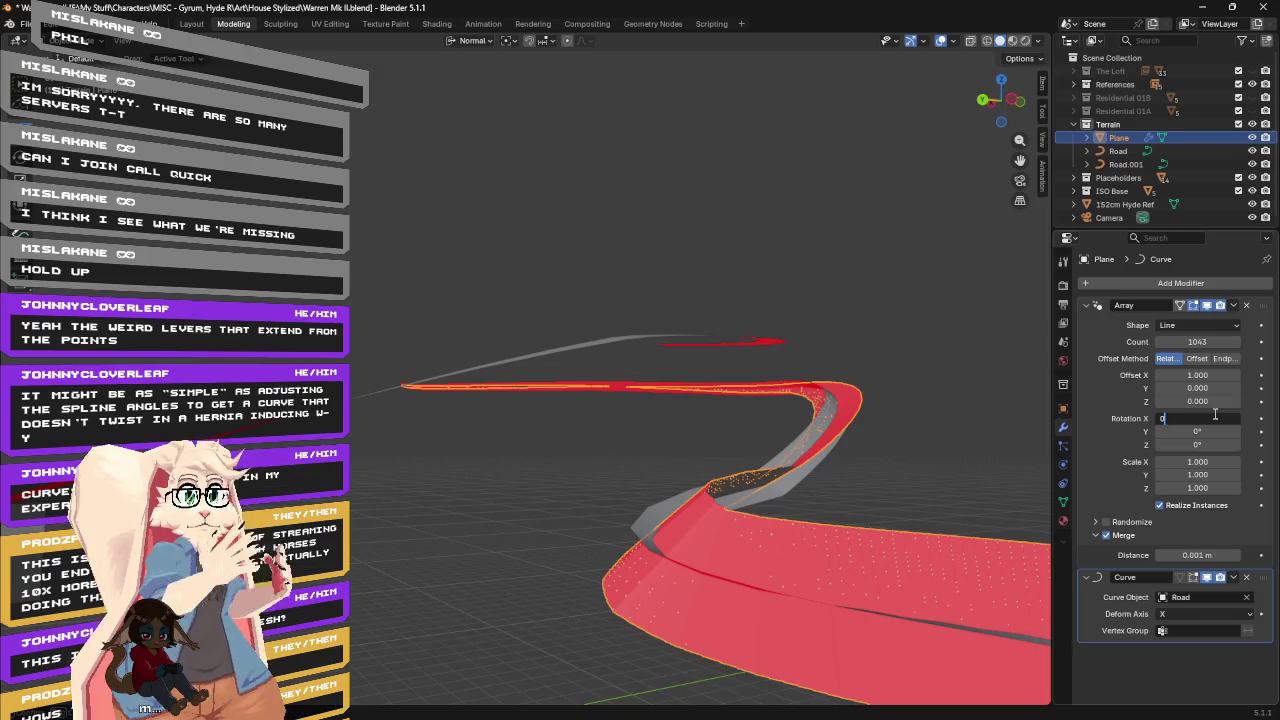
Reset array Rotation X to 0°, use the constant 1 m Offset method, then tilt X about -0.22°.
key("Return")
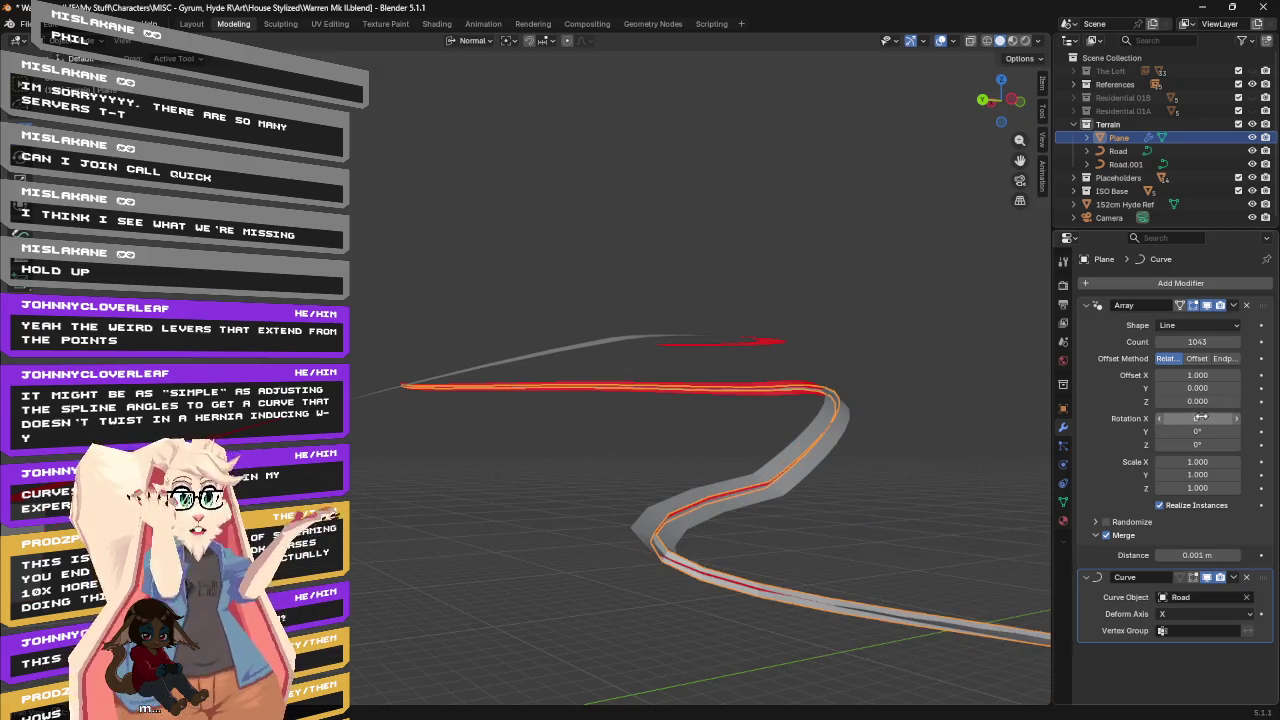
left_click(1220, 363)
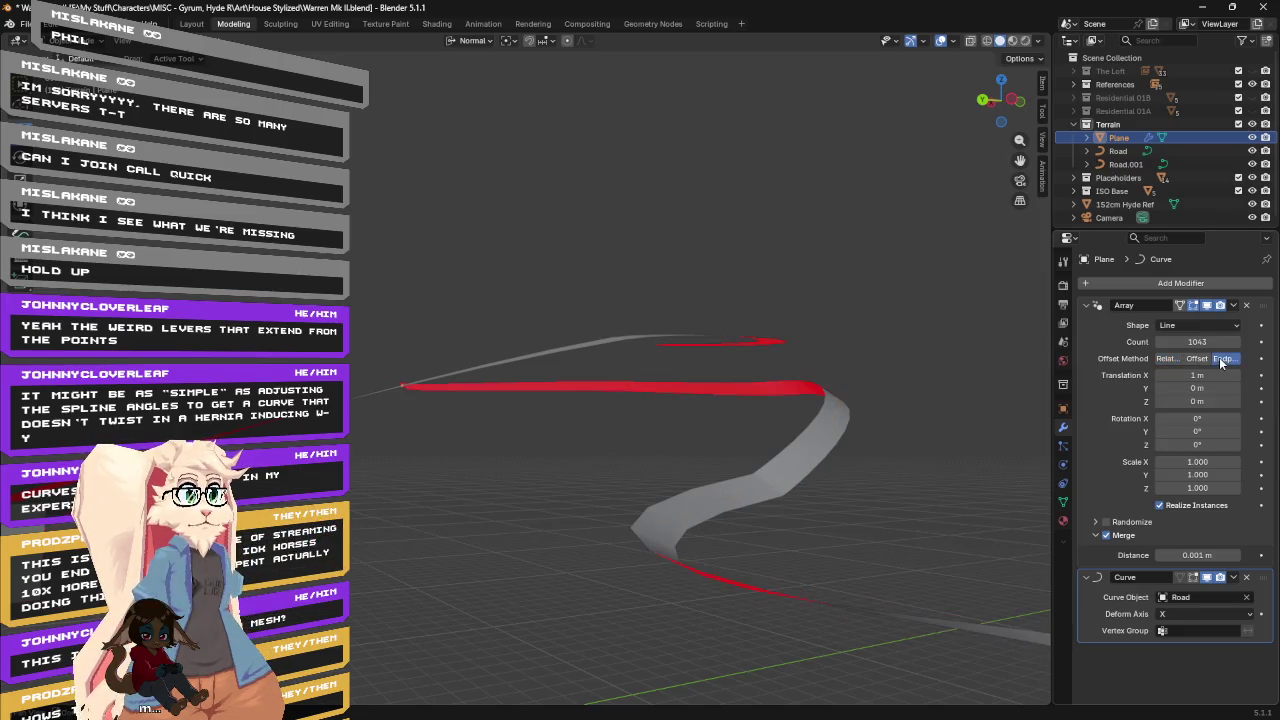
mouse_move(1050, 420)
middle_mouse_down()
mouse_move(918, 438)
mouse_move(930, 461)
mouse_move(915, 440)
mouse_move(1247, 432)
middle_mouse_up()
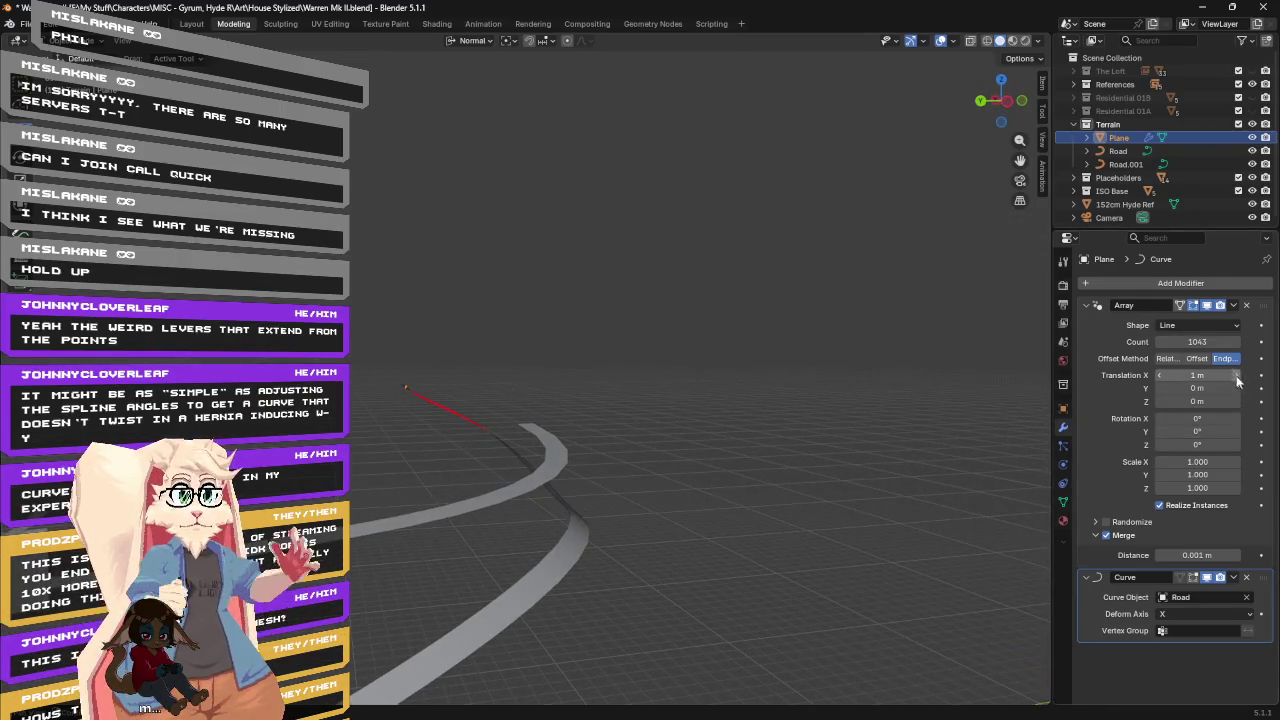
left_click(1197, 358)
middle_click_drag(768, 504, 783, 476)
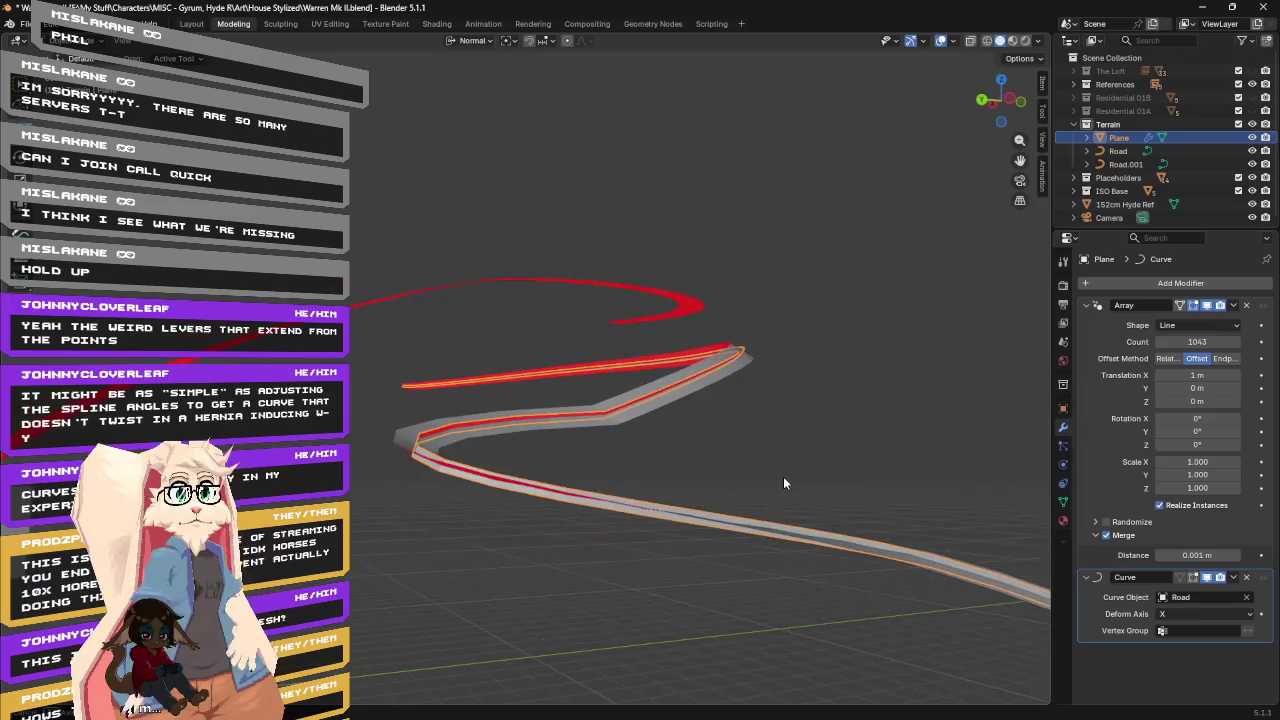
left_click_drag(1197, 418, 1195, 418)
Enter 0° for the array's Rotation X, then orbit and pan to inspect the untwisted road.
left_click(1197, 418)
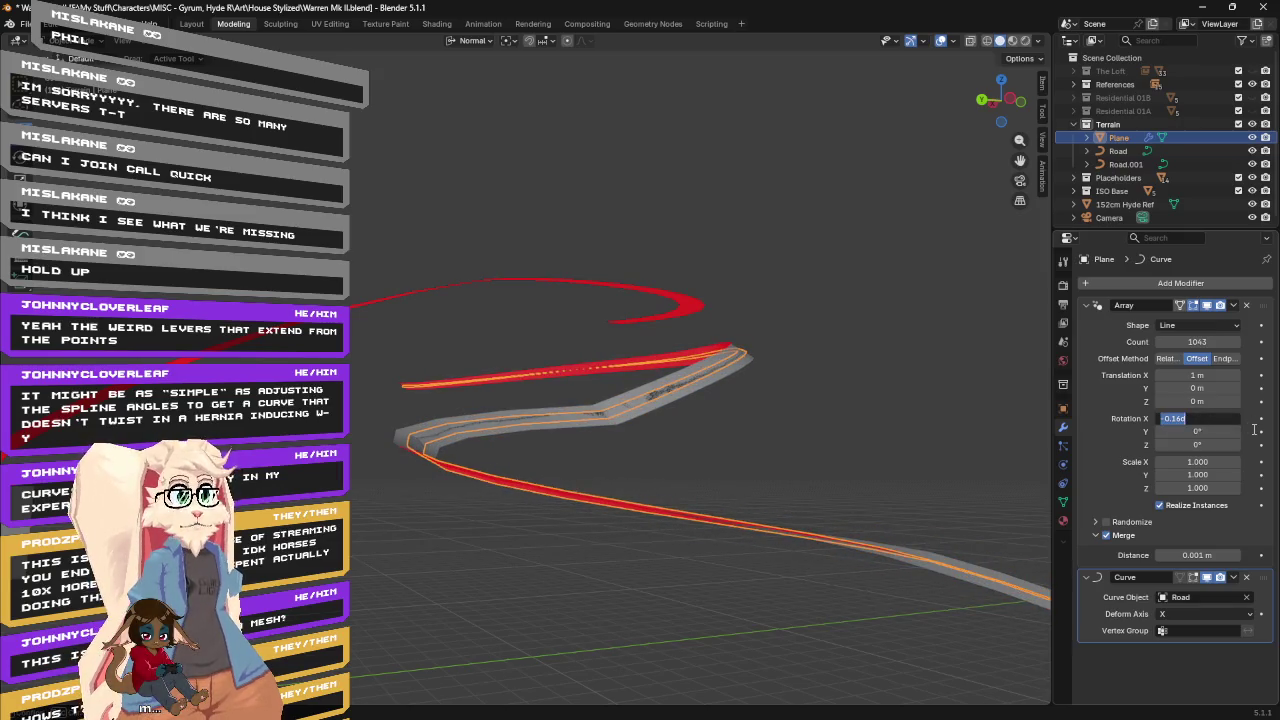
key("Return")
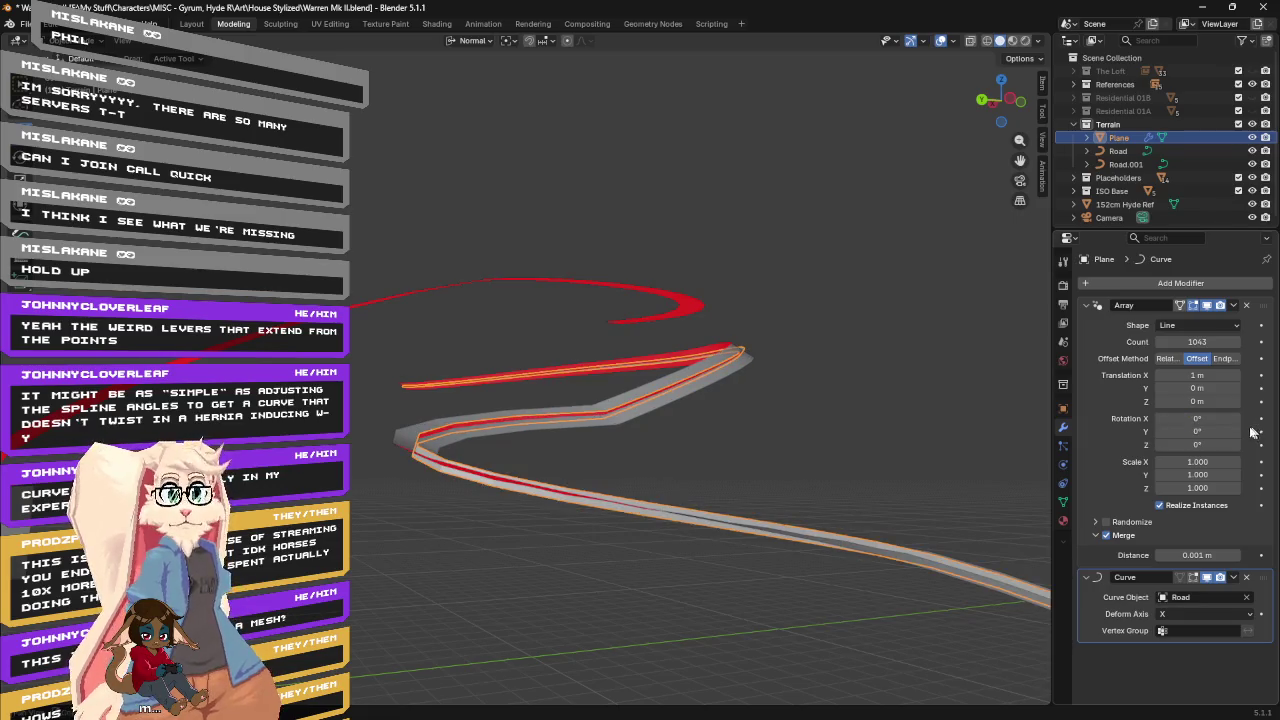
middle_click_drag(743, 274, 760, 287)
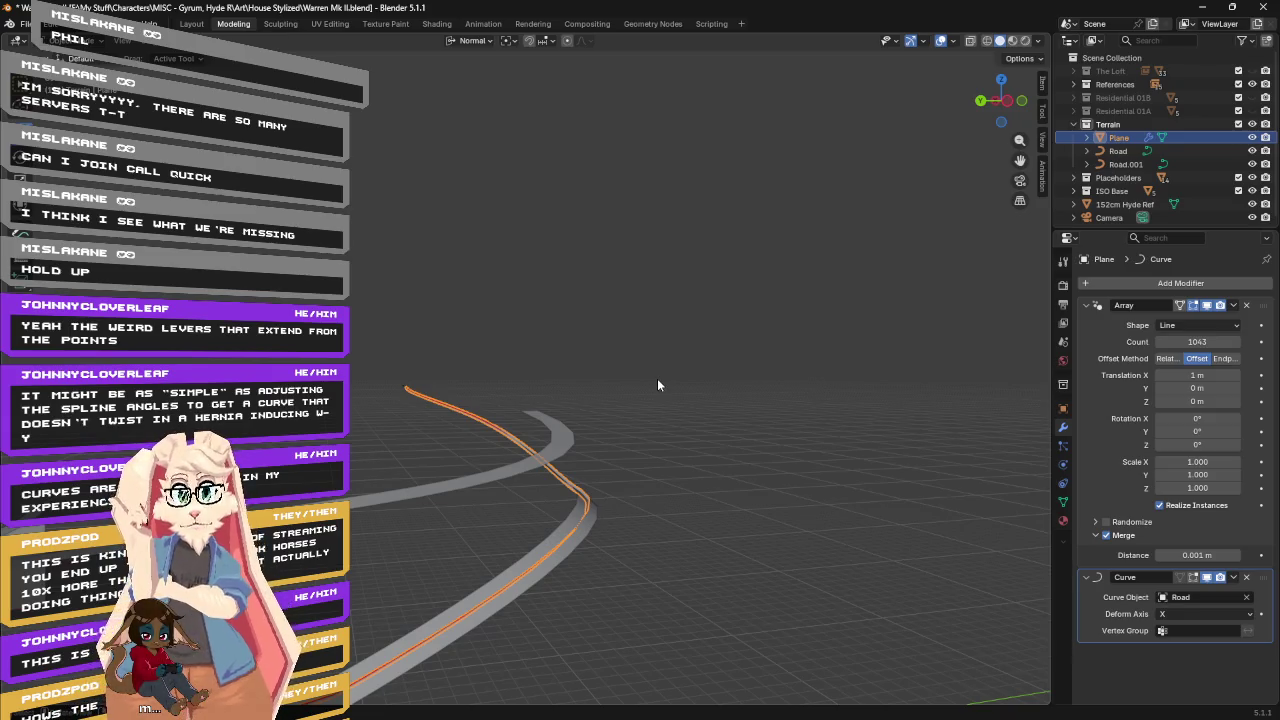
middle_click_drag(686, 493, 782, 414)
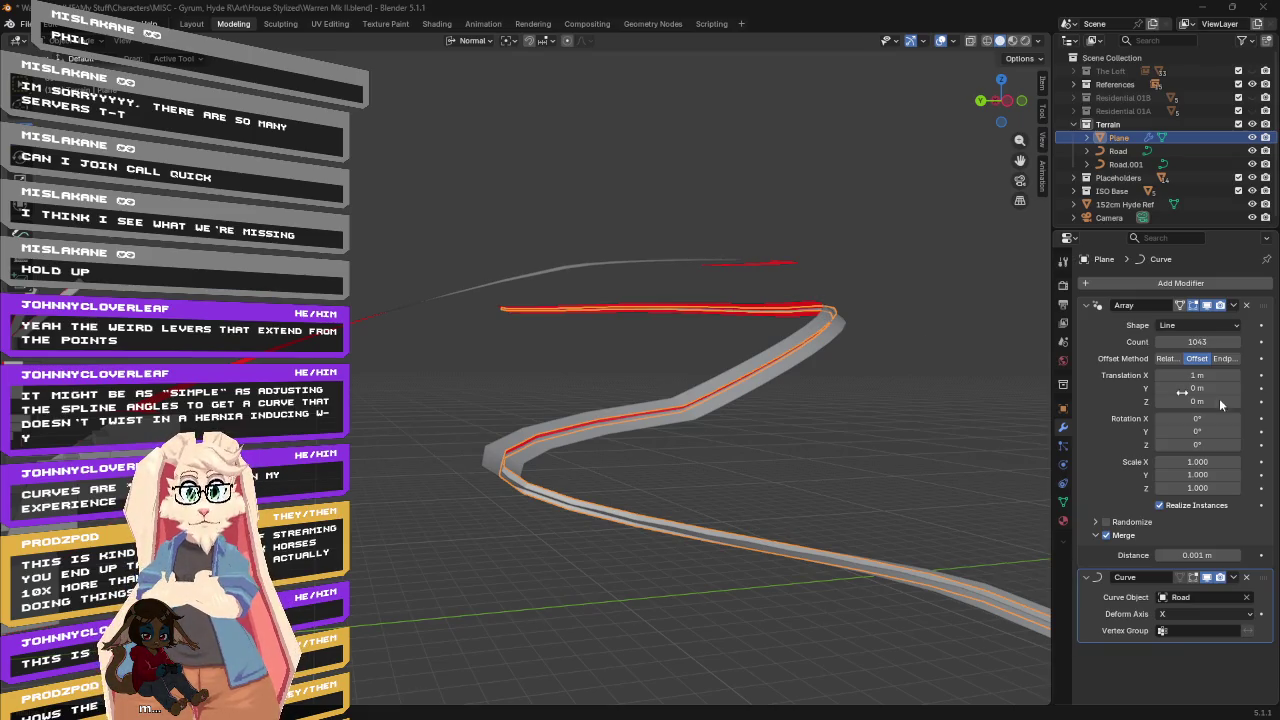
key("ctrl+z")
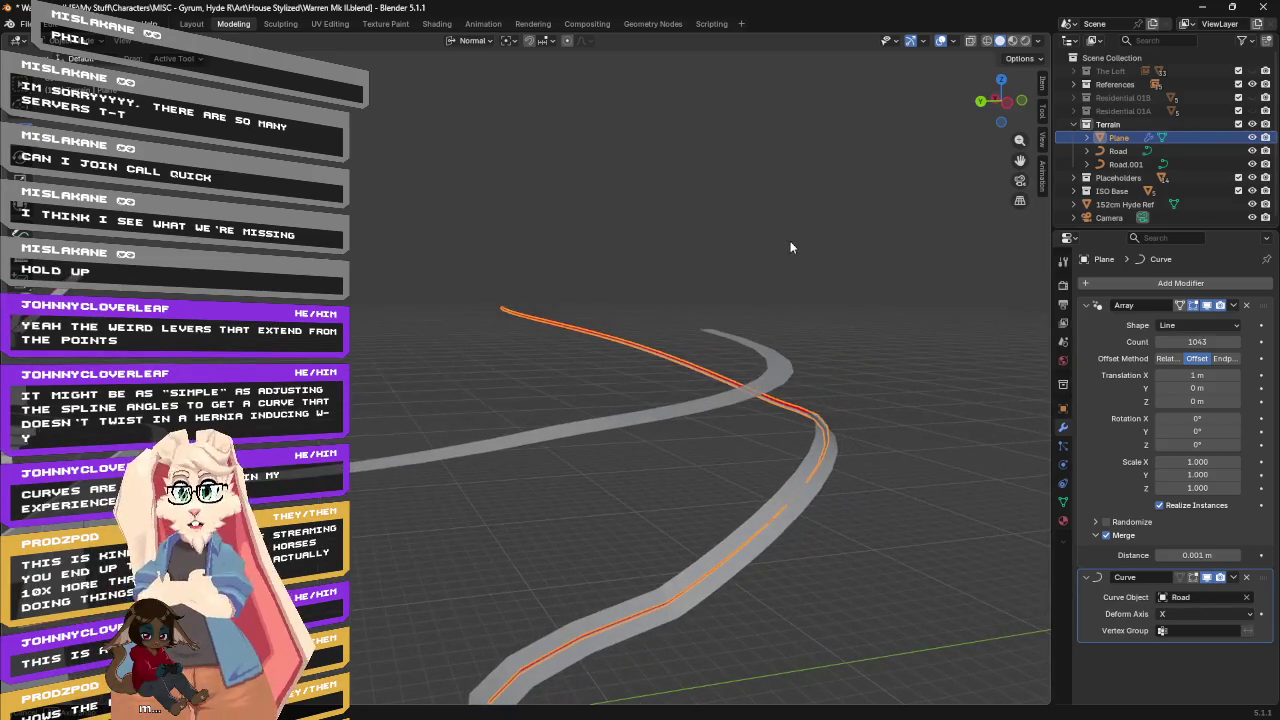
mouse_move(916, 339)
middle_mouse_down("shift")
mouse_move(838, 260)
mouse_move(888, 274)
middle_mouse_up("shift")
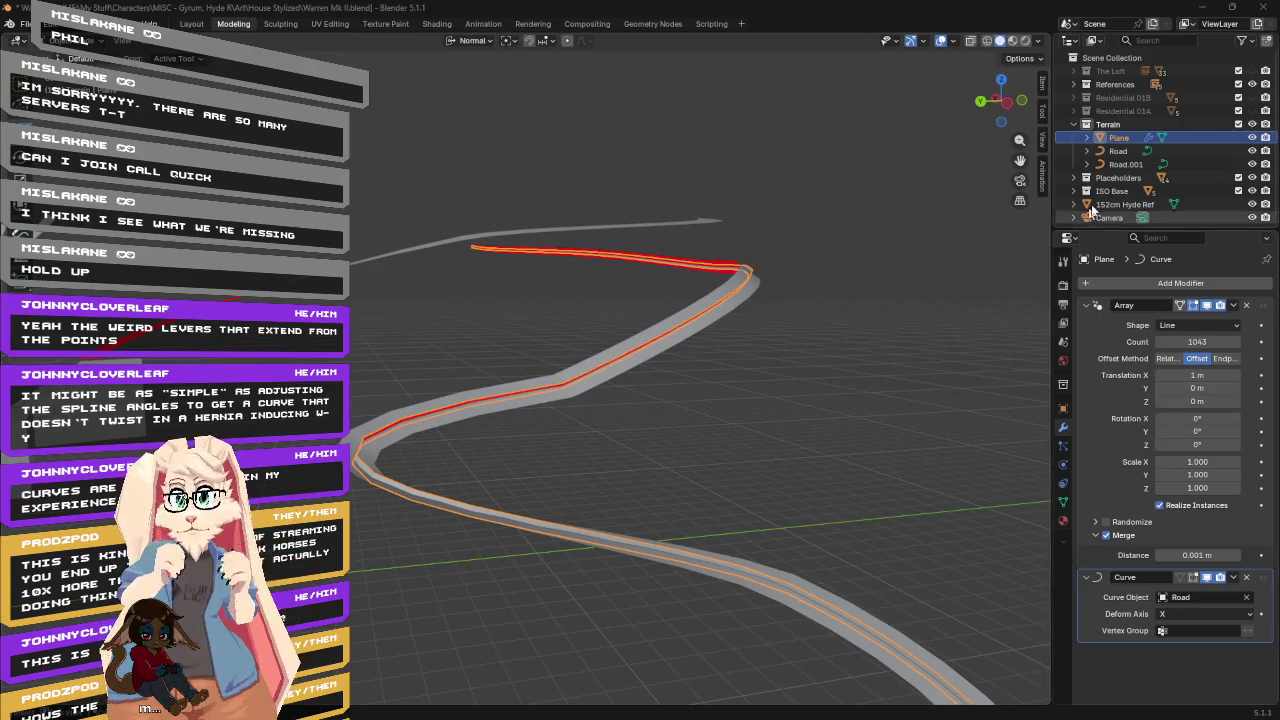
left_click(1118, 150)
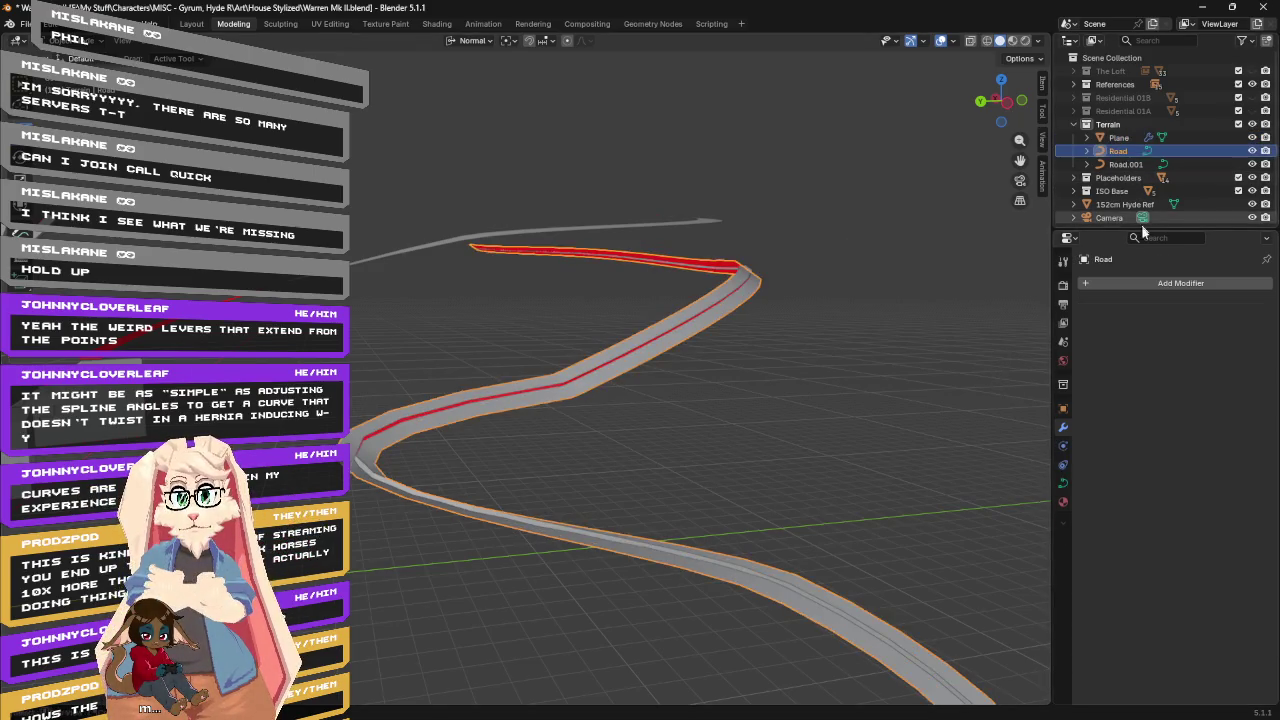
Show the Road curve's shape settings and switch its Twist Method to Tangent.
left_click(1062, 488)
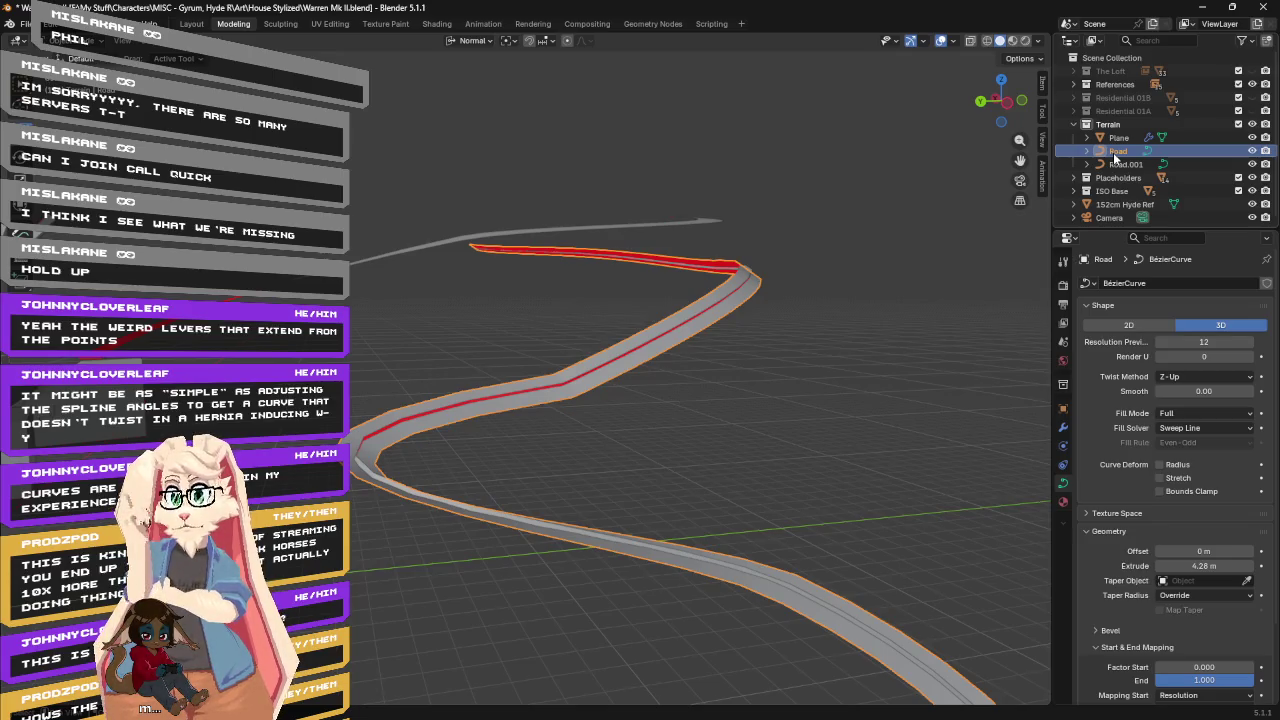
left_click(1200, 376)
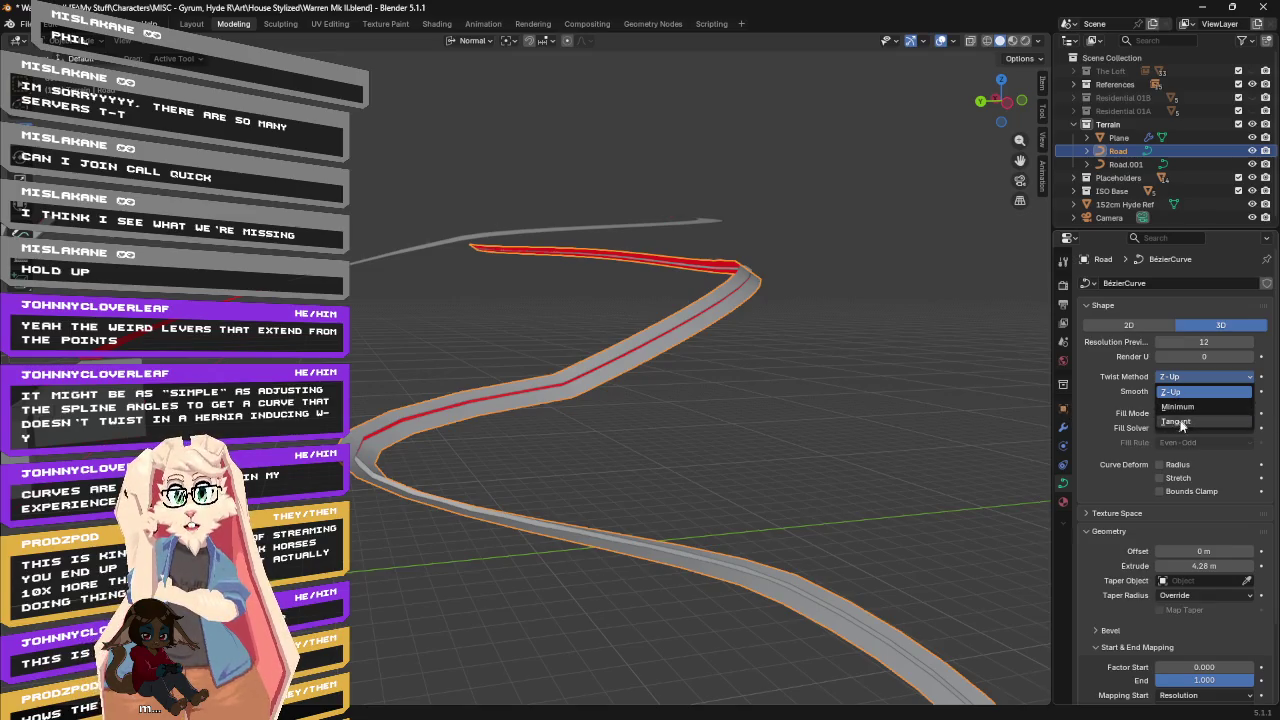
left_click(1183, 421)
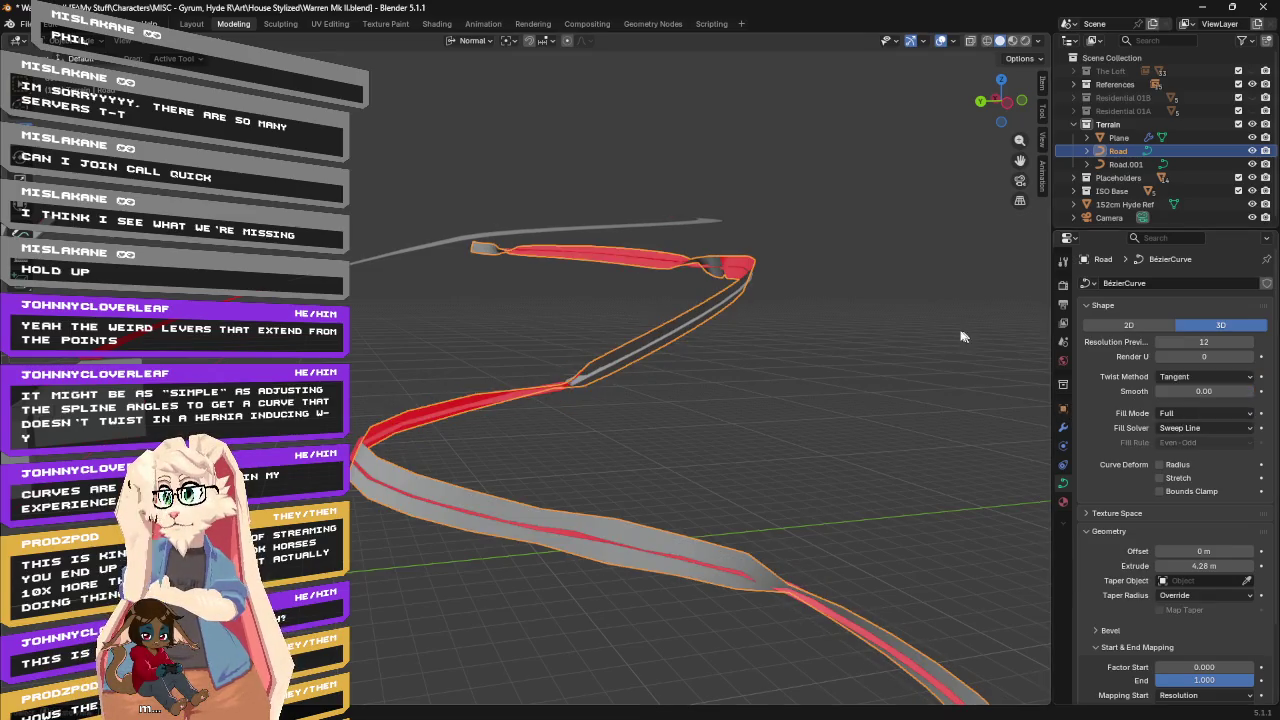
Try the Minimum twist method, then set the Twist Method back to Z-Up.
left_click(1180, 378)
left_click(1185, 406)
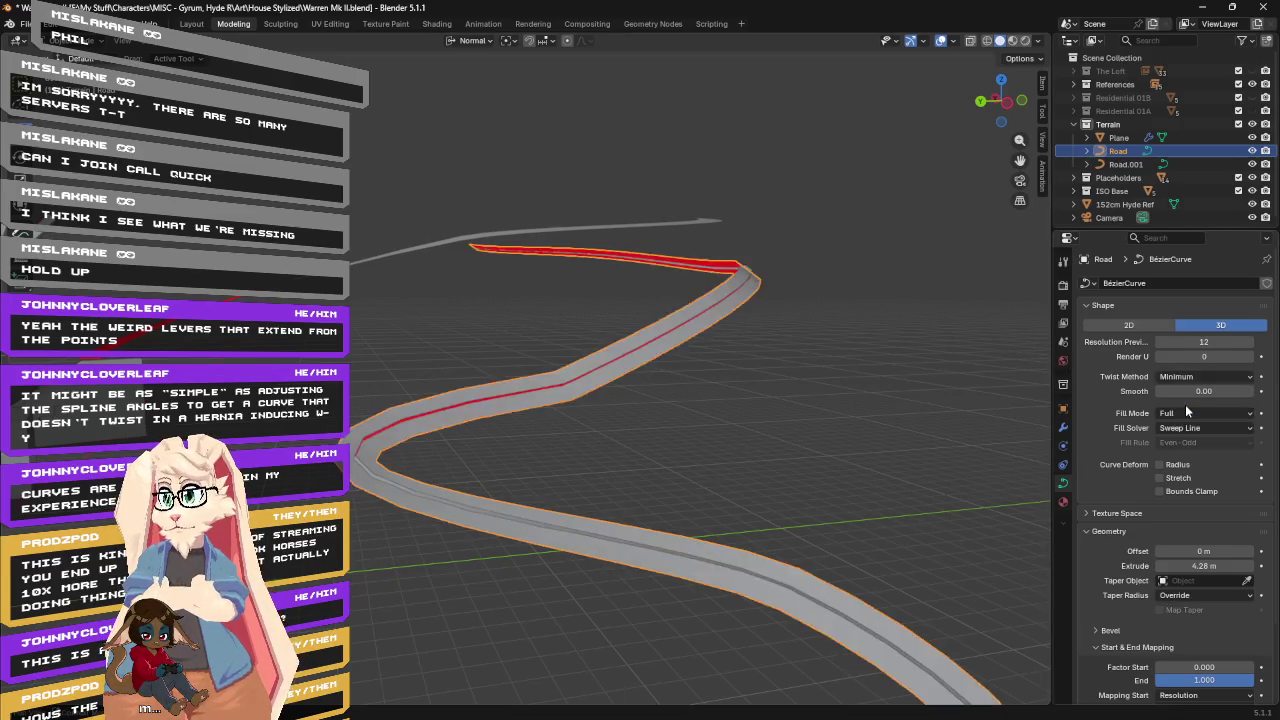
left_click(1180, 376)
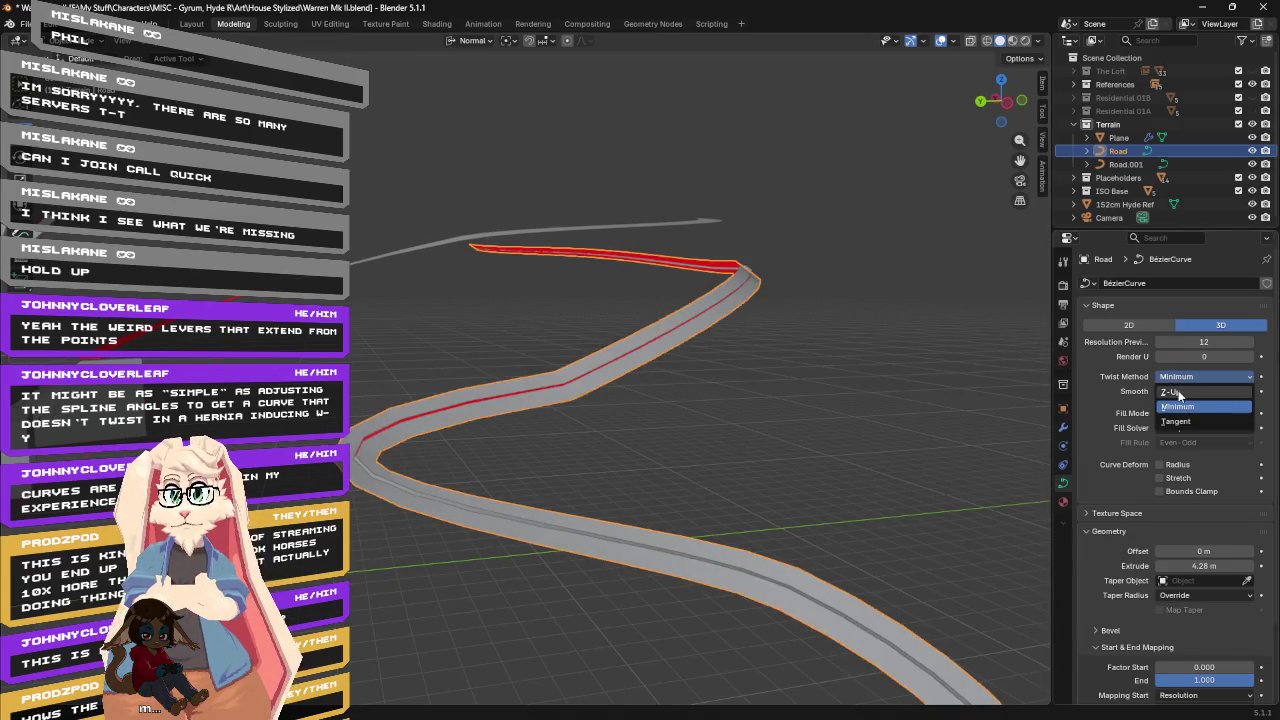
left_click(1183, 391)
scroll(759, 331, "up", 5)
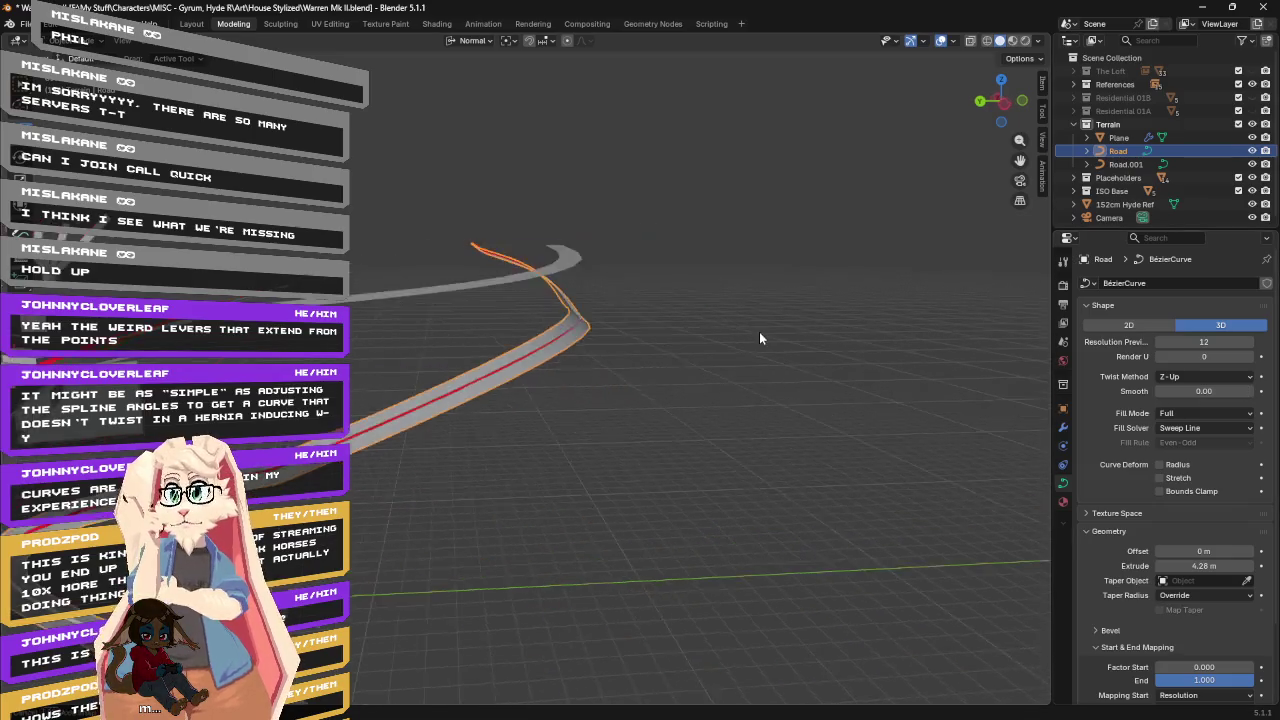
scroll(731, 348, "down", 2)
scroll(754, 341, "down", 1)
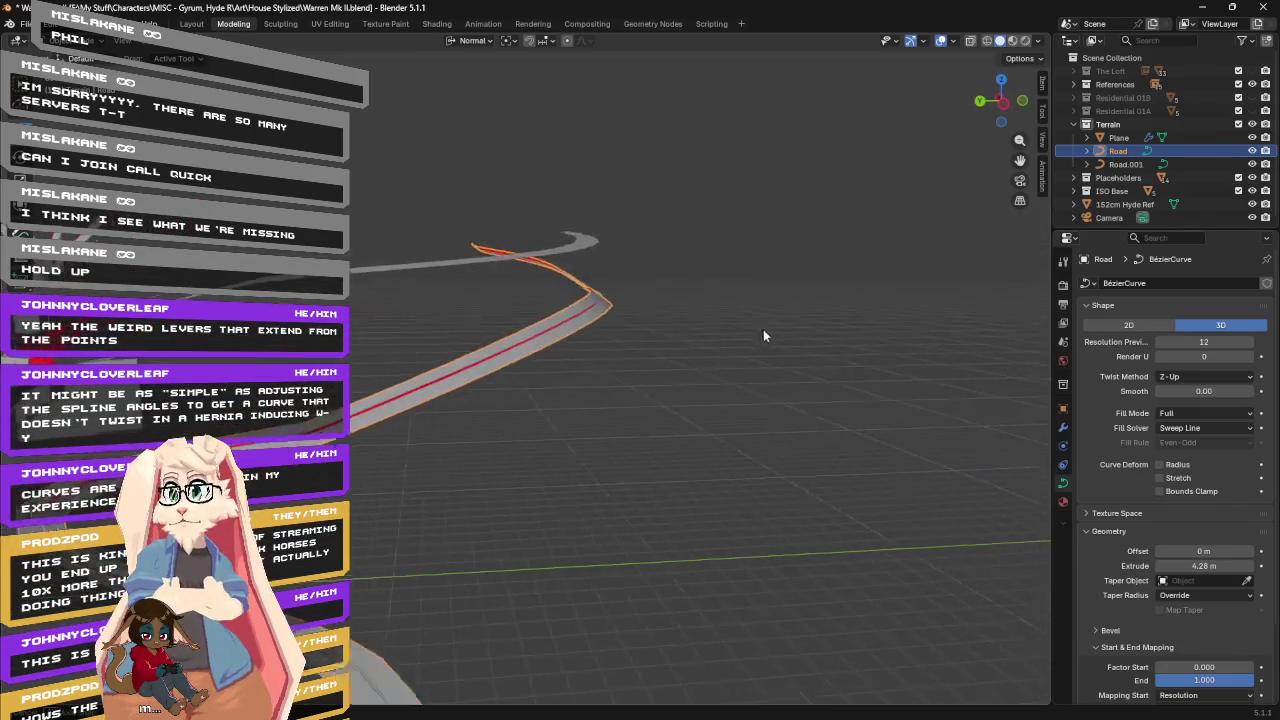
scroll(763, 336, "down", 1)
scroll(767, 335, "down", 1)
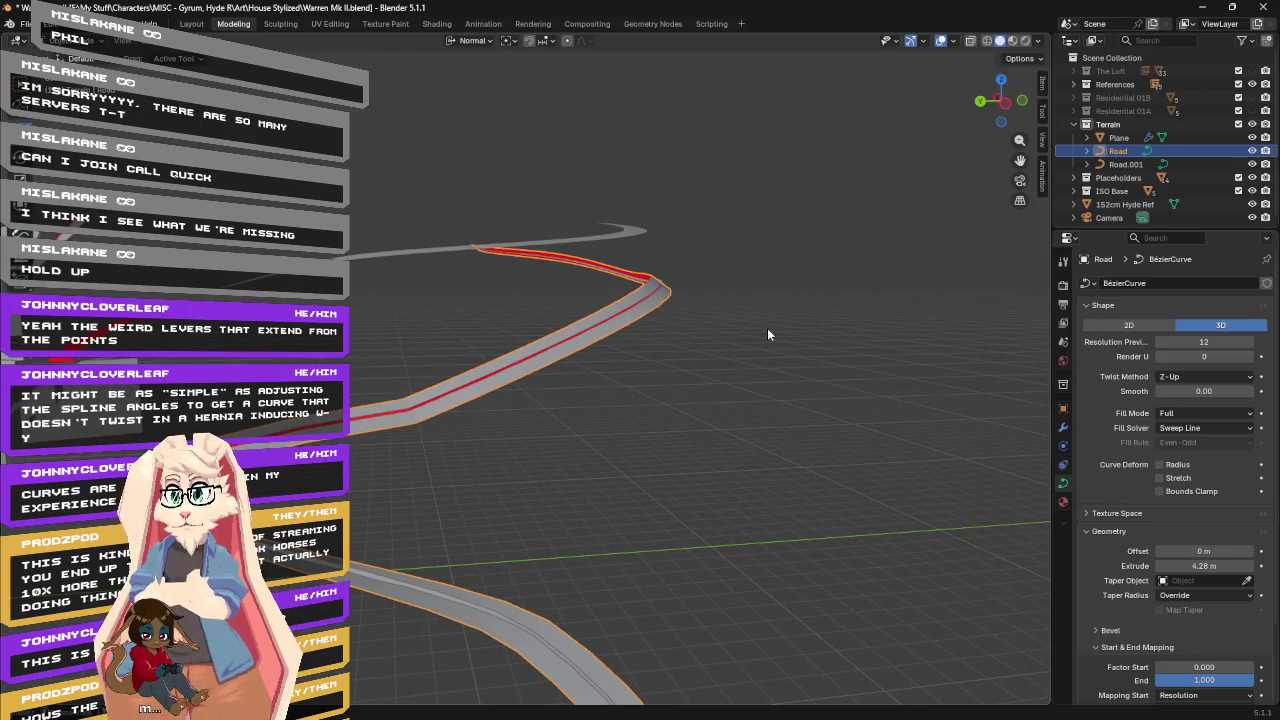
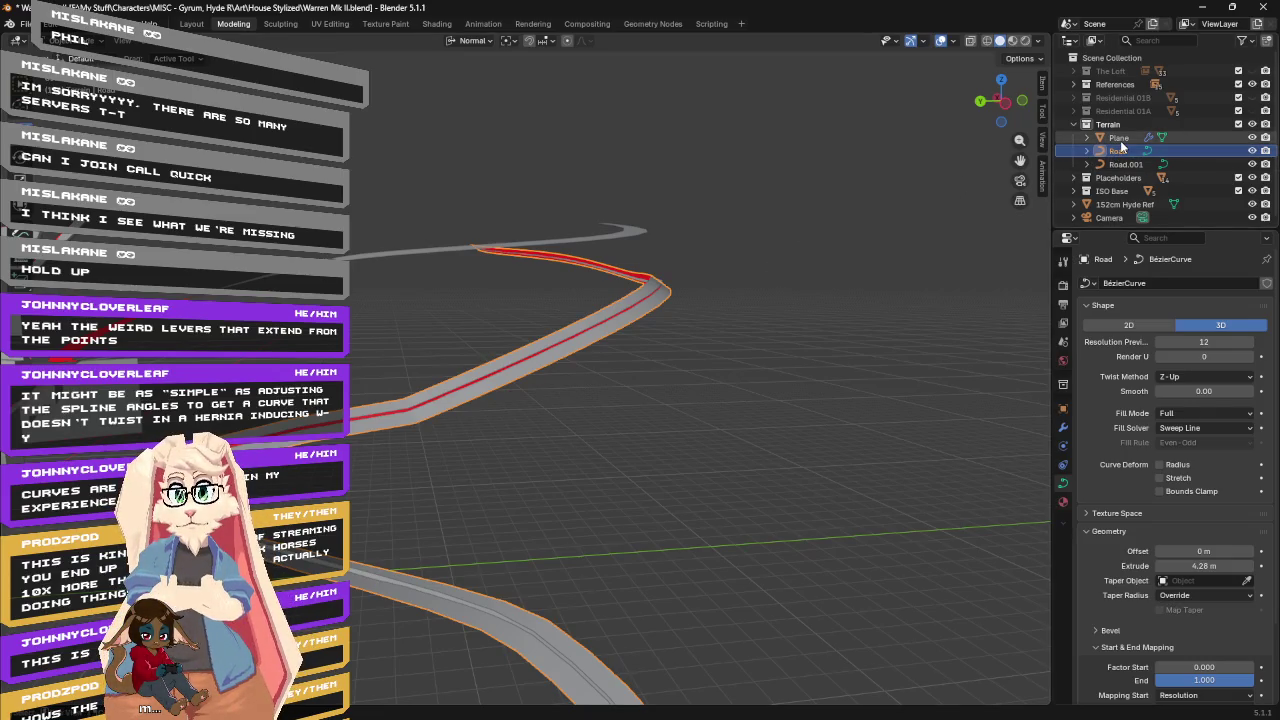
Set the Plane's Array modifier to Relative offset with its shape changed from Line to Curve.
left_click(1120, 140)
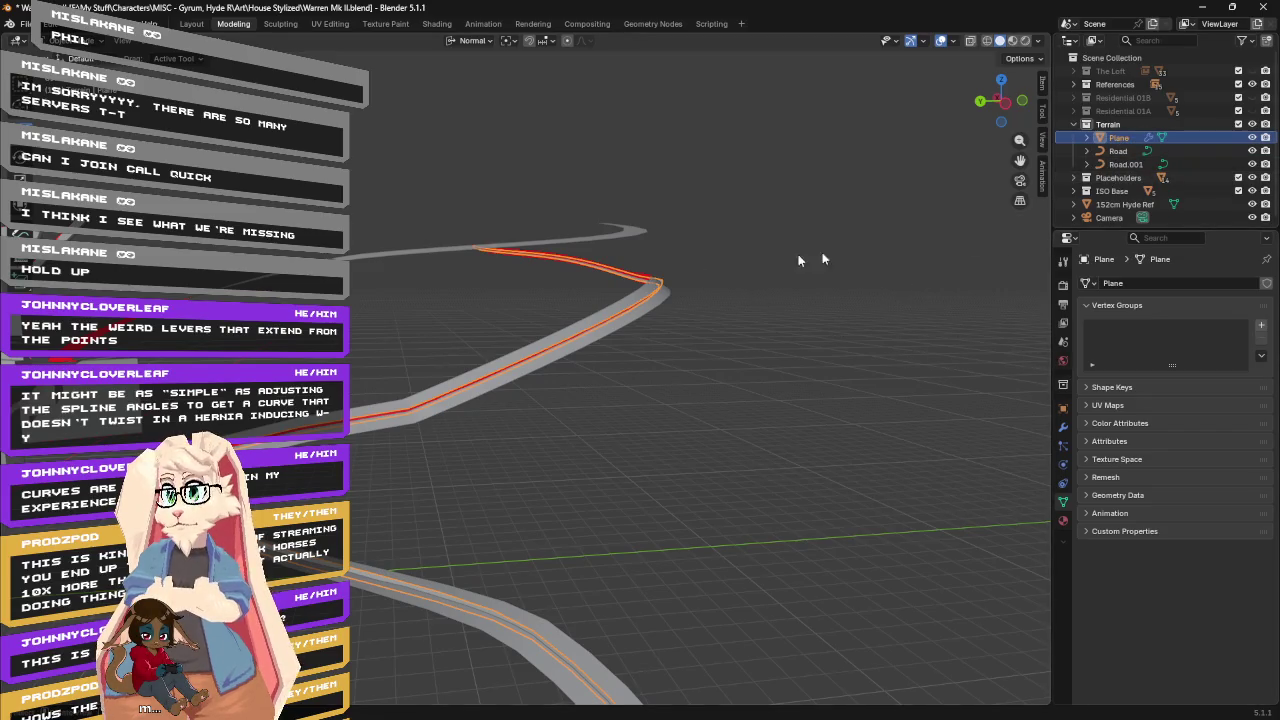
middle_click_drag(826, 229, 801, 245)
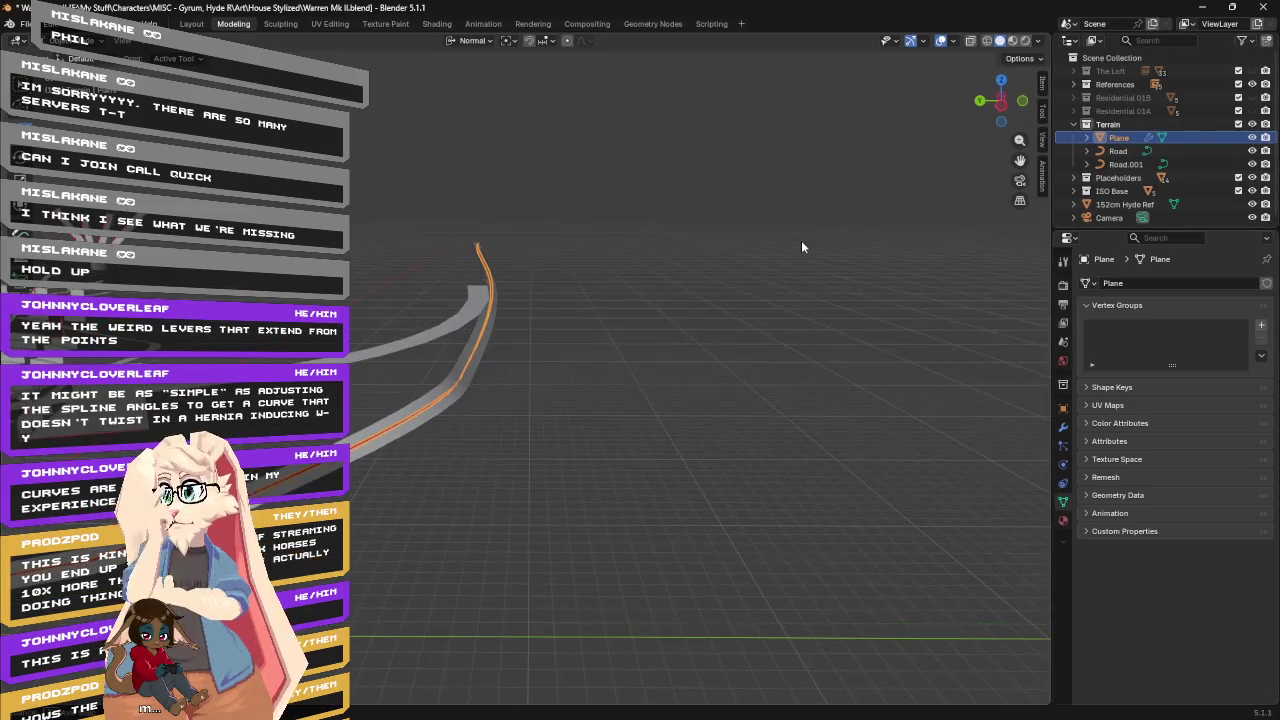
left_click(1063, 427)
left_click(1166, 359)
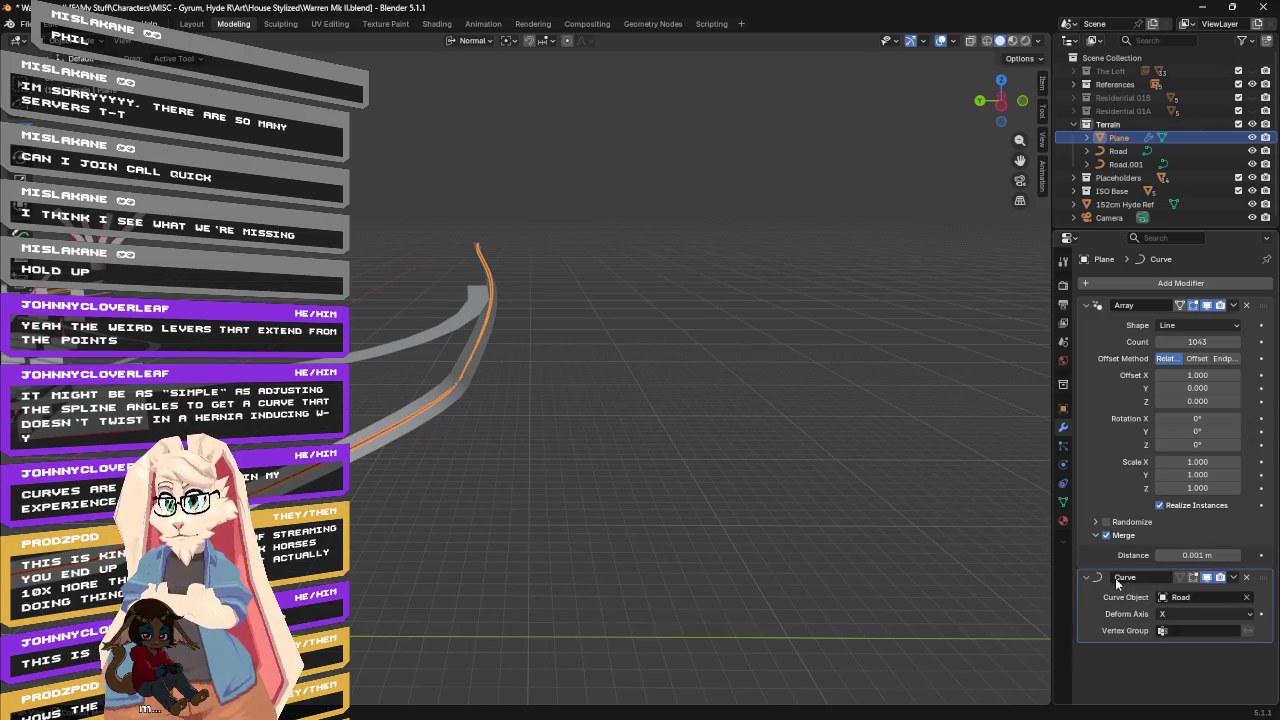
left_click(1184, 325)
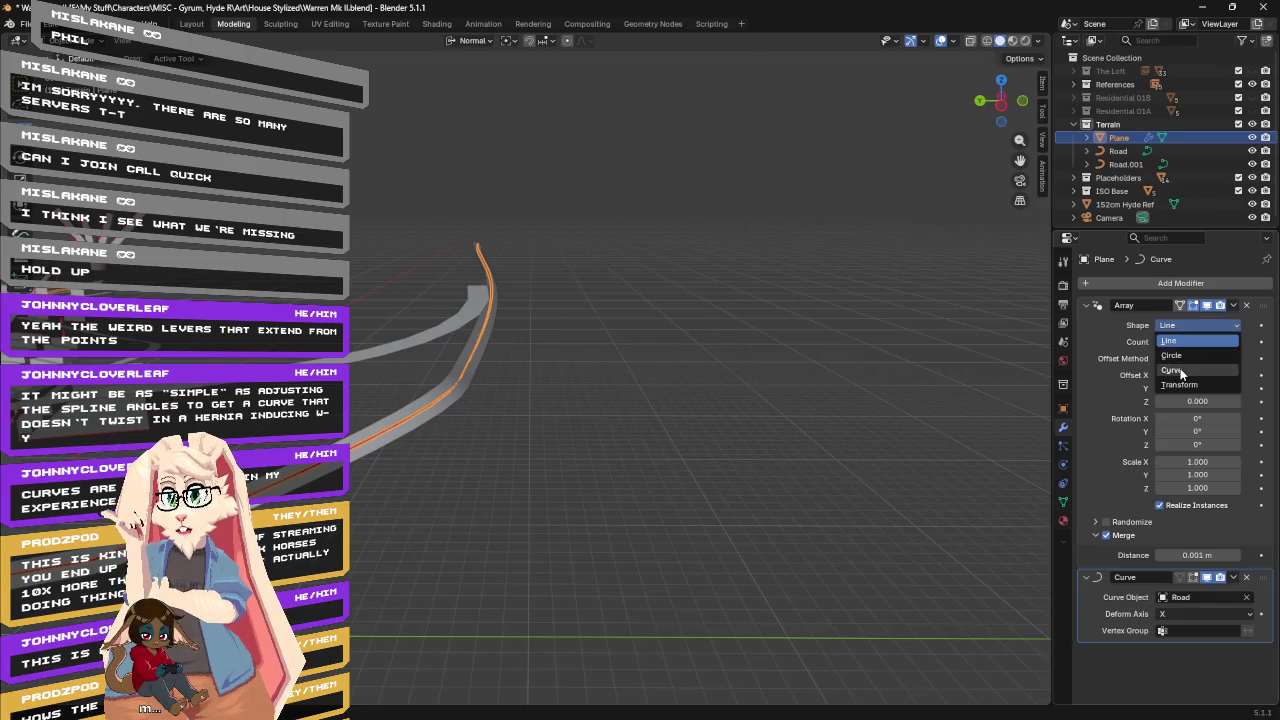
left_click(1181, 371)
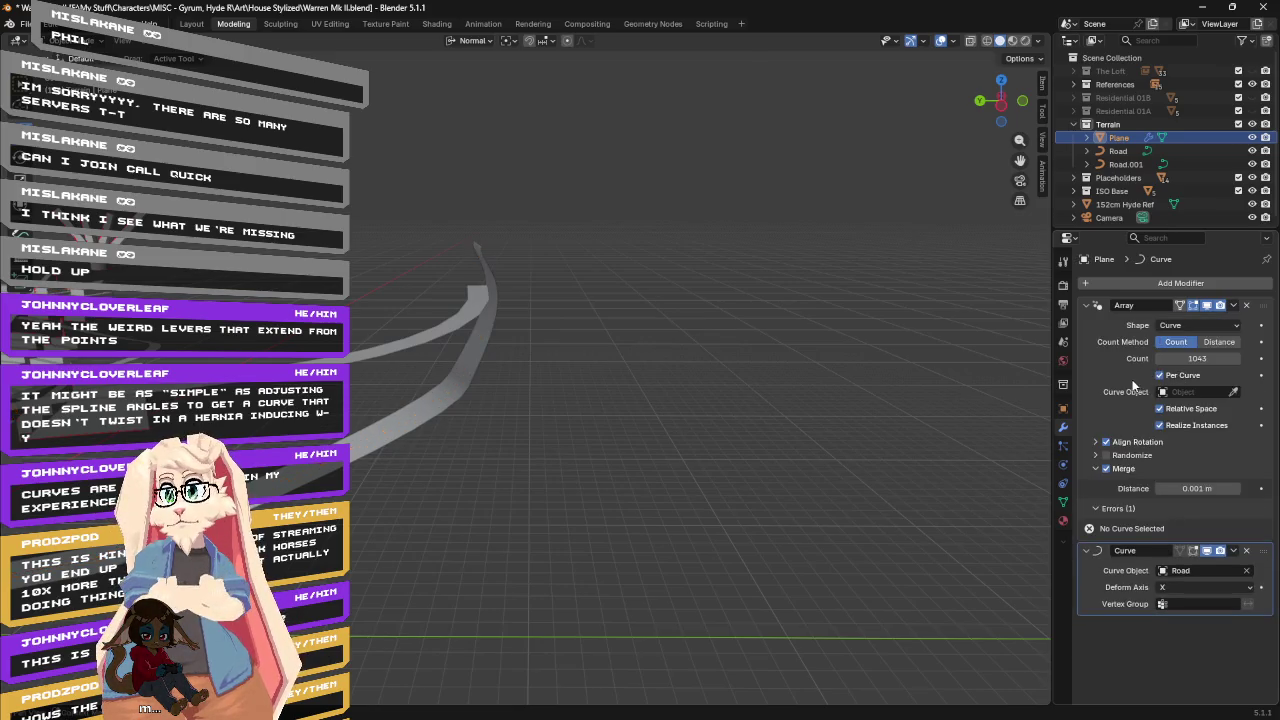
mouse_move(762, 410)
middle_mouse_down()
mouse_move(772, 394)
mouse_move(786, 400)
middle_mouse_up()
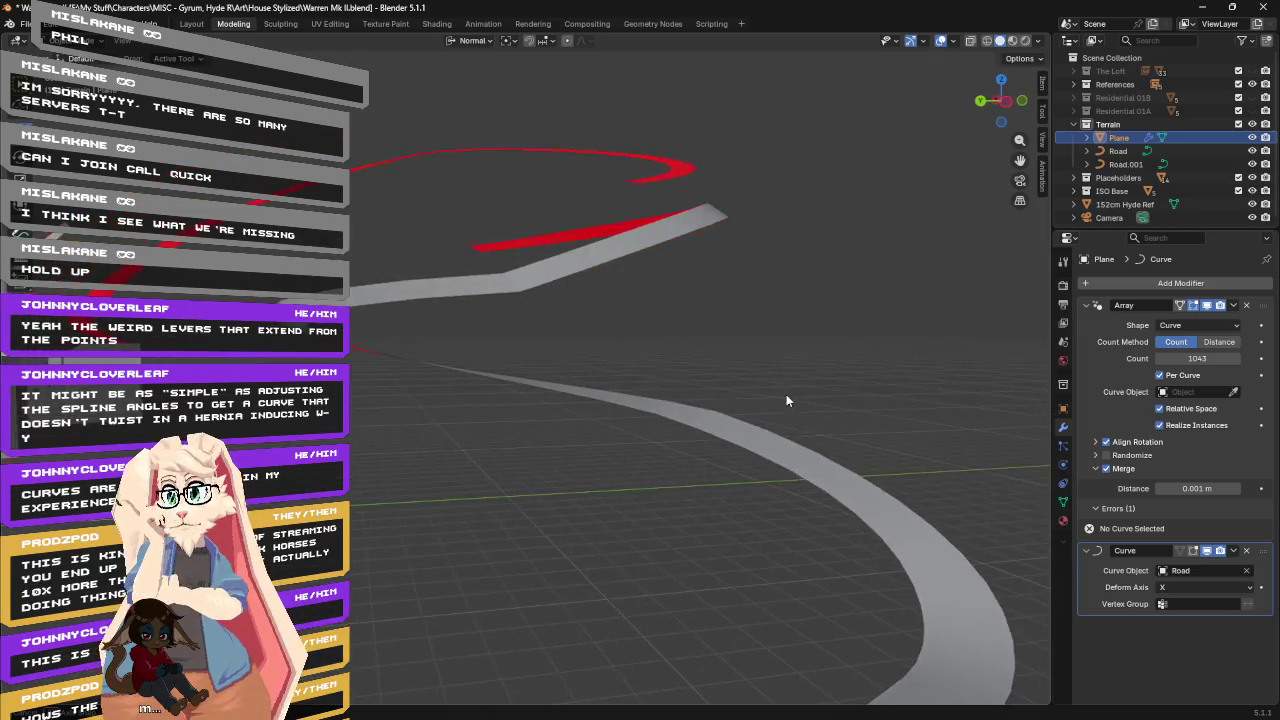
middle_click_drag(654, 318, 657, 333)
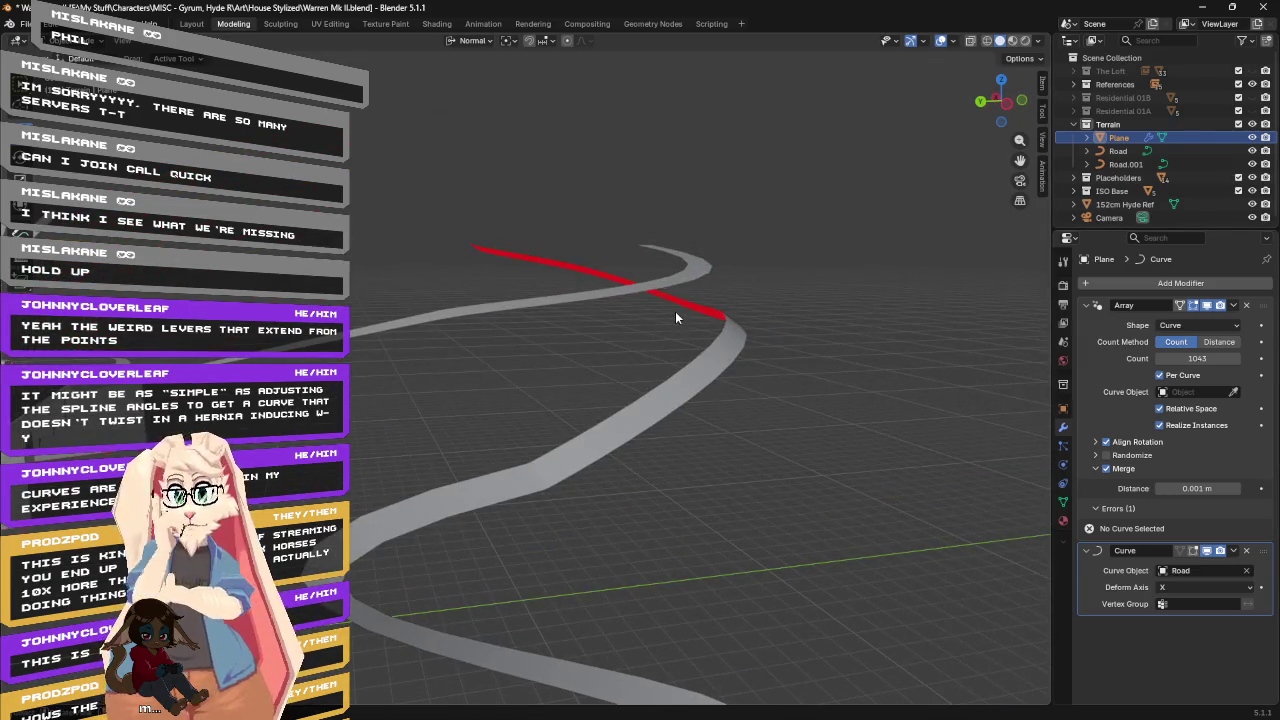
key("KP_Decimal")
mouse_move(675, 347)
middle_mouse_down()
mouse_move(762, 346)
mouse_move(702, 344)
middle_mouse_up()
Pick Road as the Array modifier's Curve Object and make the Array modifier active.
left_click(1235, 392)
left_click(1118, 151)
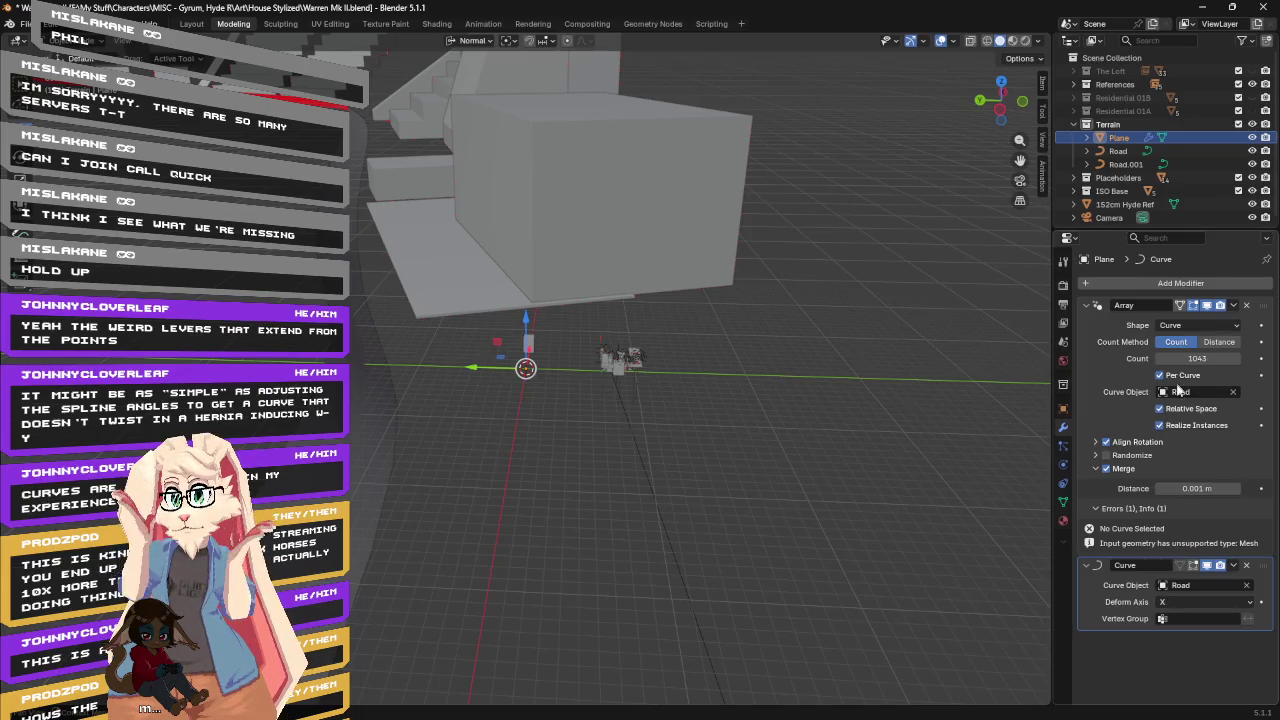
mouse_move(1160, 543)
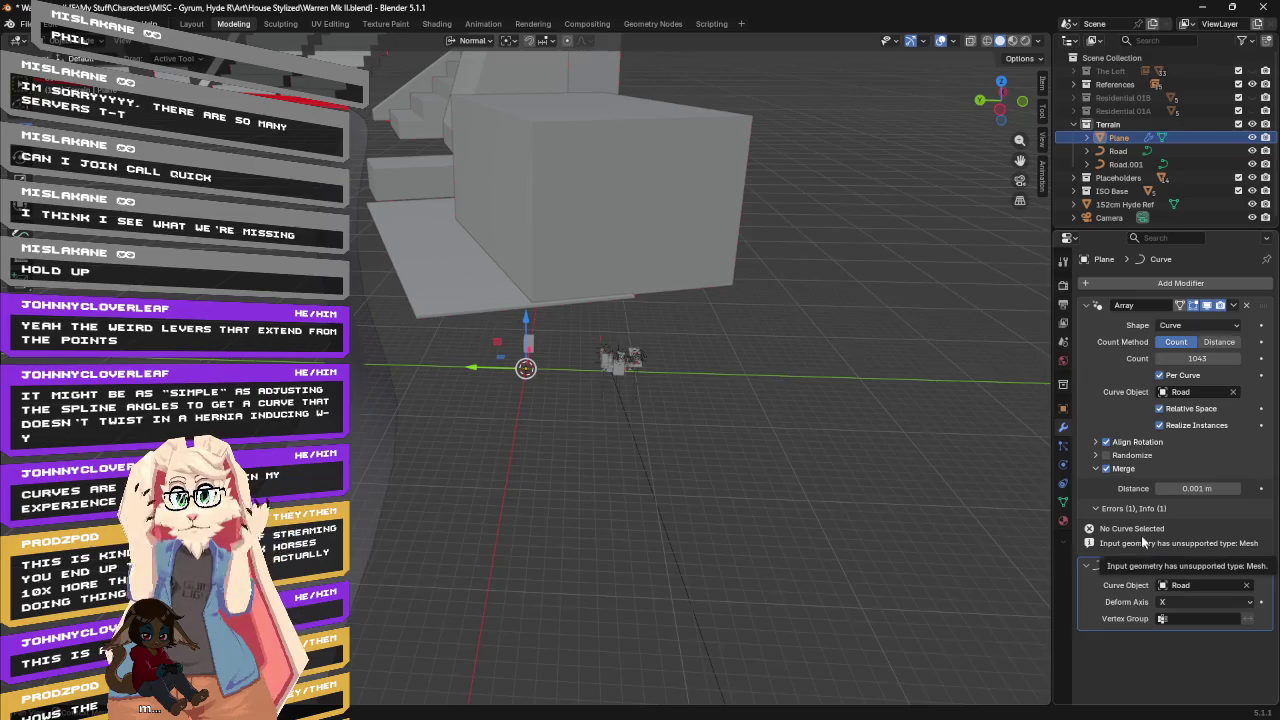
left_click(1130, 509)
left_click(1125, 509)
left_click(1116, 530)
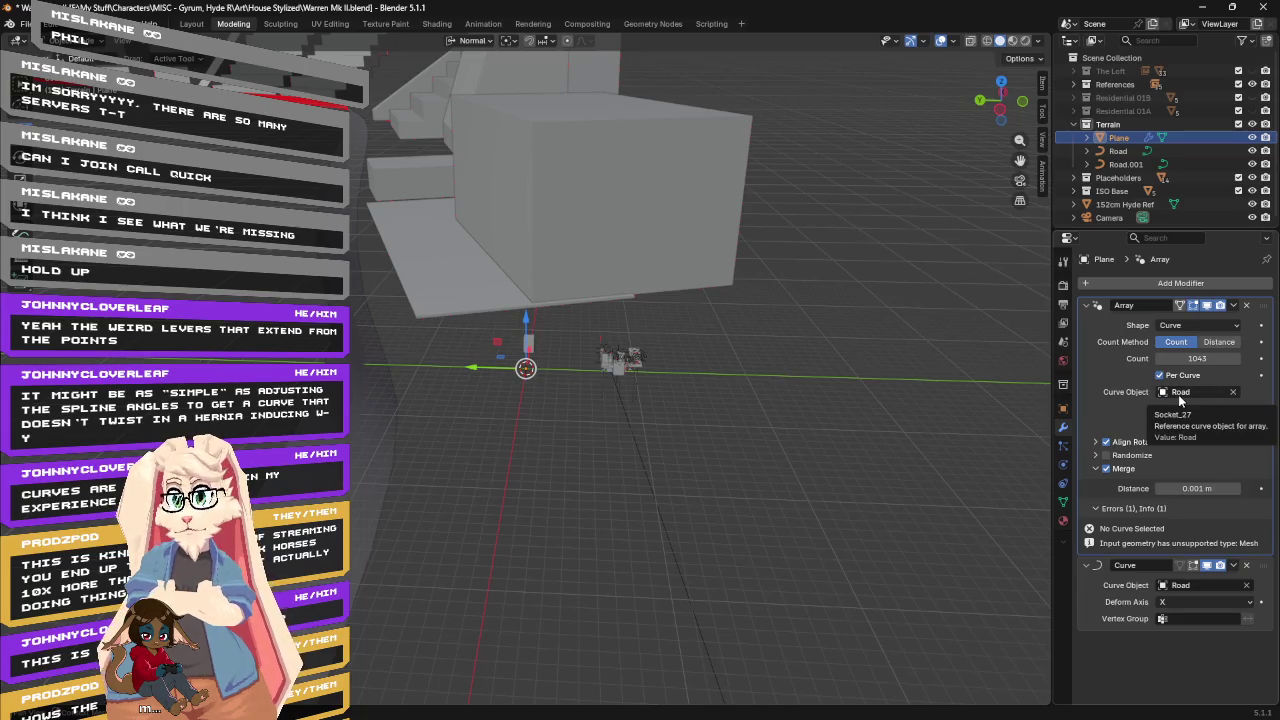
Change the Road curve's Geometry Extrude from 4.28 m to 0 m, then reselect the Plane.
left_click(1125, 153)
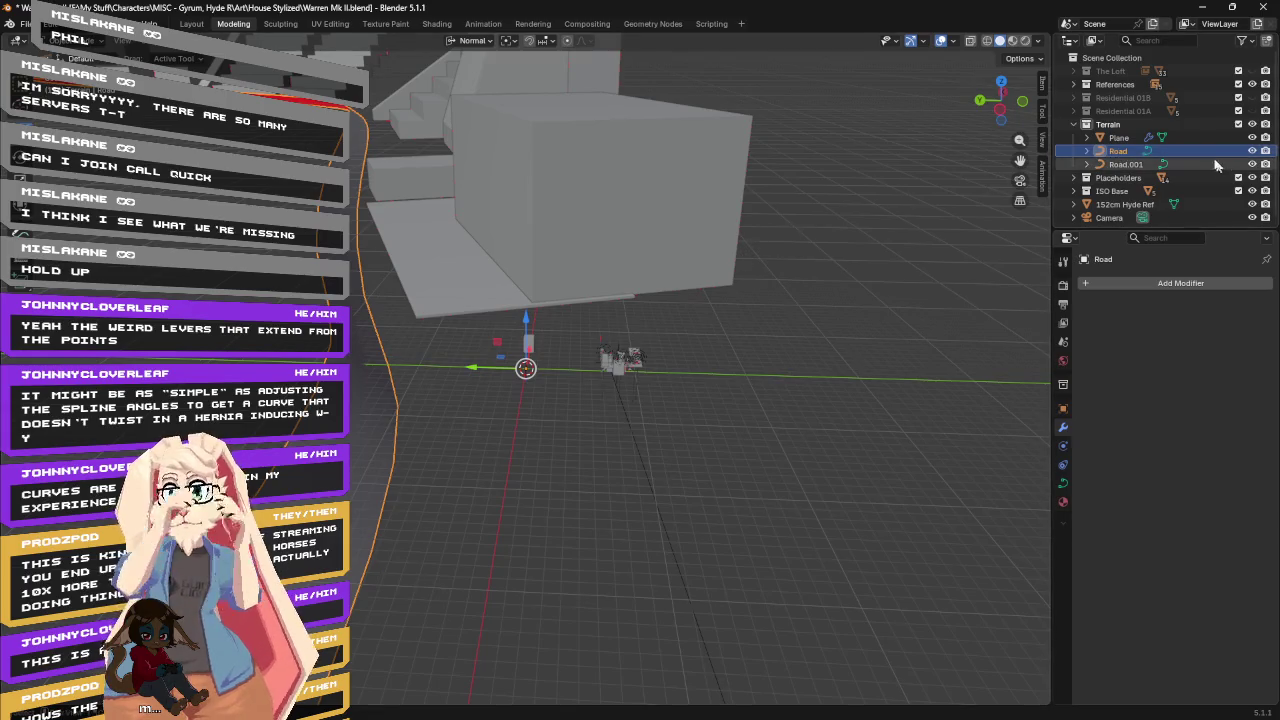
left_click(1101, 164)
left_click(1101, 151)
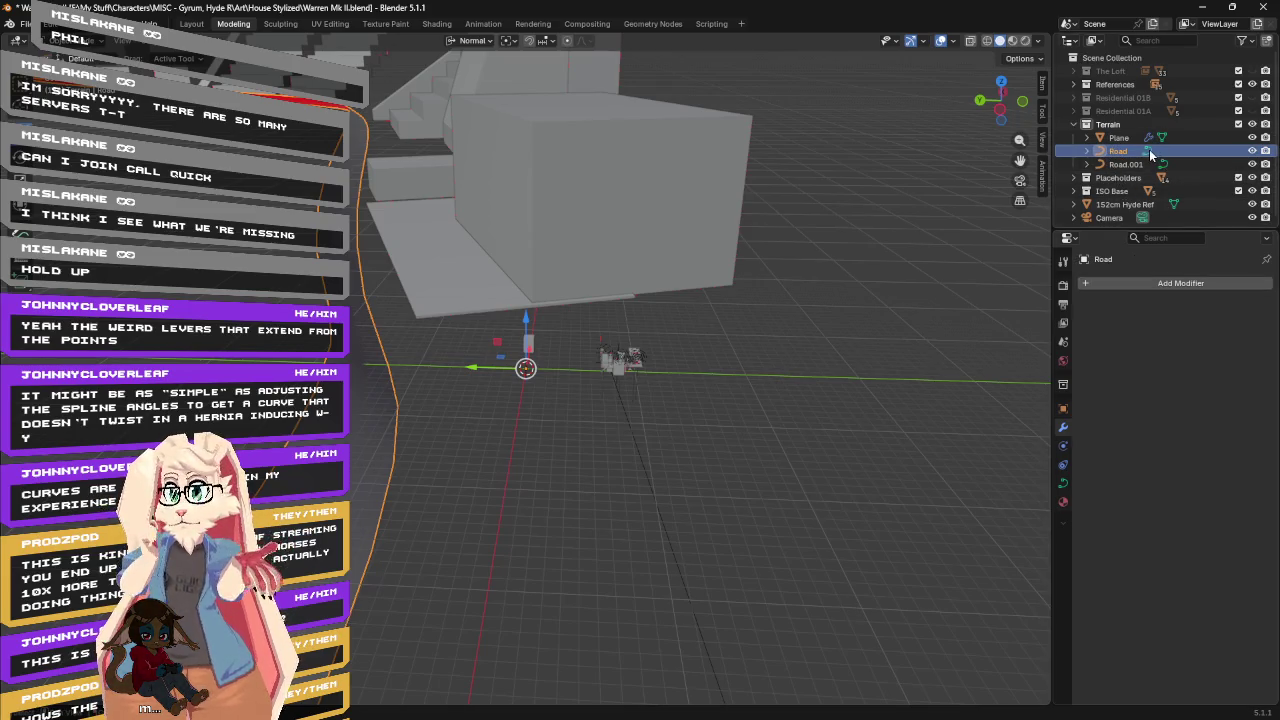
left_click(1063, 483)
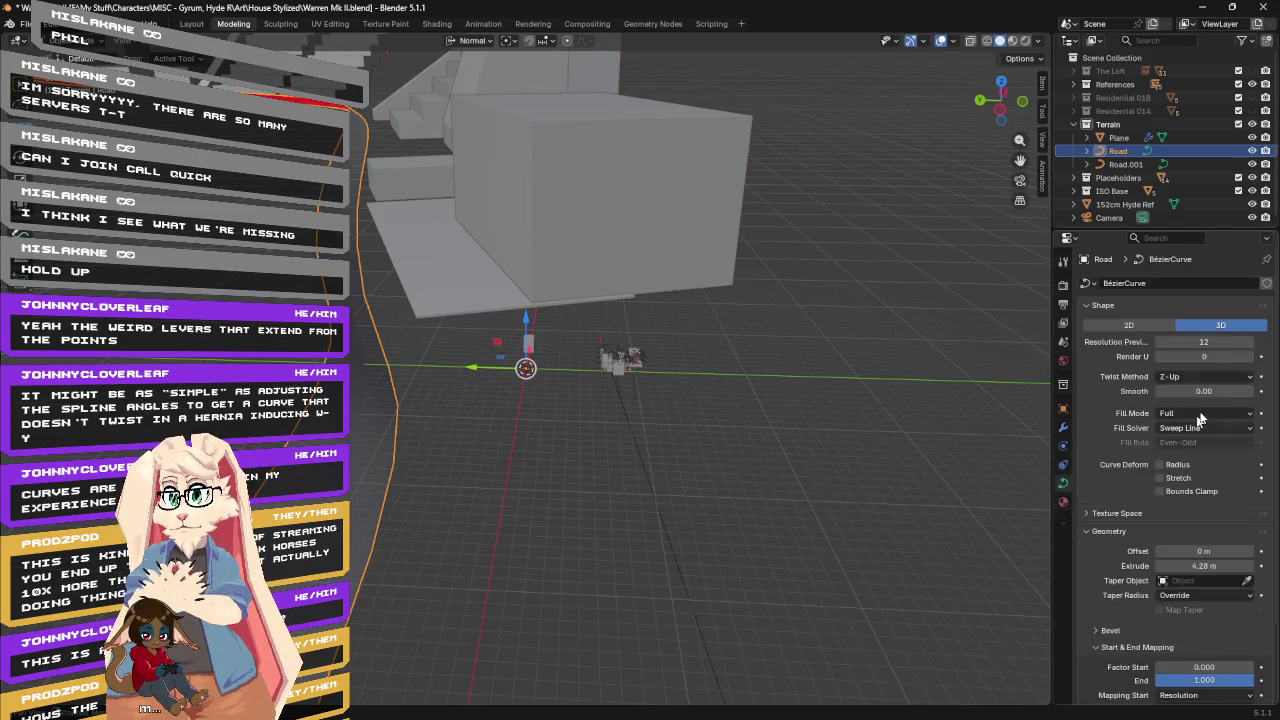
left_click(1198, 566)
type("0")
key("Return")
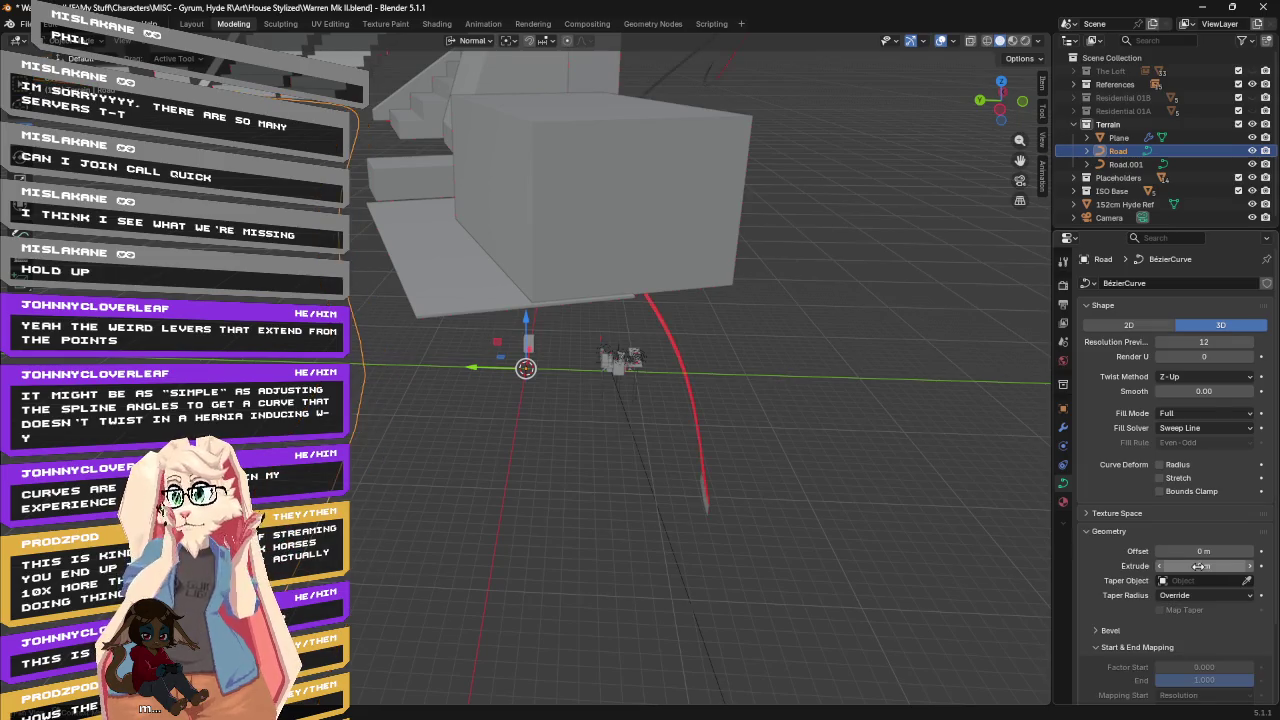
mouse_move(785, 366)
middle_mouse_down()
mouse_move(826, 338)
mouse_move(817, 349)
middle_mouse_up()
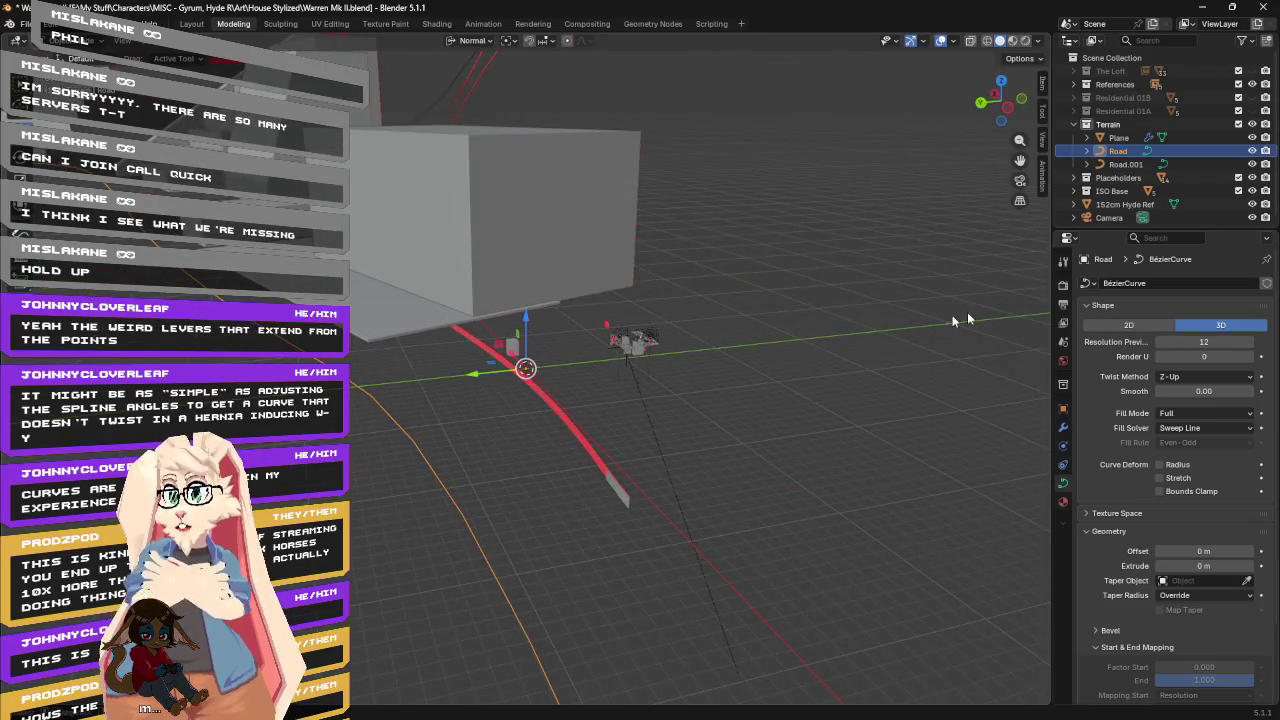
left_click(1118, 137)
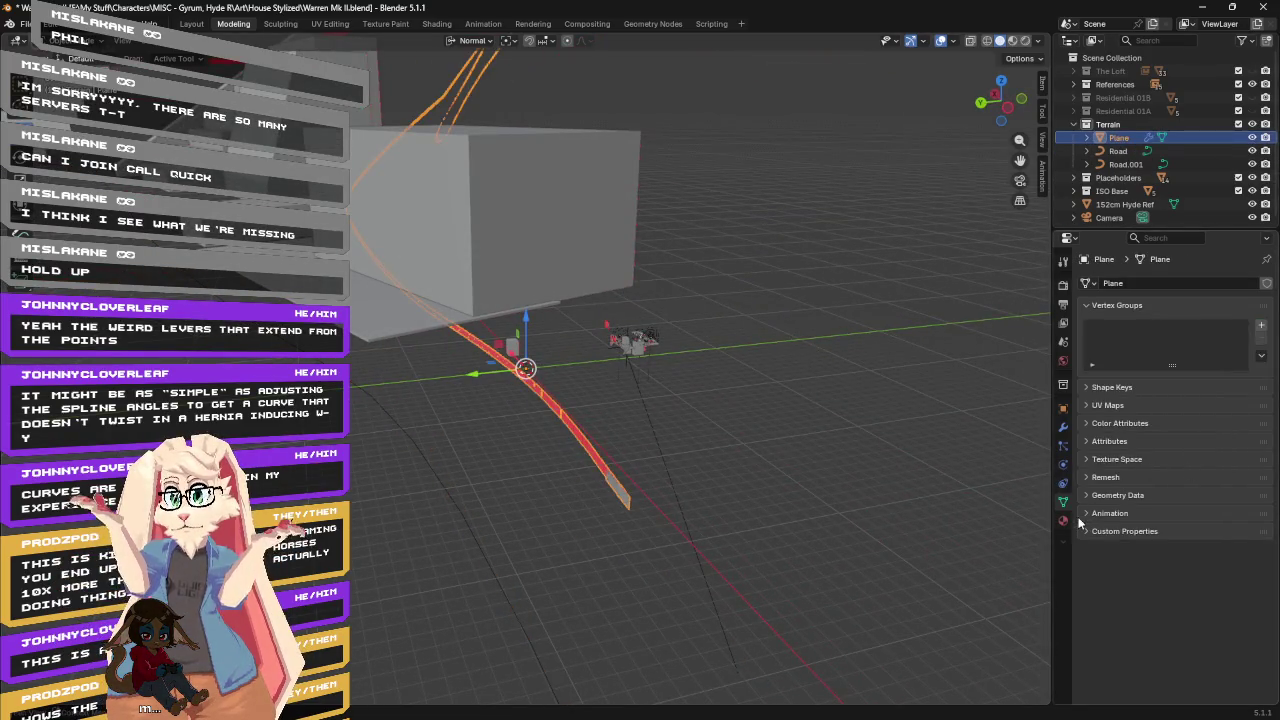
Show the Plane's modifier stack and view the whole densely arrayed curve.
left_click(1063, 428)
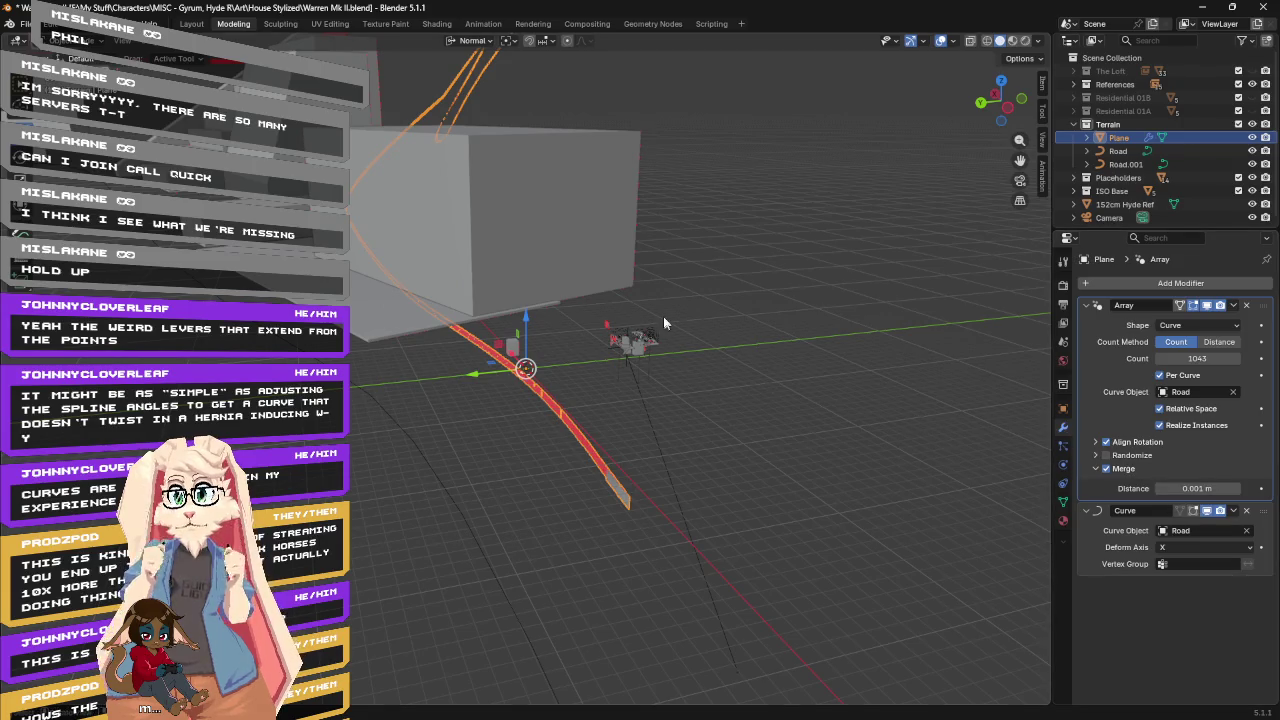
middle_click_drag(664, 323, 747, 323)
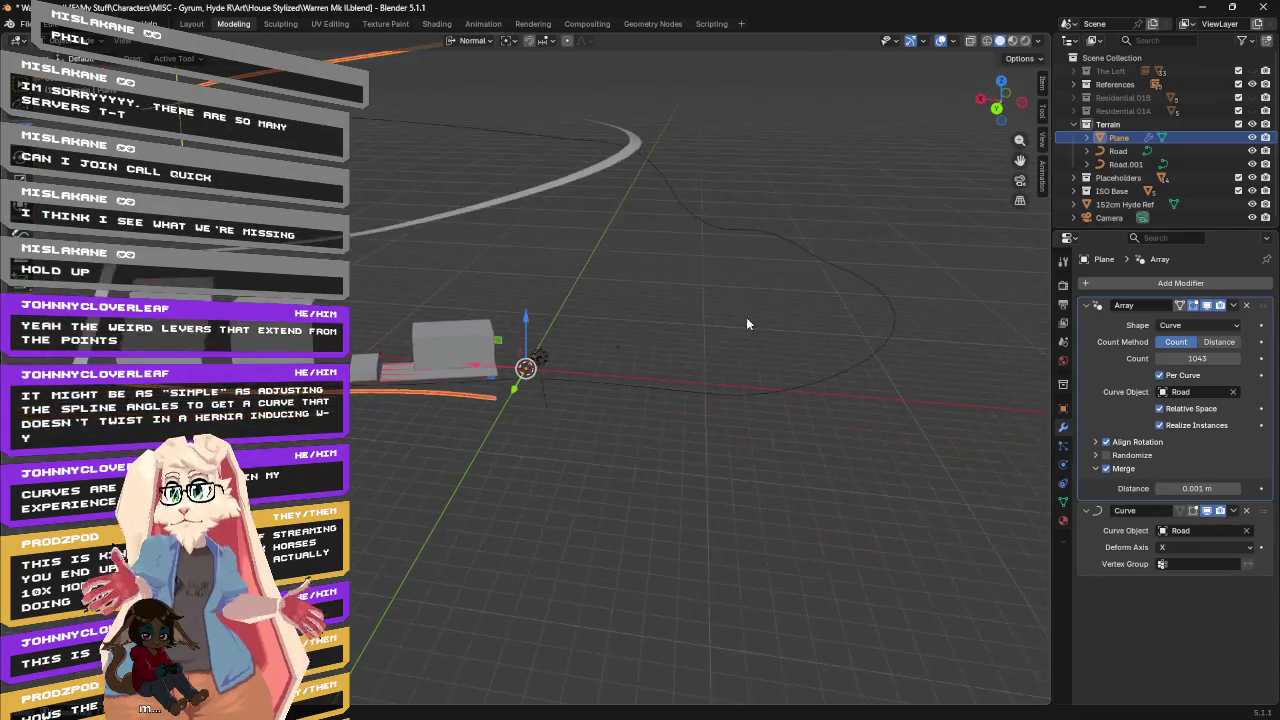
scroll(746, 324, "down", 2)
scroll(718, 285, "down", 2)
scroll(718, 285, "down", 2)
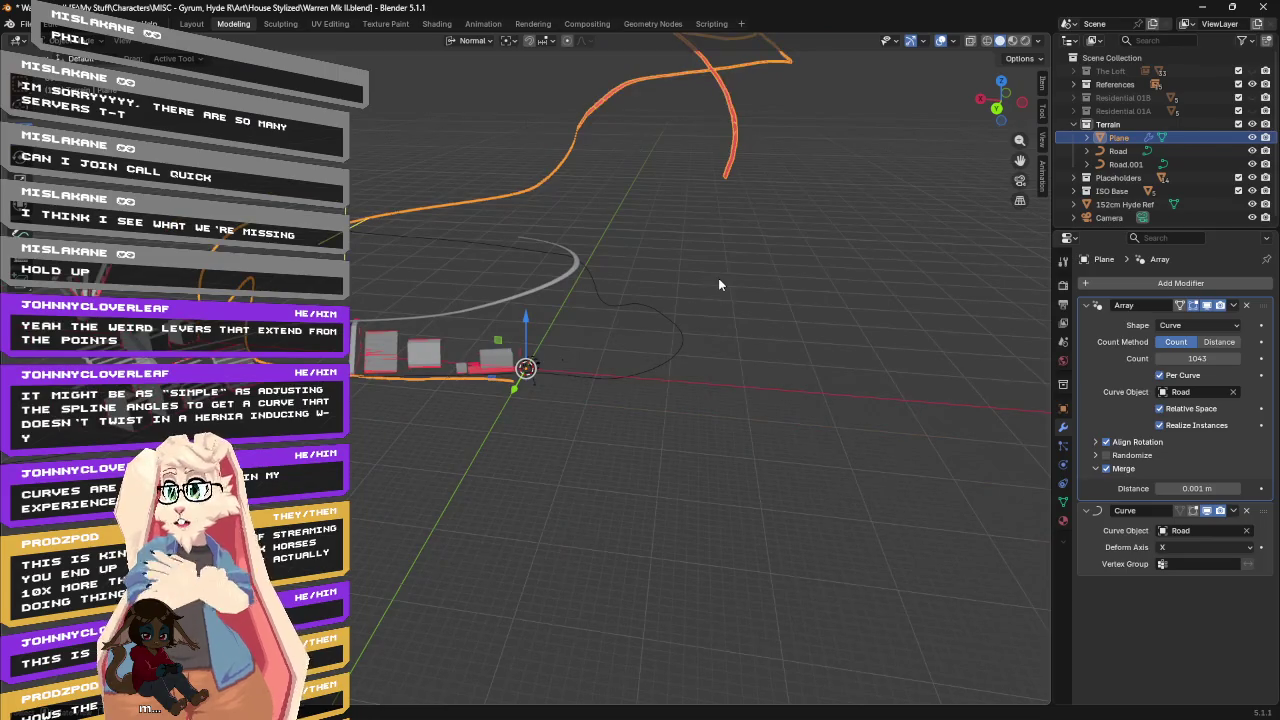
scroll(718, 285, "down", 2)
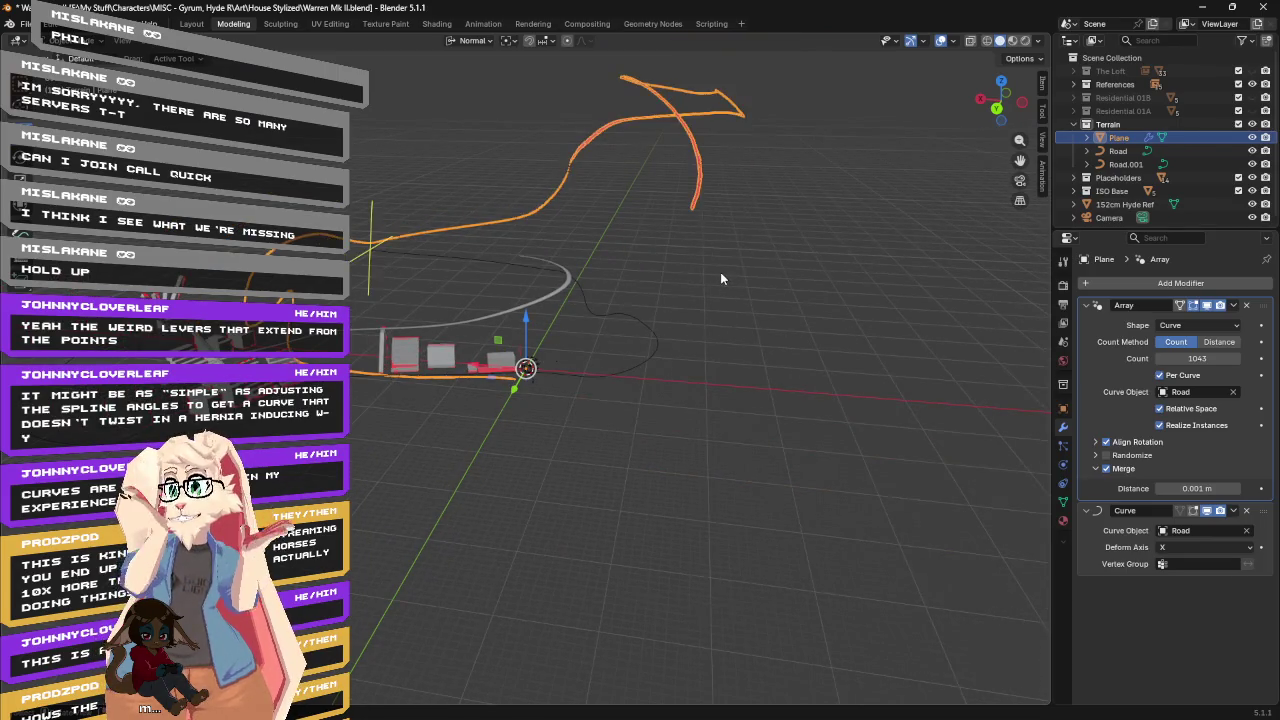
mouse_move(720, 266)
middle_mouse_down()
mouse_move(620, 305)
mouse_move(576, 305)
mouse_move(648, 299)
middle_mouse_up()
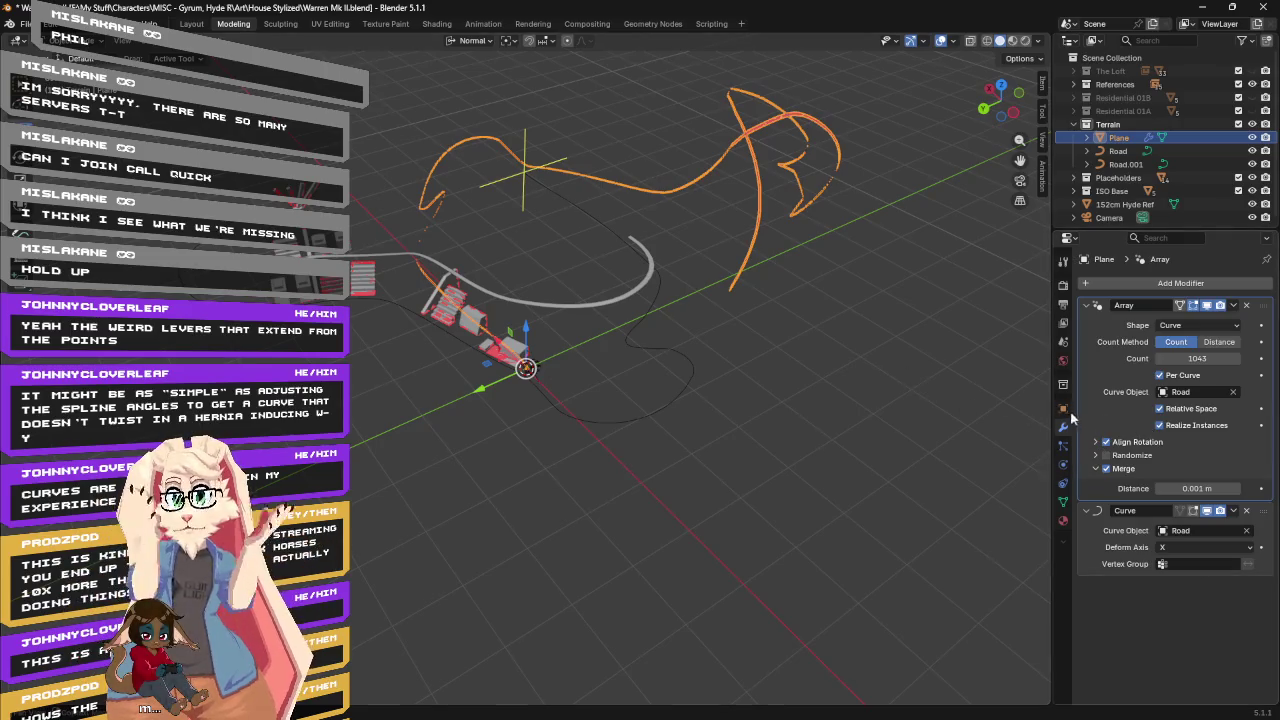
Lower the Array count from 1043 to 586, then 6, then further down.
left_click(1197, 358)
type("586")
key("Return")
left_click(1197, 358)
type("6")
key("Return")
left_click(1197, 358)
type("2")
key("Return")
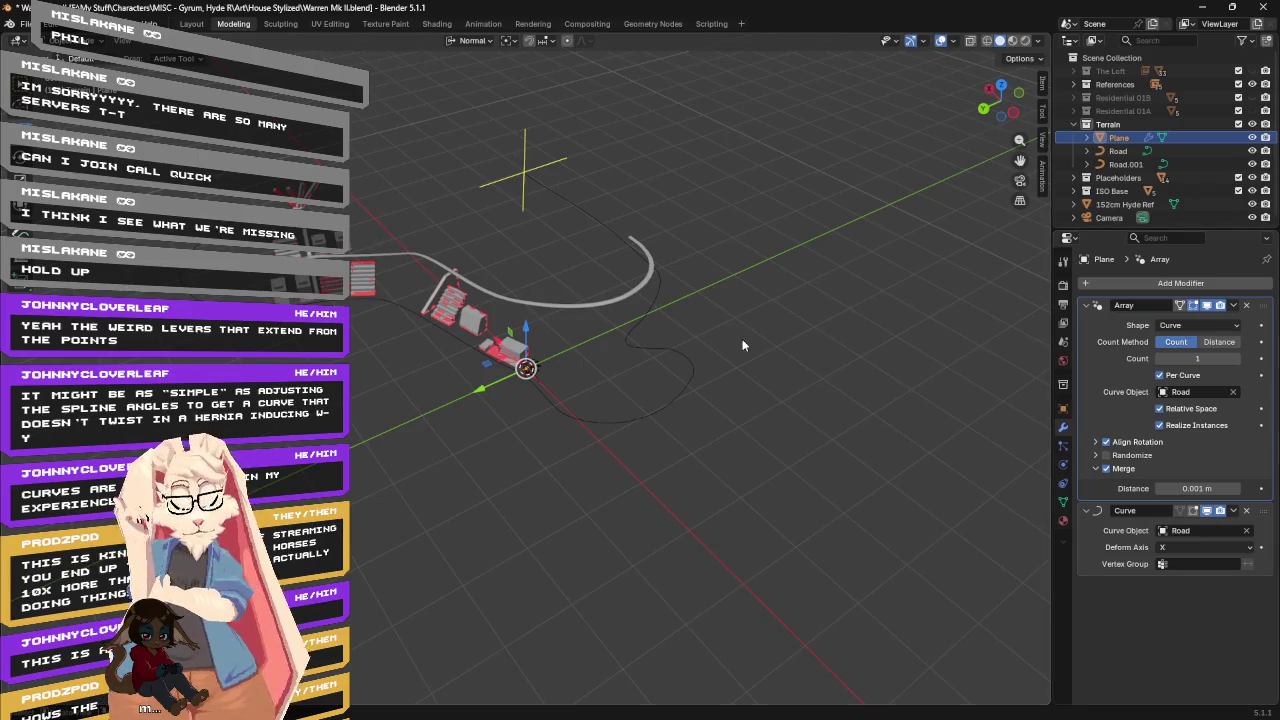
Toggle Local View to inspect the plane in isolation, then return to the full scene.
middle_click_drag(698, 353, 662, 331)
key("KP_Divide")
scroll(673, 348, "down", 3)
key("KP_Divide")
mouse_move(686, 350)
middle_mouse_down()
mouse_move(751, 354)
mouse_move(737, 340)
middle_mouse_up()
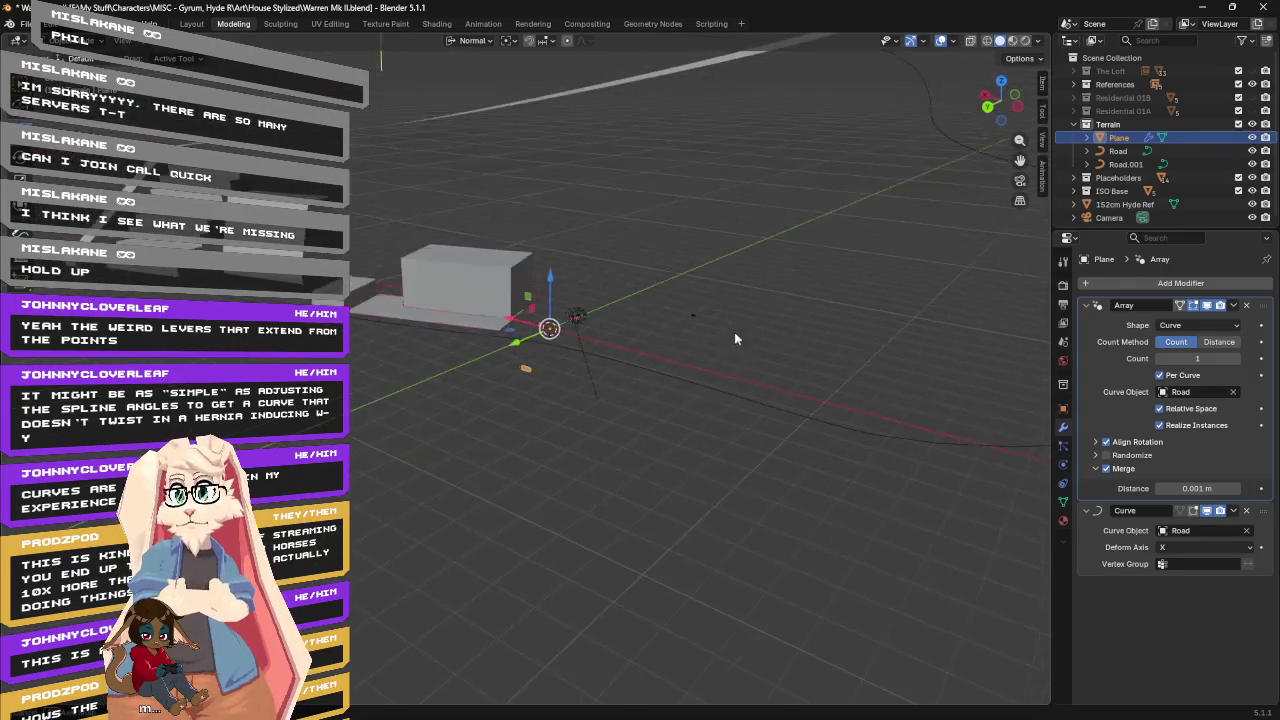
Switch the Array count method to Distance, test-move the plane on Z and Y, then undo.
left_click(1218, 342)
mouse_move(704, 285)
middle_mouse_down()
mouse_move(615, 303)
mouse_move(575, 294)
mouse_move(597, 302)
mouse_move(692, 272)
mouse_move(624, 302)
mouse_move(669, 314)
middle_mouse_up()
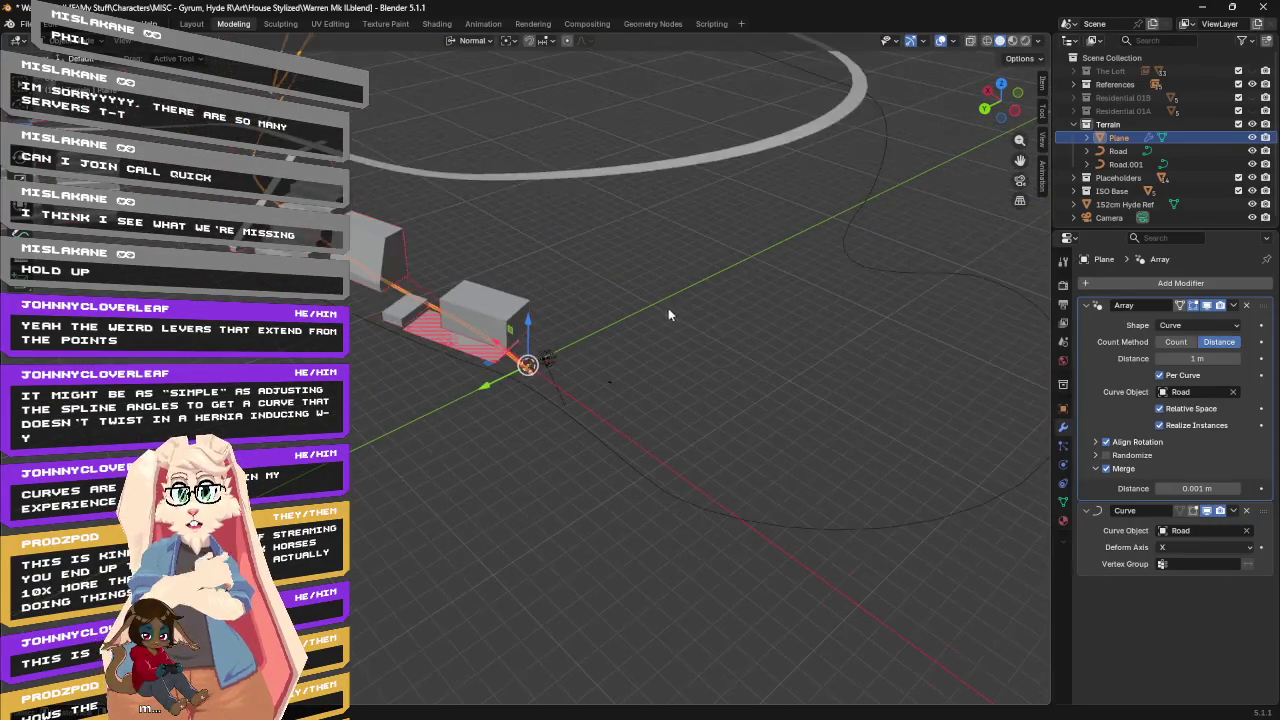
left_click_drag(530, 322, 530, 284)
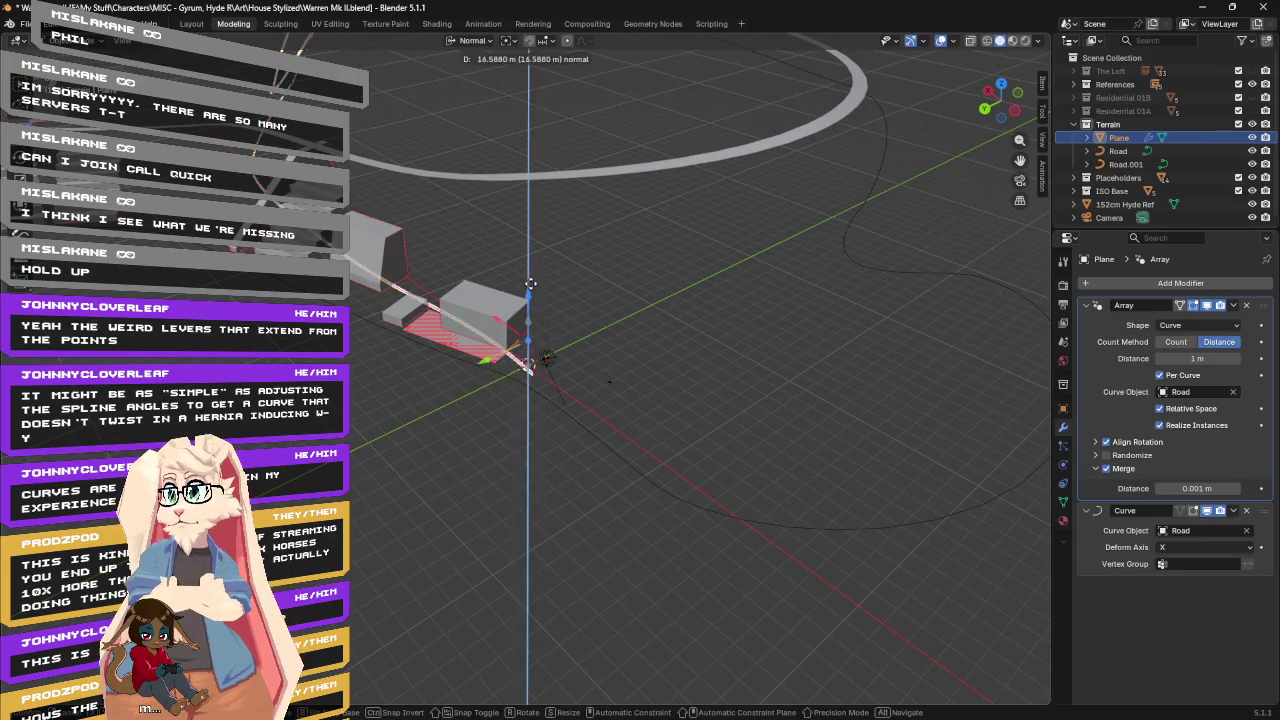
left_click_drag(531, 206, 531, 185)
mouse_move(586, 222)
middle_mouse_down()
mouse_move(550, 188)
mouse_move(584, 202)
middle_mouse_up()
left_click_drag(431, 193, 847, 200)
mouse_move(847, 200)
middle_mouse_down()
mouse_move(751, 171)
mouse_move(695, 172)
mouse_move(675, 205)
middle_mouse_up()
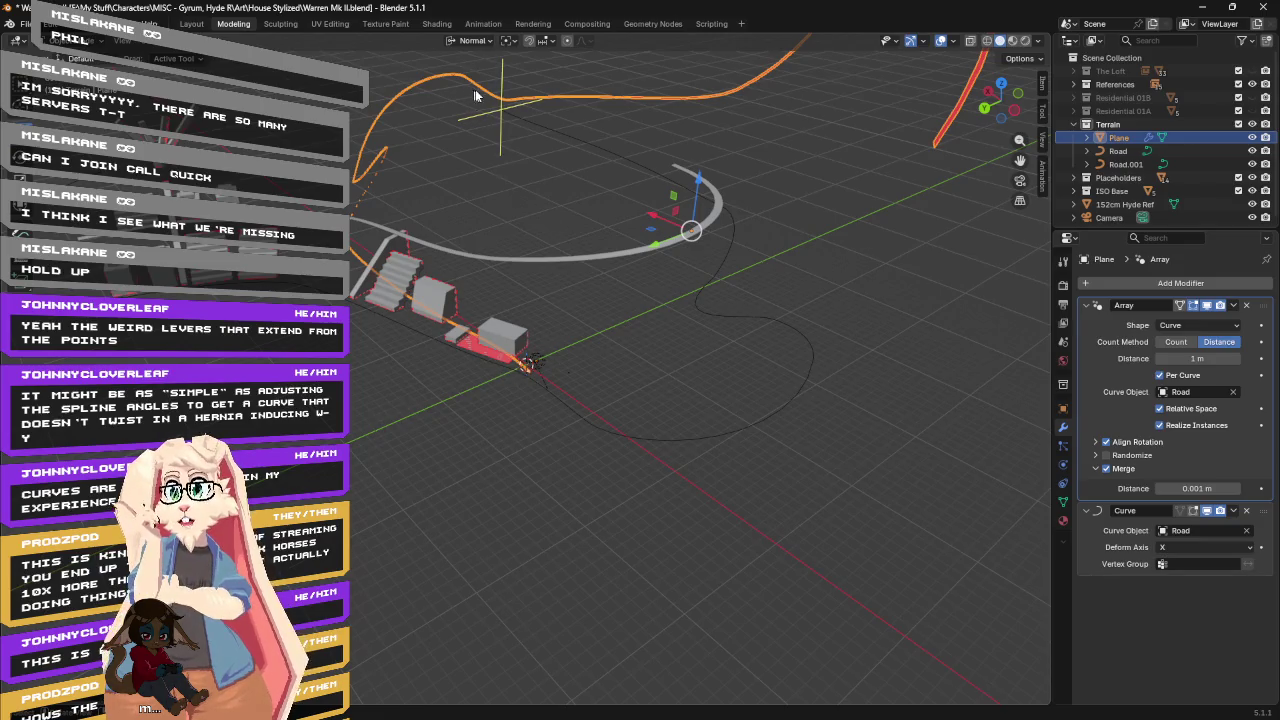
key("ctrl+z")
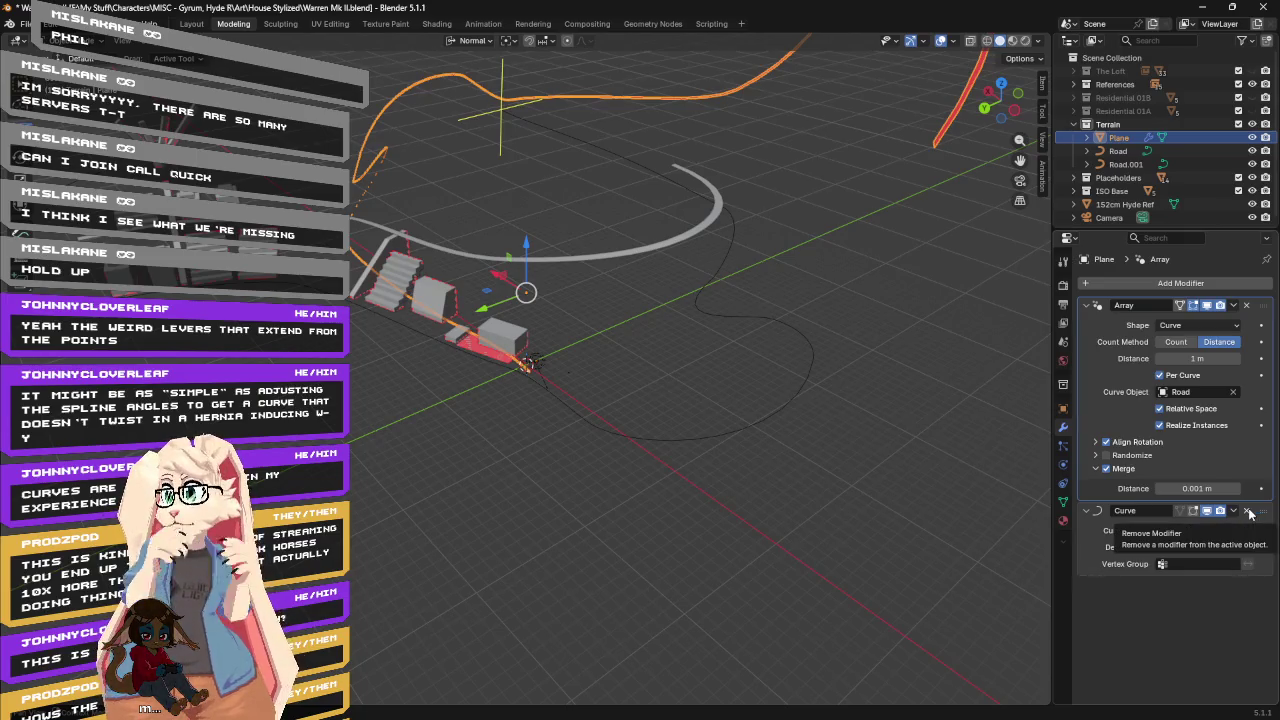
Delete the Plane's Curve modifier and inspect the resulting red strip along Road.
left_click(1248, 512)
mouse_move(897, 403)
middle_mouse_down()
mouse_move(714, 239)
mouse_move(760, 275)
middle_mouse_up()
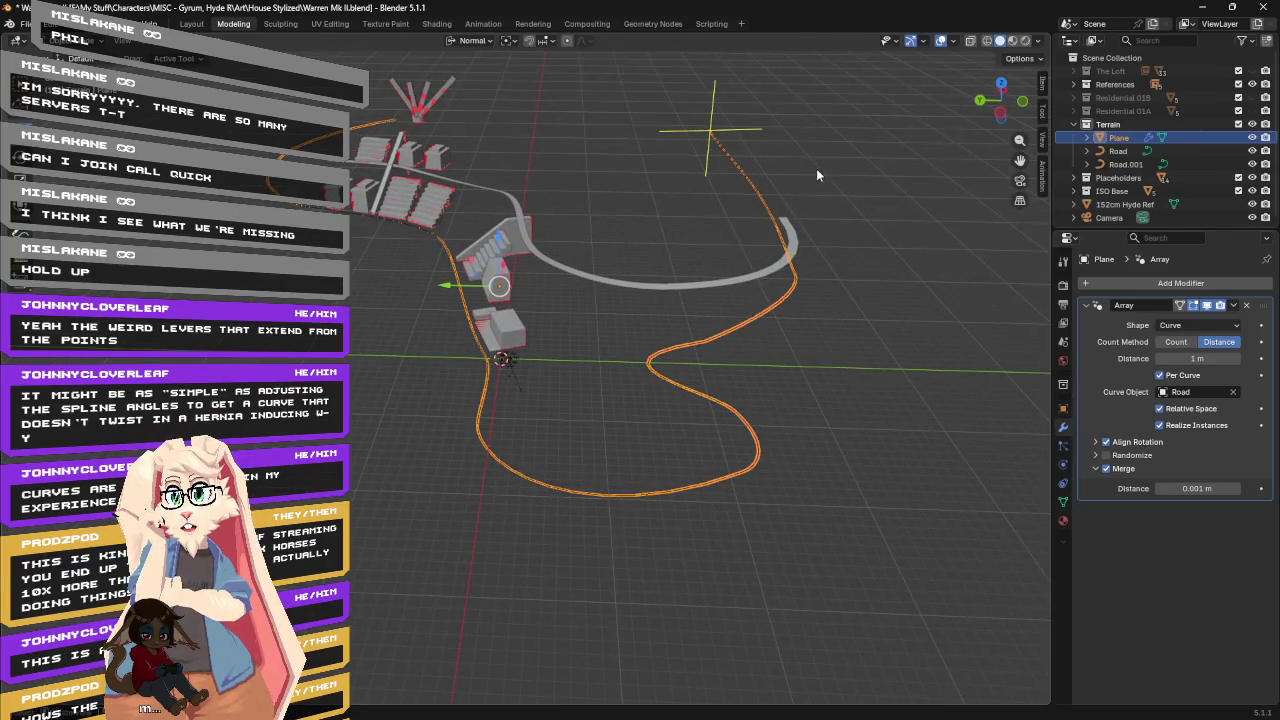
middle_click_drag(766, 129, 763, 315)
scroll(772, 305, "up", 4)
mouse_move(897, 179)
middle_mouse_down()
mouse_move(477, 91)
mouse_move(471, 126)
middle_mouse_up()
mouse_move(846, 380)
middle_mouse_down()
mouse_move(791, 329)
mouse_move(864, 334)
middle_mouse_up()
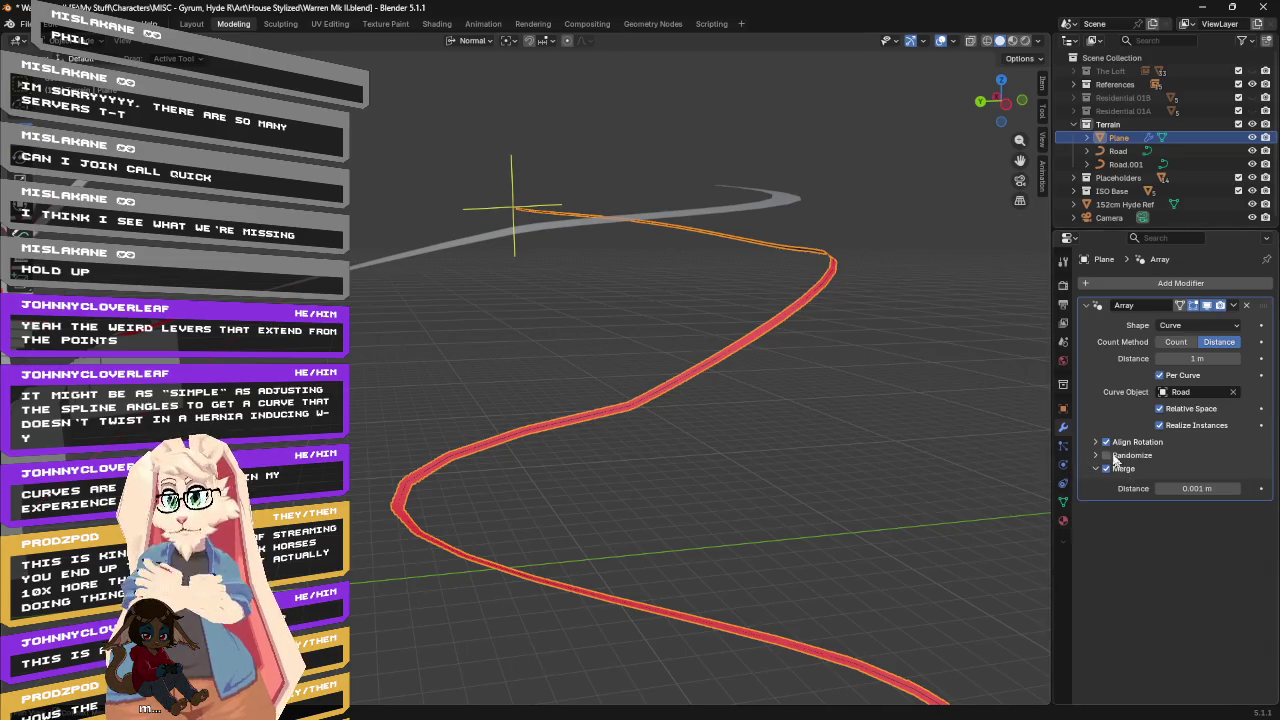
Check the Road curve's settings, then try scaling the Plane along X and cancel.
left_click(1118, 150)
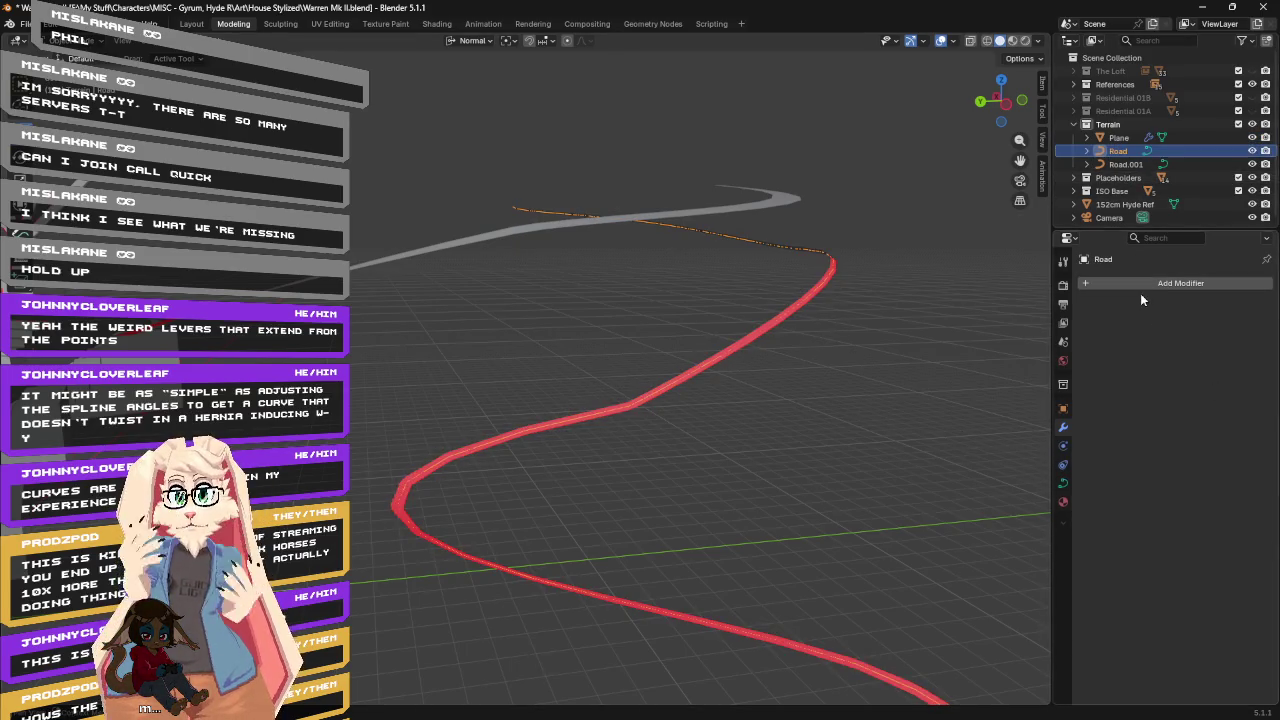
left_click(1063, 483)
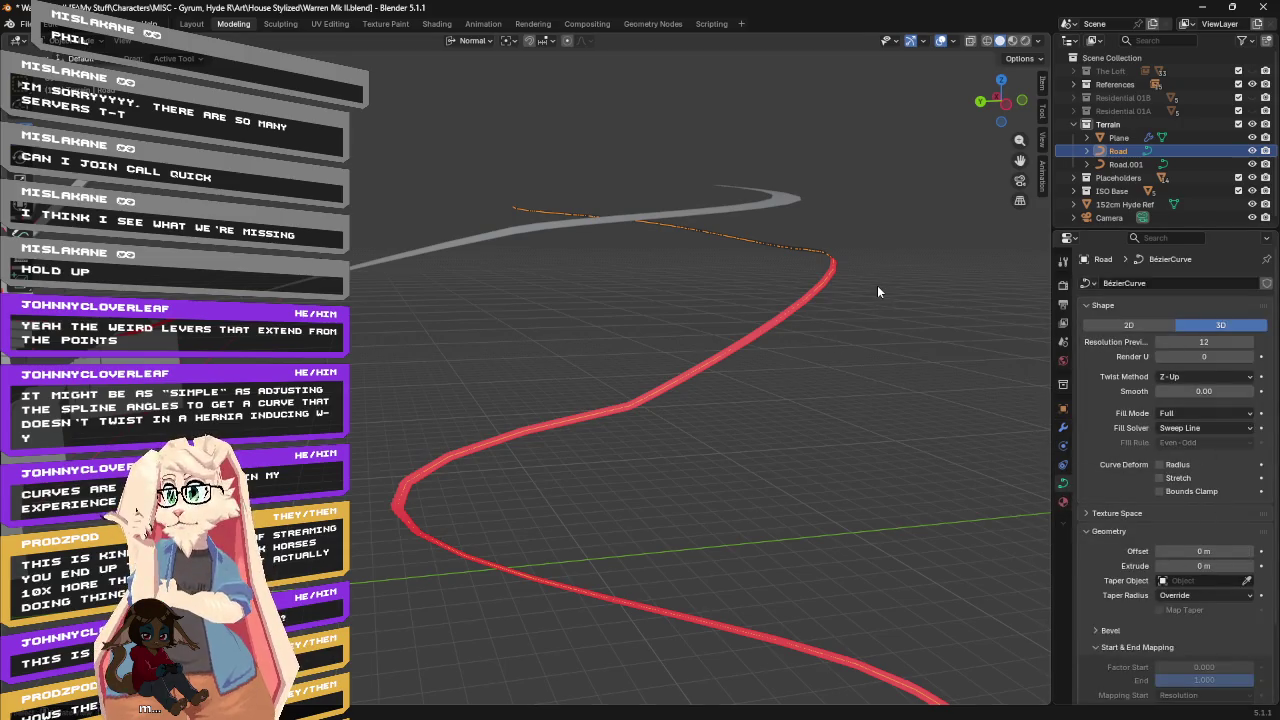
middle_click_drag(877, 291, 879, 290)
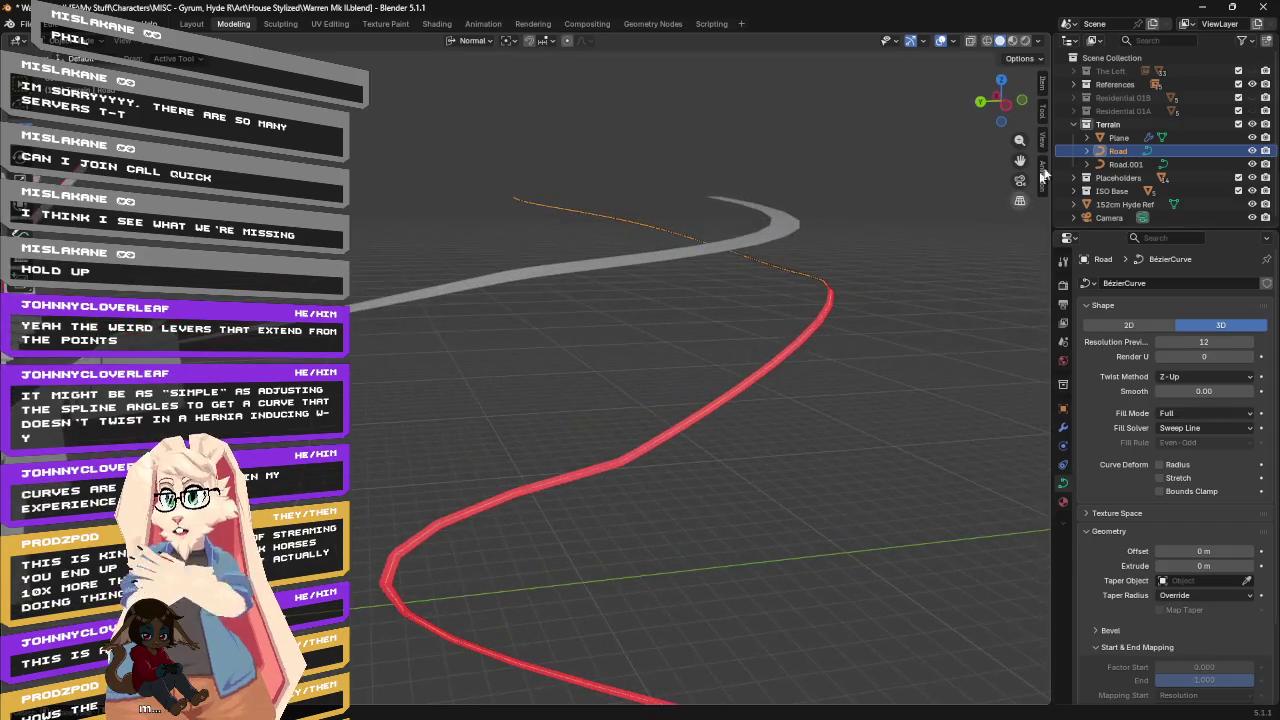
left_click(1120, 137)
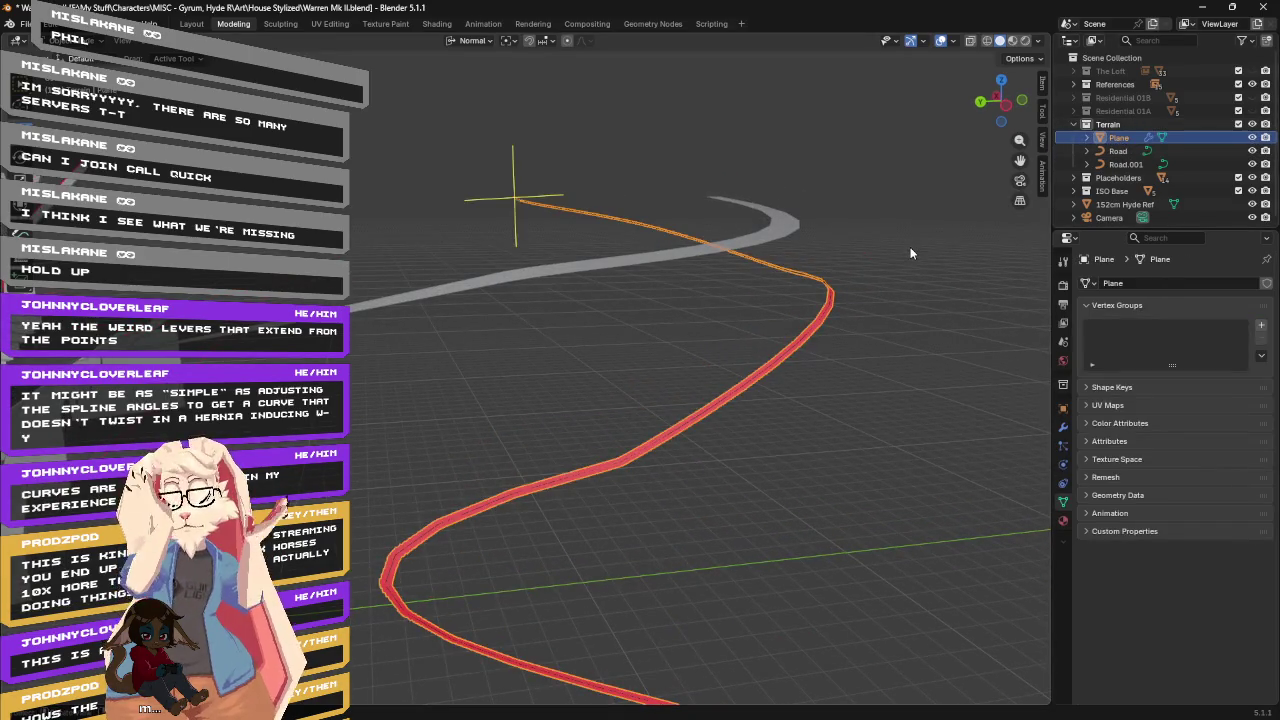
key("s")
key("x")
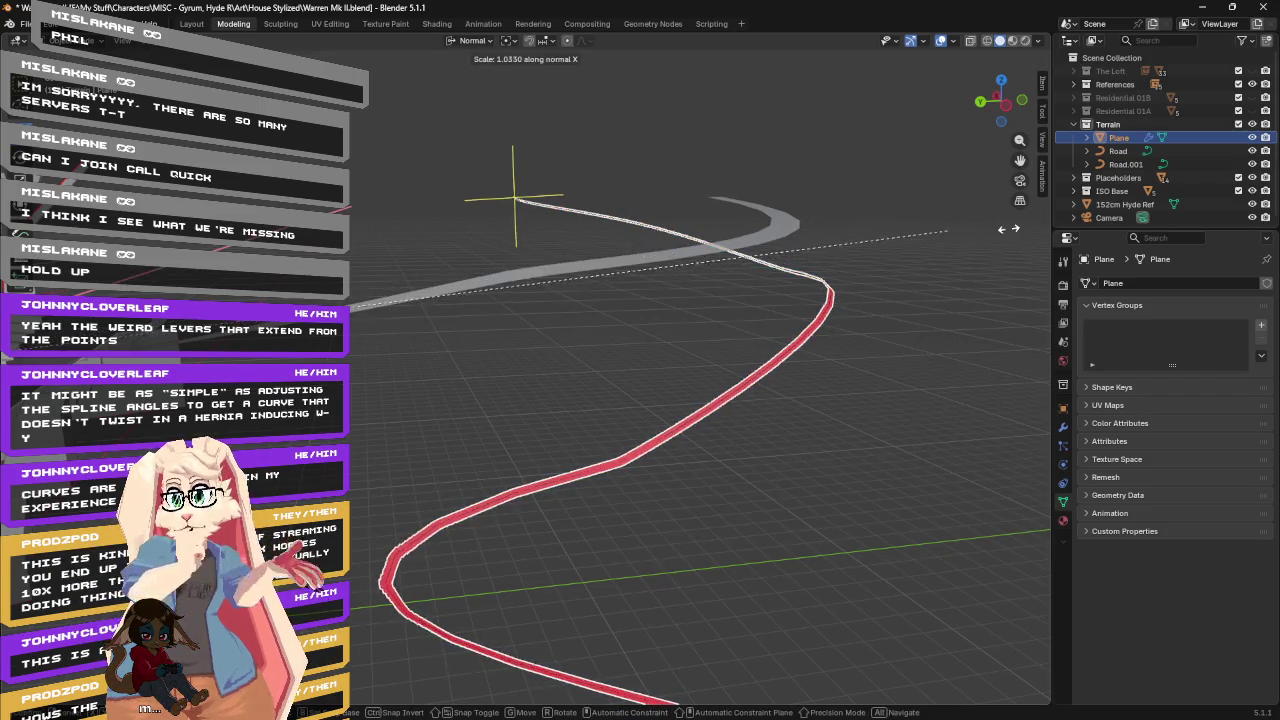
key("Escape")
key("ctrl+z")
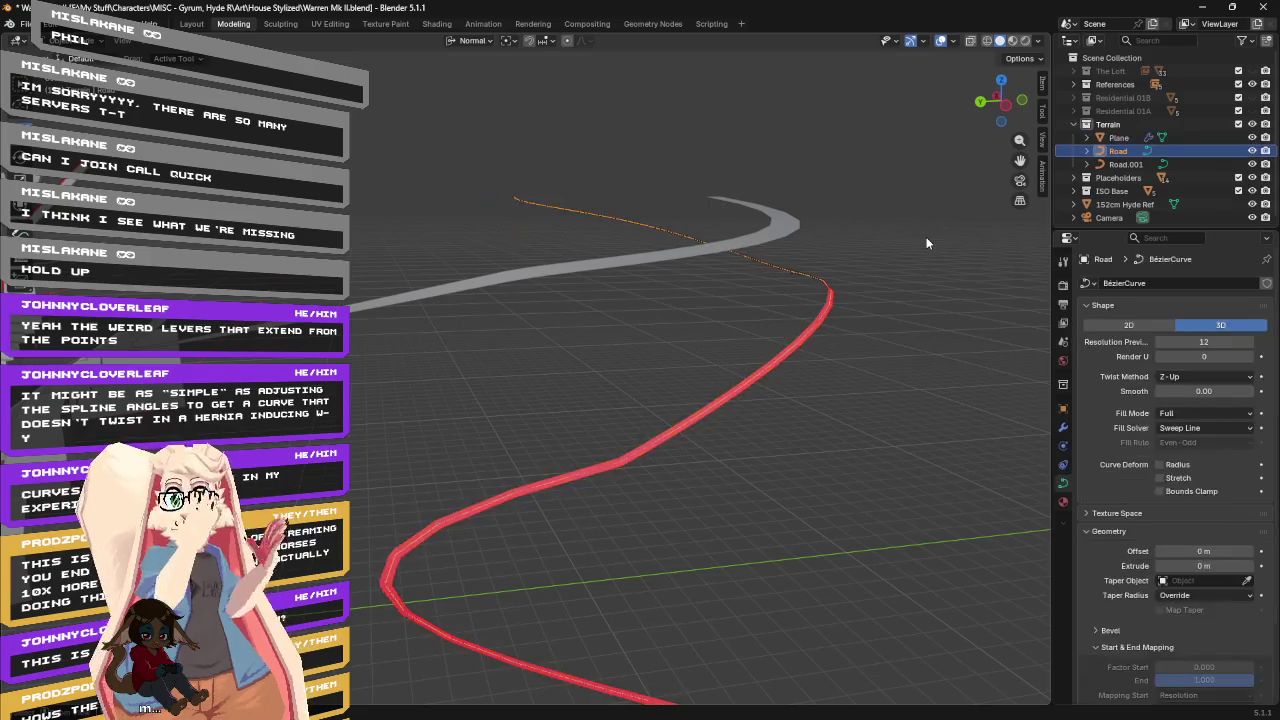
In Edit Mode, scale the Plane road mesh along Y to widen the strip.
left_click(1118, 137)
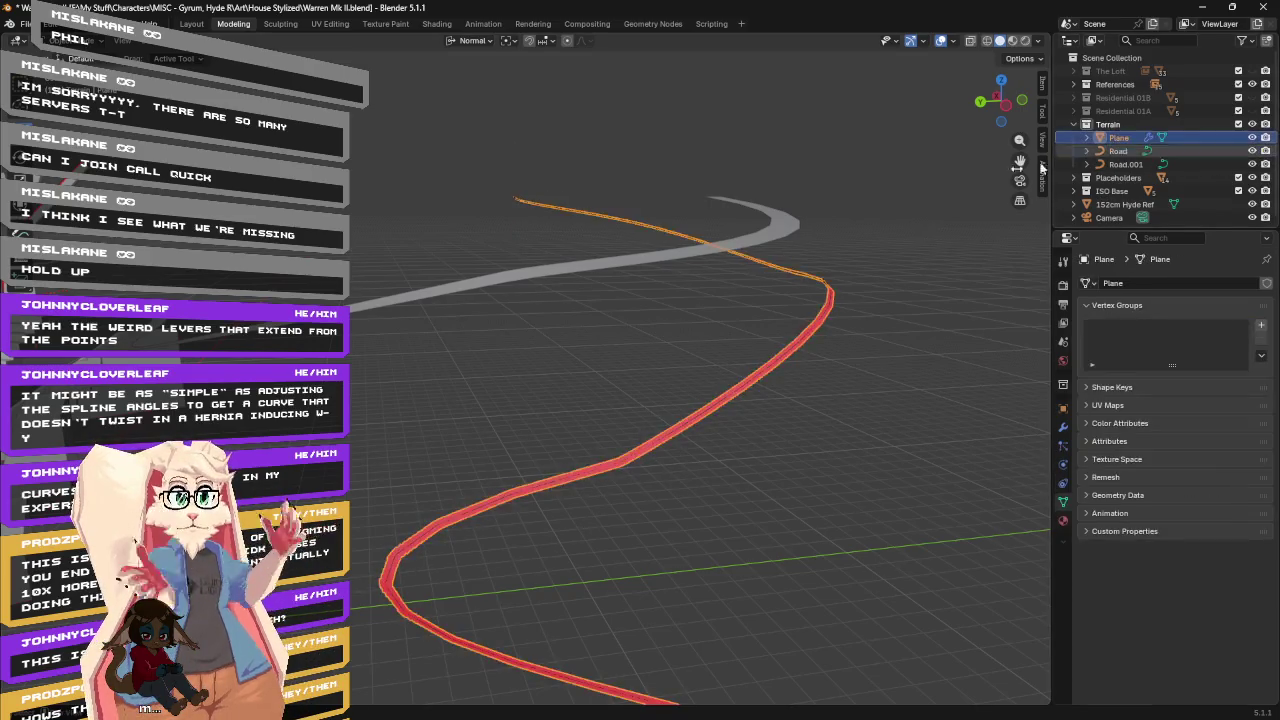
key("Tab")
key("s")
key("y")
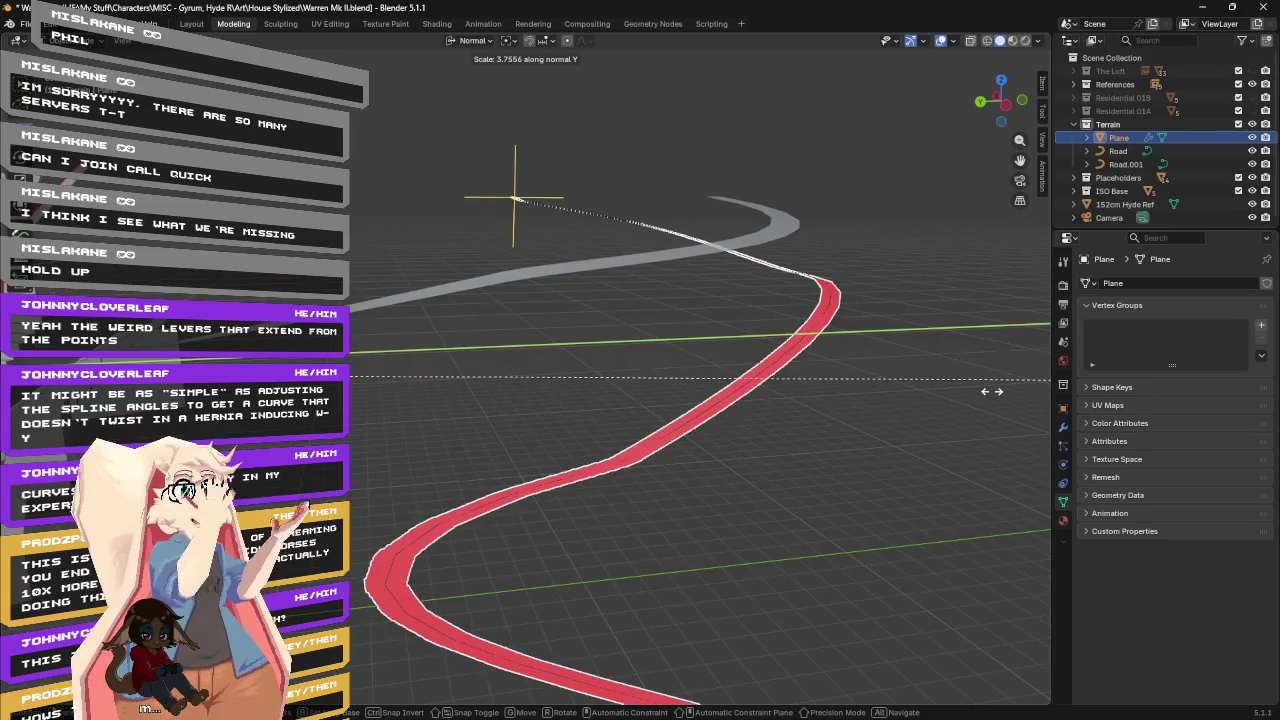
key("Escape")
mouse_move(445, 506)
middle_mouse_down()
mouse_move(483, 508)
mouse_move(558, 555)
mouse_move(552, 484)
mouse_move(601, 510)
mouse_move(598, 500)
middle_mouse_up()
key("ctrl+z")
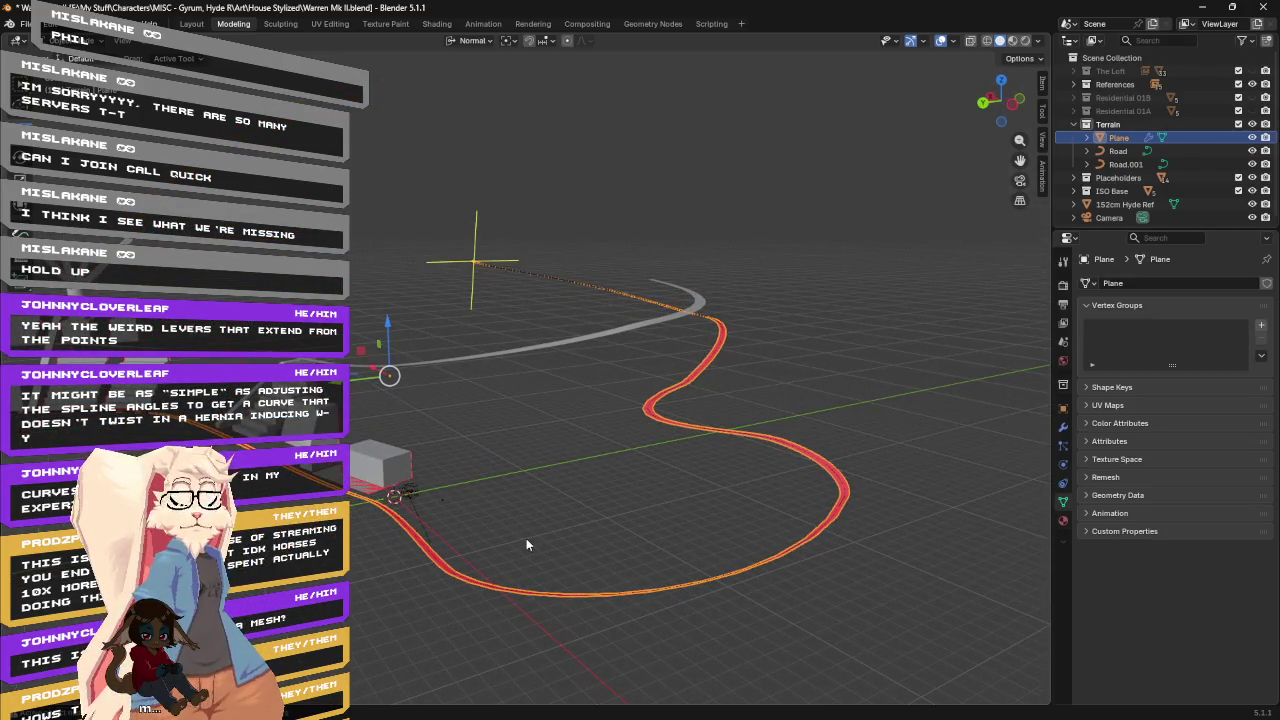
Orbit and zoom around the widened red ribbon following the road's bends.
mouse_move(537, 533)
middle_mouse_down()
mouse_move(597, 520)
mouse_move(680, 528)
mouse_move(657, 466)
mouse_move(578, 455)
mouse_move(523, 514)
mouse_move(560, 480)
mouse_move(640, 321)
mouse_move(631, 308)
mouse_move(614, 323)
mouse_move(625, 314)
mouse_move(505, 244)
mouse_move(586, 281)
mouse_move(600, 323)
mouse_move(643, 309)
mouse_move(619, 316)
middle_mouse_up()
scroll(599, 323, "up", 2)
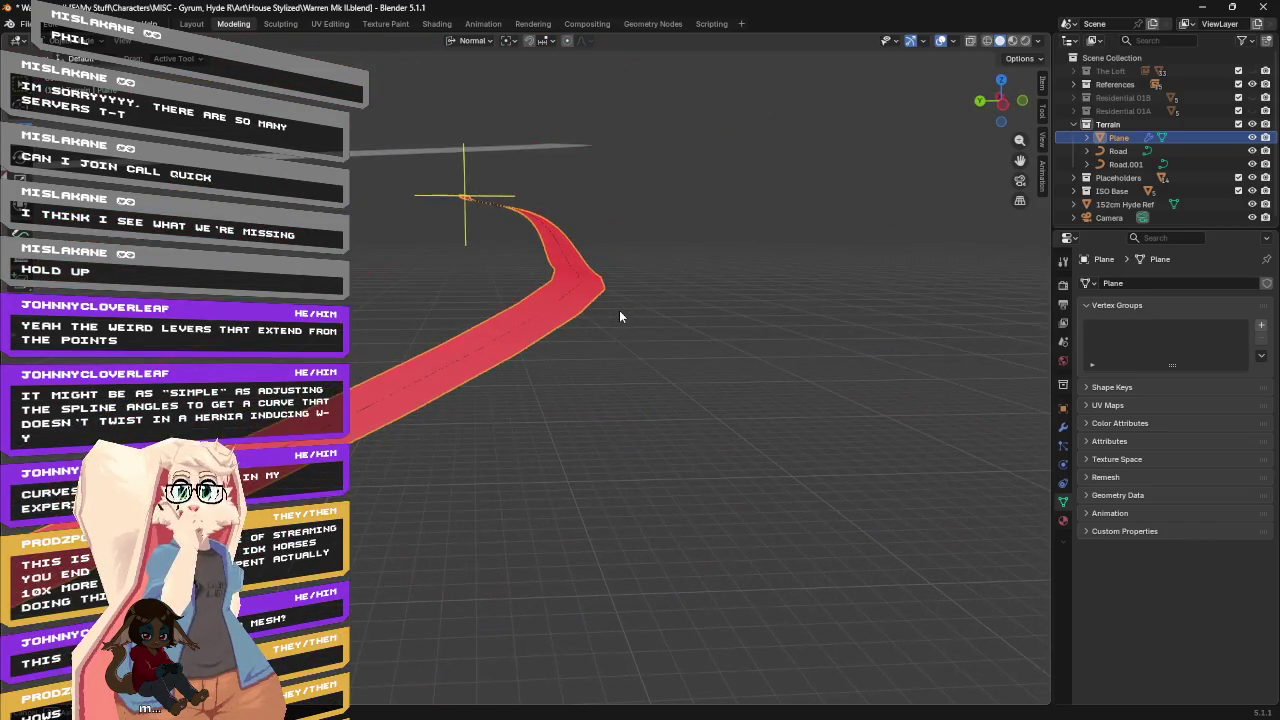
scroll(605, 386, "up", 4)
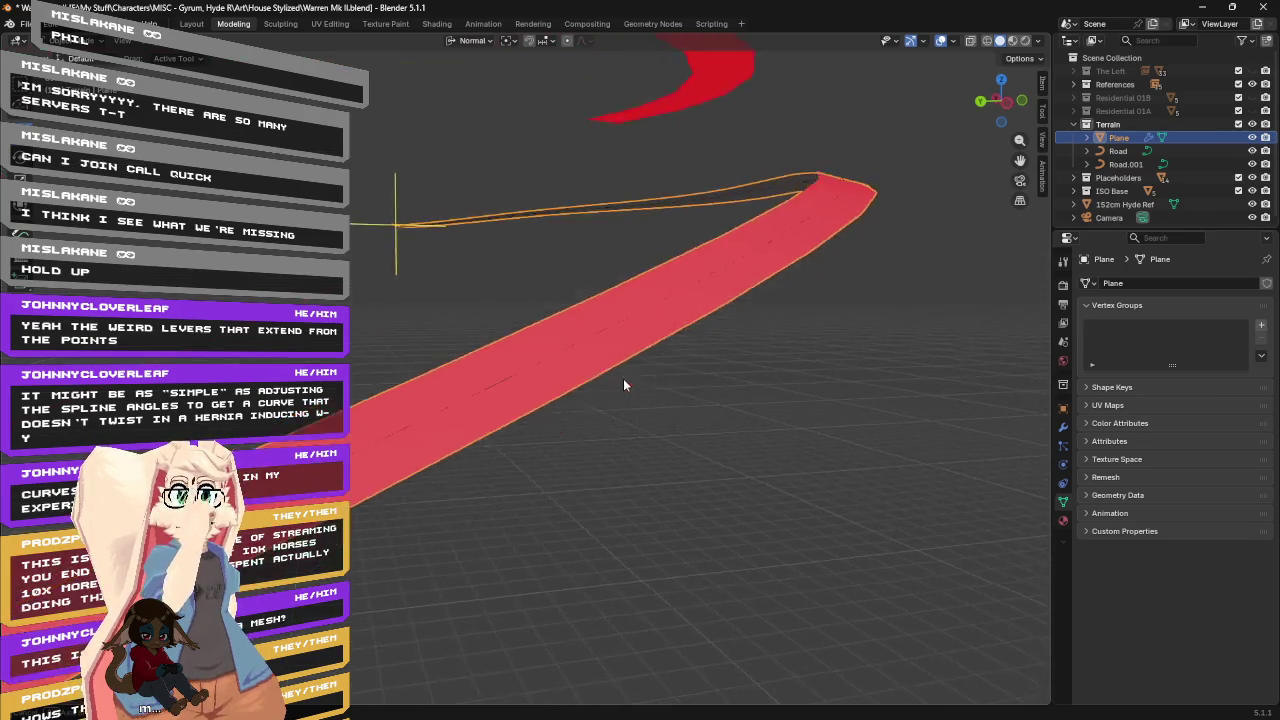
middle_click_drag(623, 380, 632, 383)
scroll(632, 383, "down", 4)
mouse_move(769, 408)
middle_mouse_down()
mouse_move(798, 406)
mouse_move(772, 429)
mouse_move(800, 429)
mouse_move(906, 324)
middle_mouse_up()
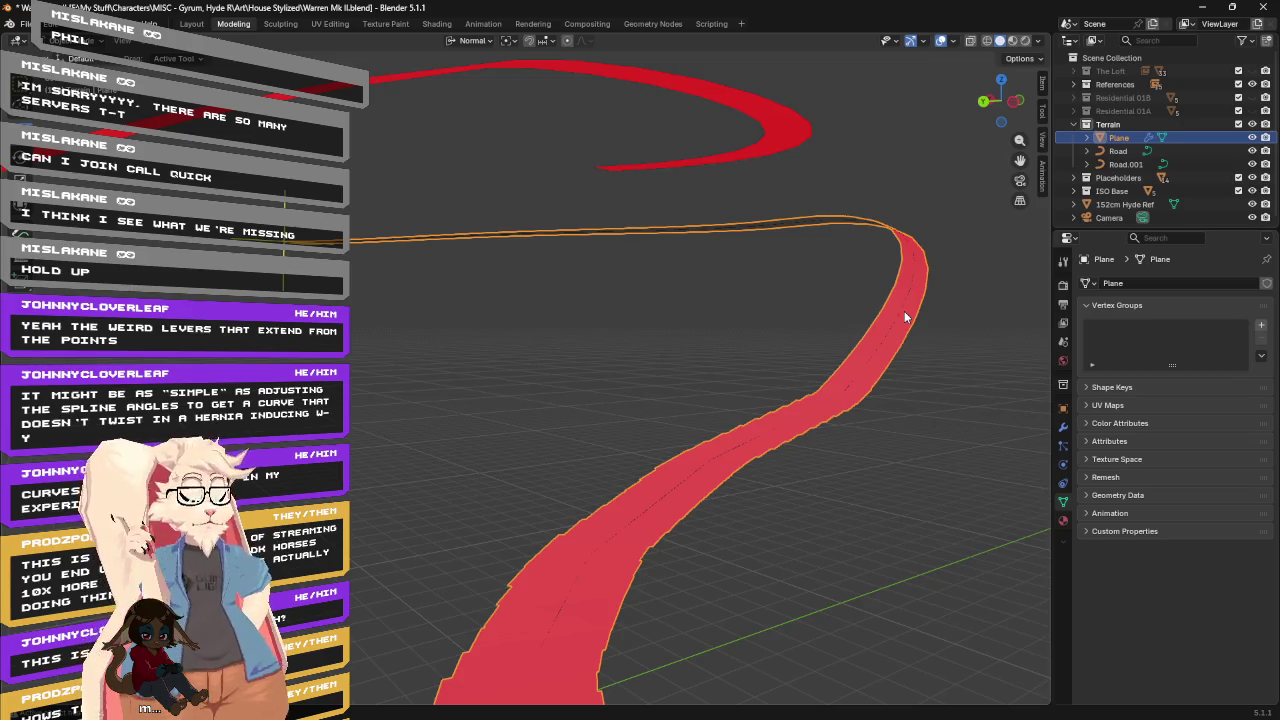
mouse_move(931, 296)
middle_mouse_down()
mouse_move(770, 367)
mouse_move(785, 360)
mouse_move(764, 359)
mouse_move(776, 359)
mouse_move(772, 288)
mouse_move(866, 277)
mouse_move(843, 279)
middle_mouse_up()
scroll(773, 289, "up", 2)
scroll(773, 289, "up", 2)
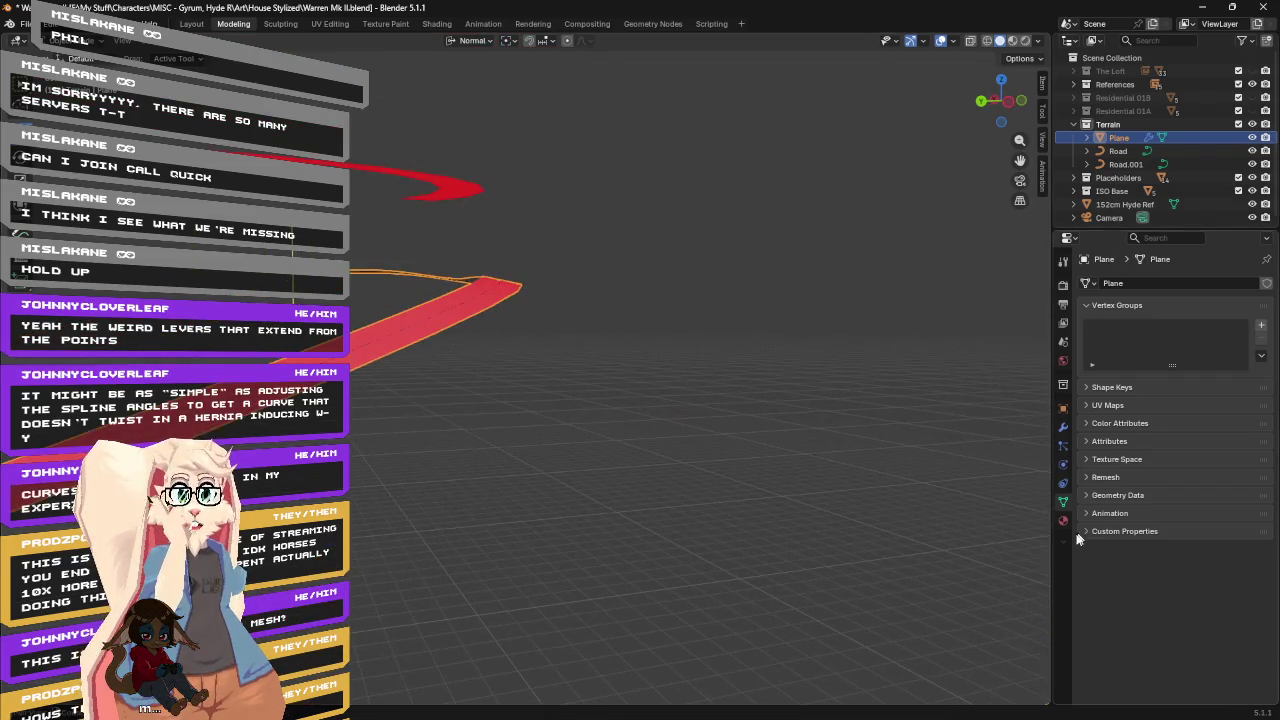
Test-drag the Road curve's Extrude into a wall, then undo it back to 0 m.
left_click(1118, 151)
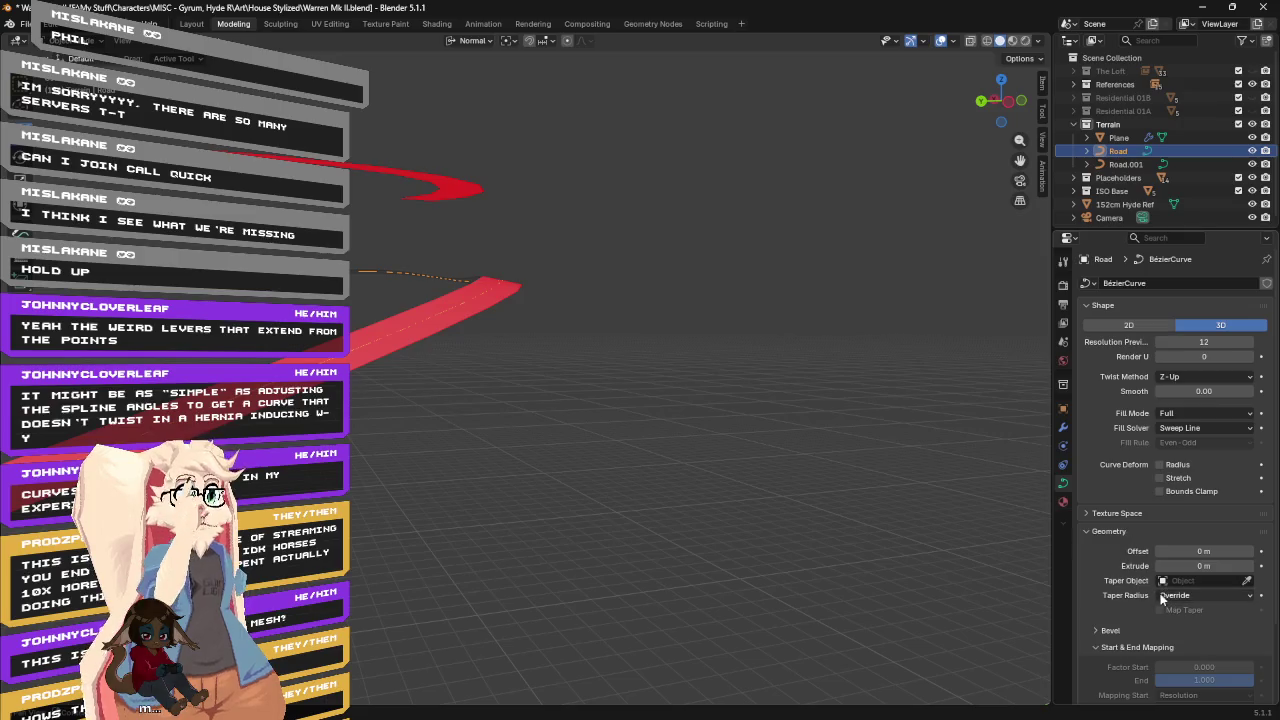
left_click_drag(1198, 566, 1250, 566)
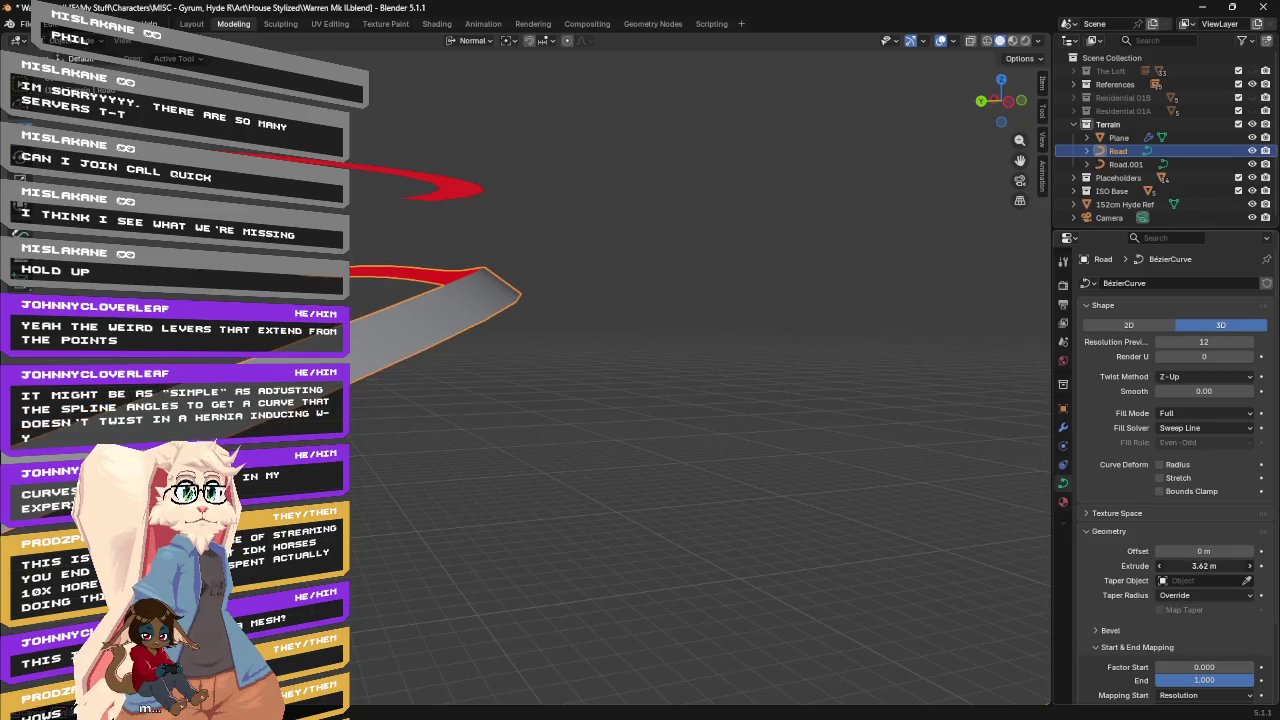
key("ctrl+z")
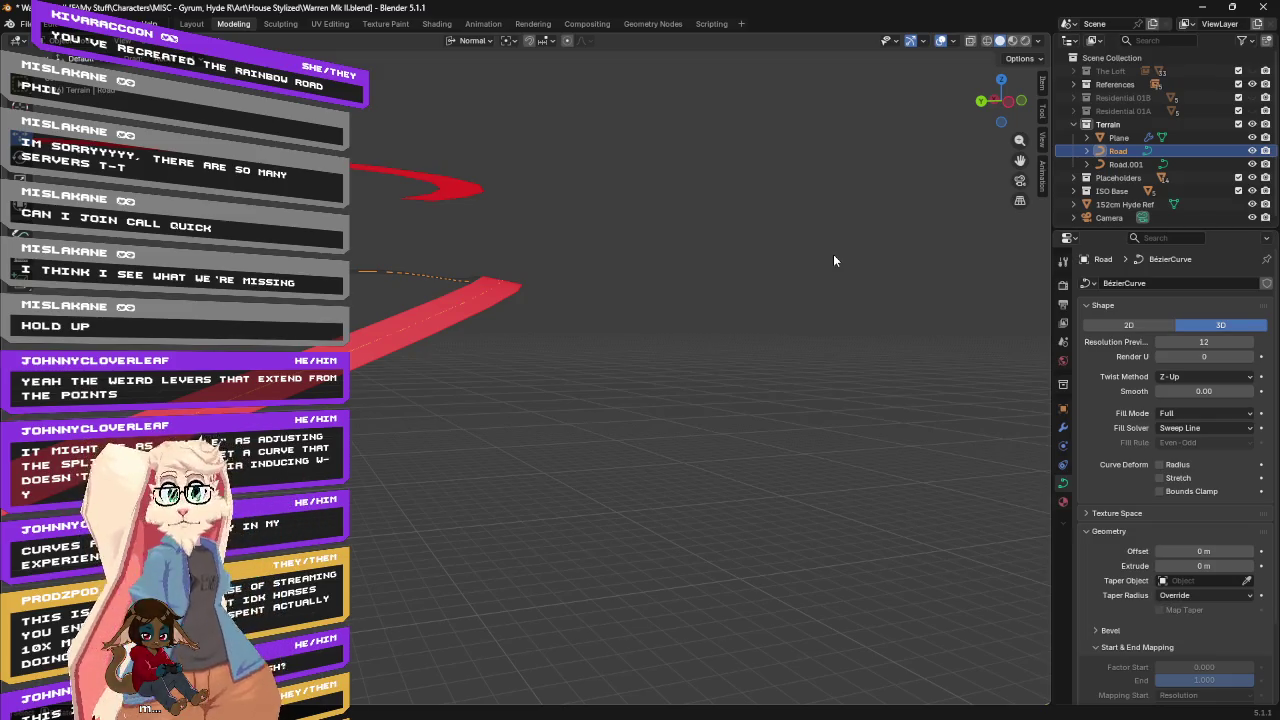
Add a Subdivision Surface modifier to Road and toggle its viewport display to compare.
left_click(1063, 428)
left_click(1138, 287)
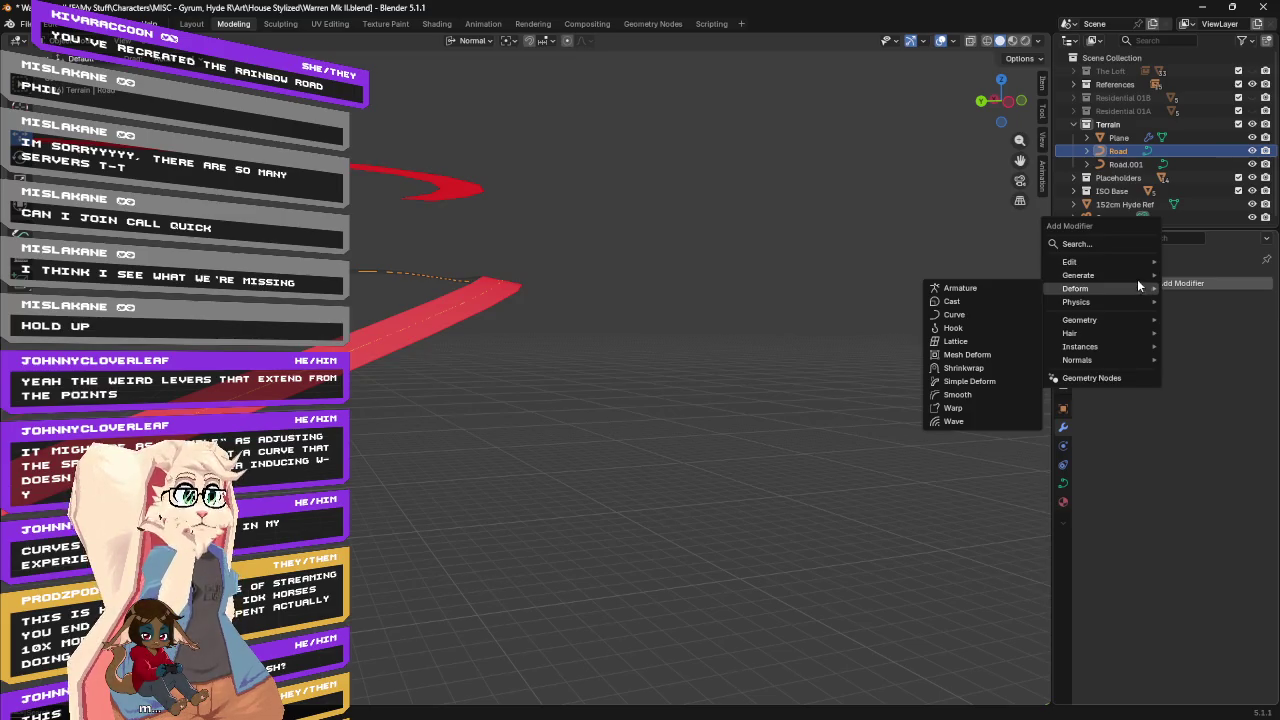
mouse_move(1100, 275)
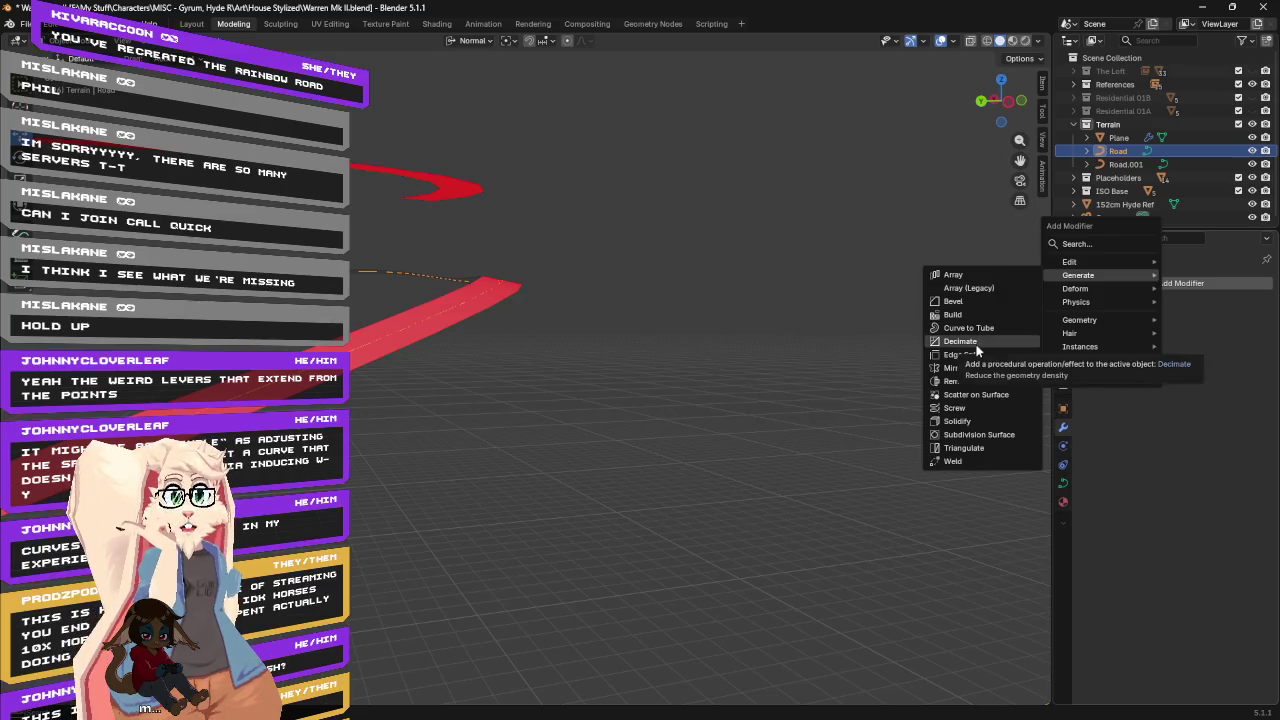
left_click(983, 437)
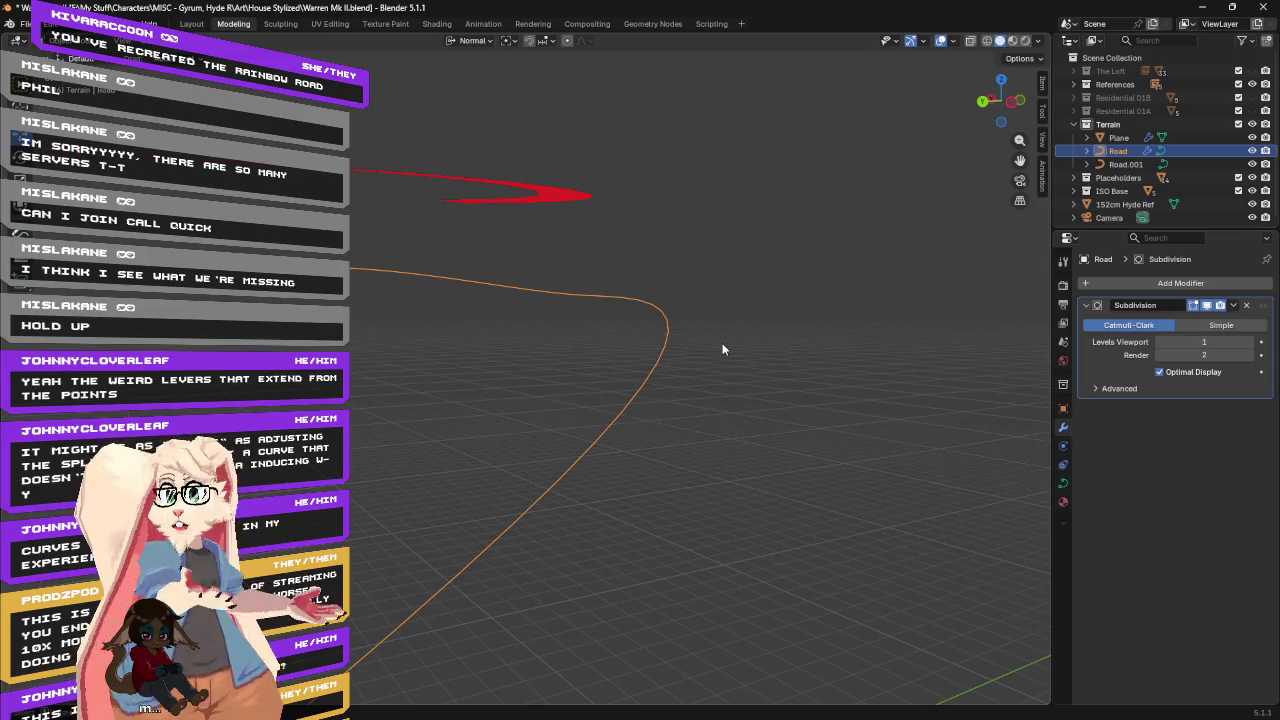
middle_click_drag(700, 427, 762, 363)
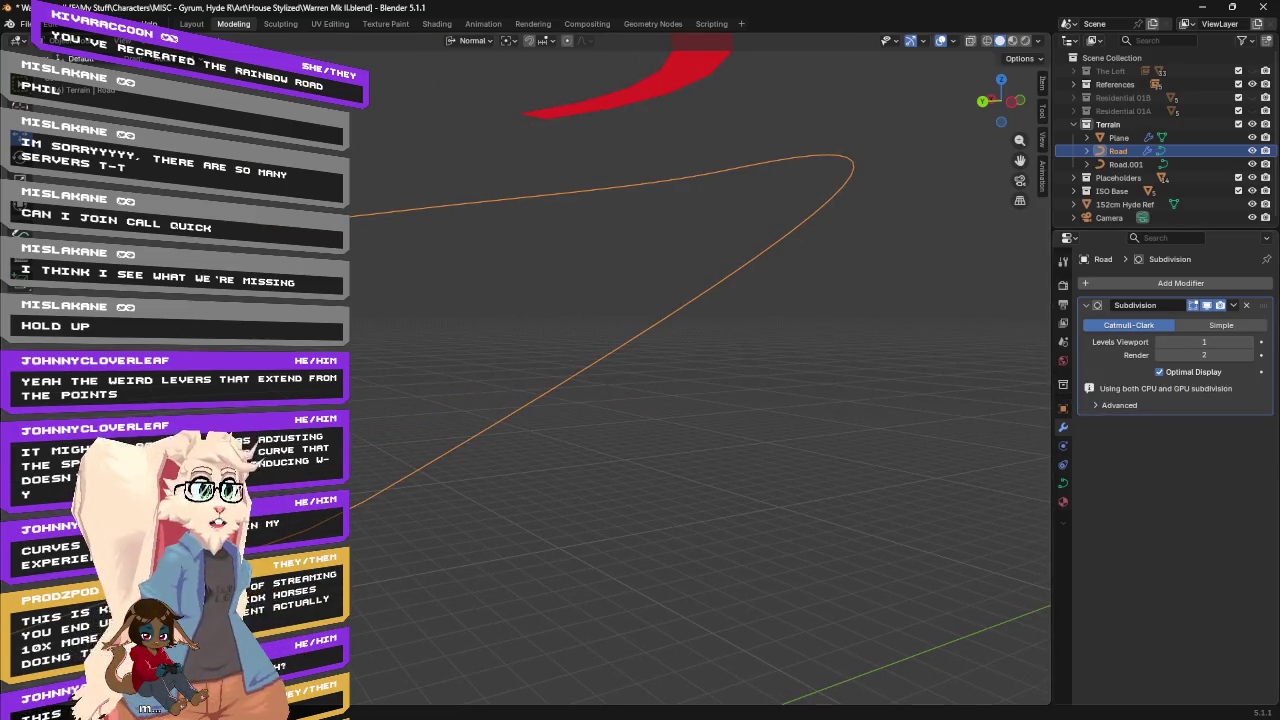
left_click(1207, 307)
left_click(1207, 307)
left_click(1207, 306)
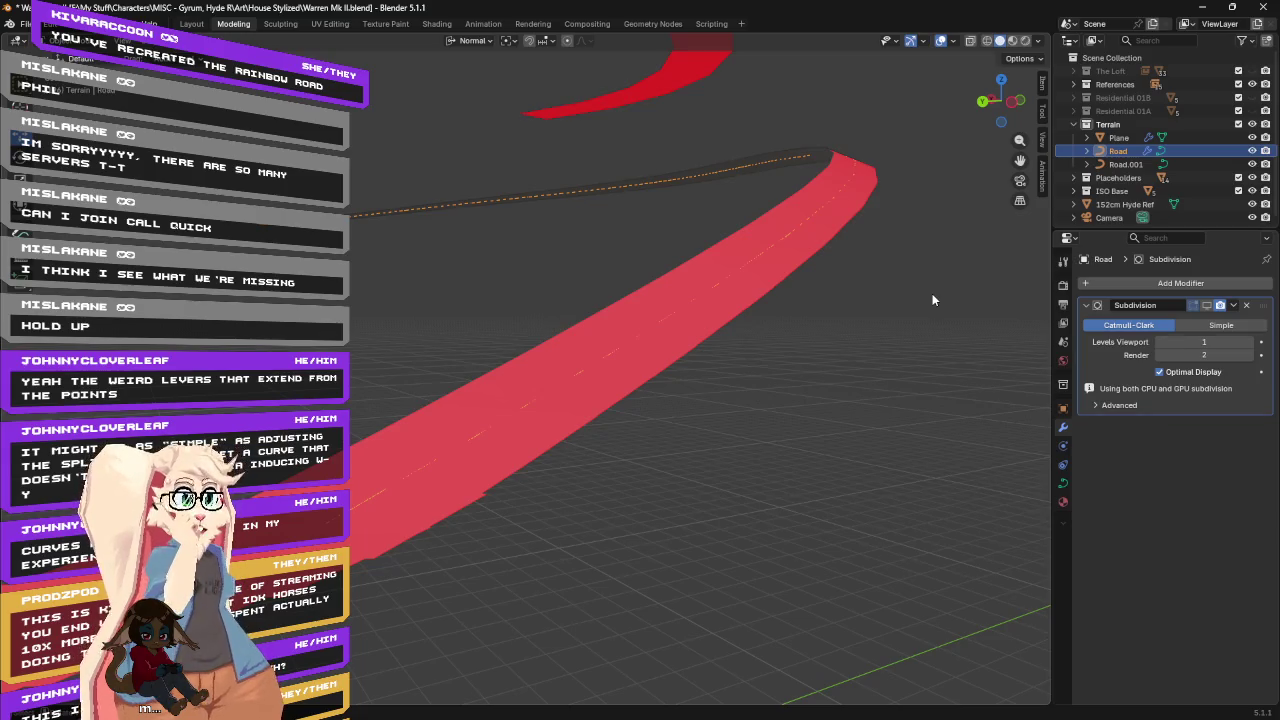
left_click(1065, 487)
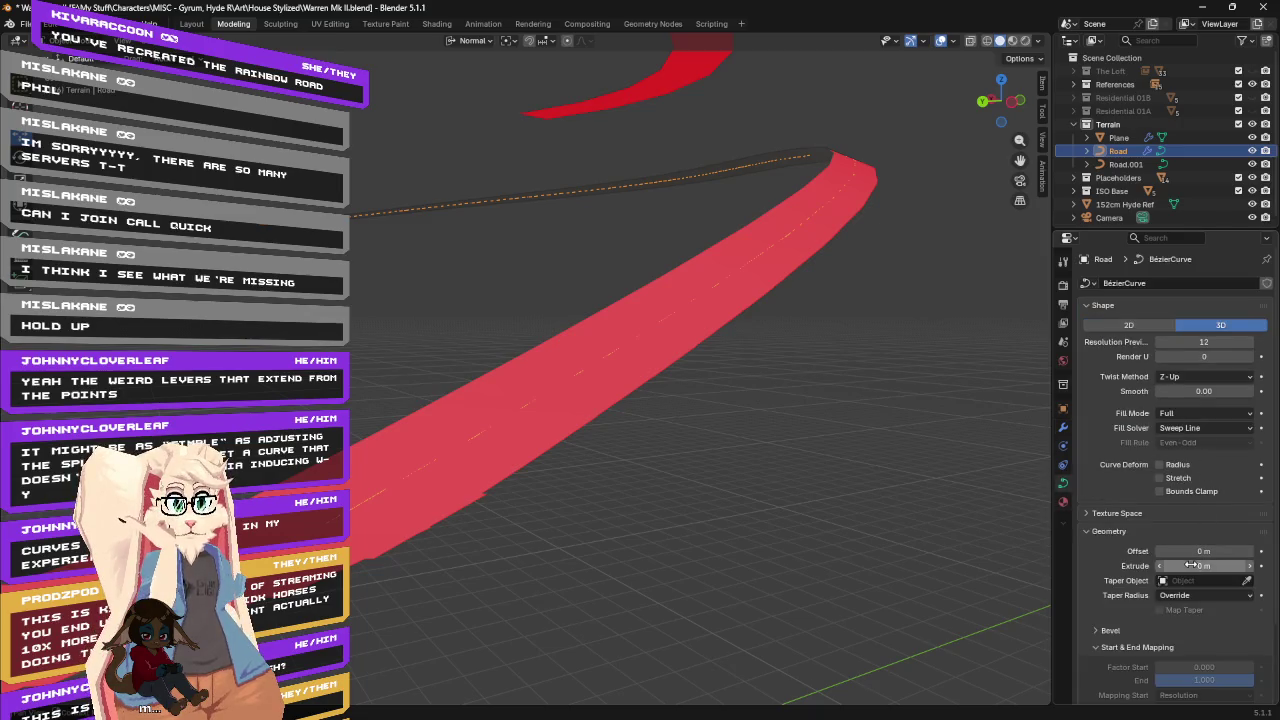
left_click_drag(1200, 566, 1192, 566)
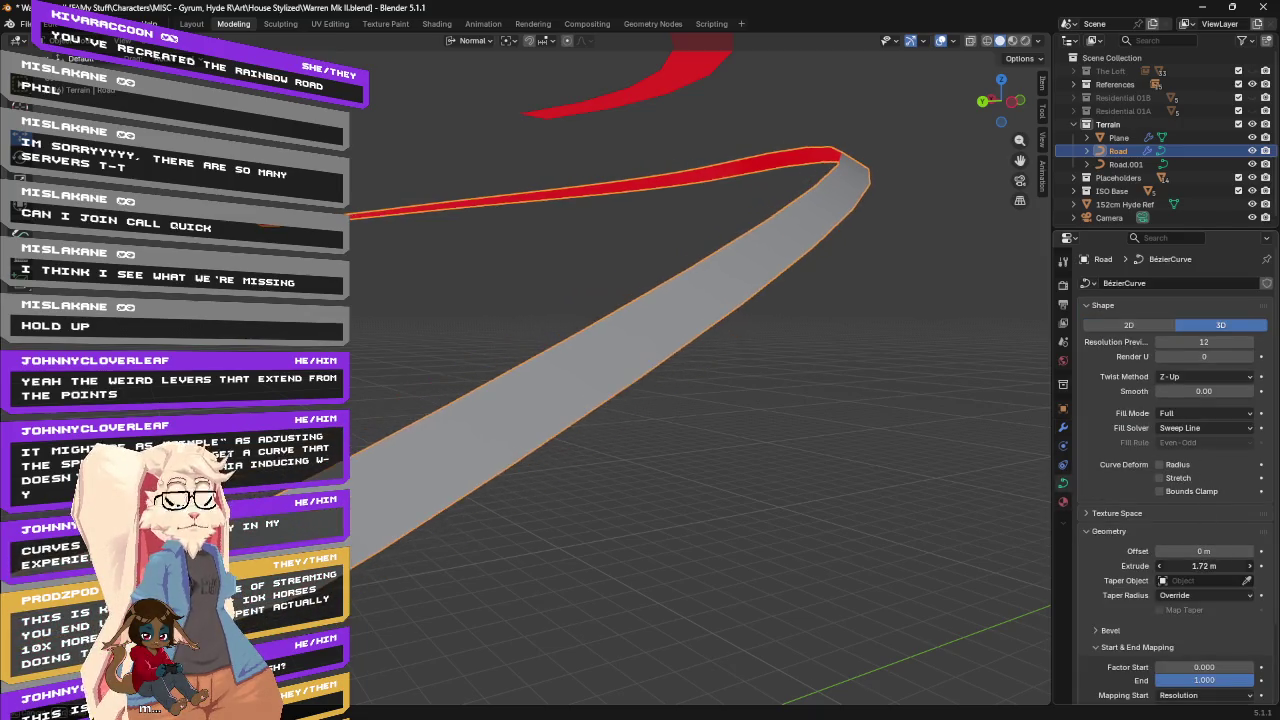
left_click(1218, 567)
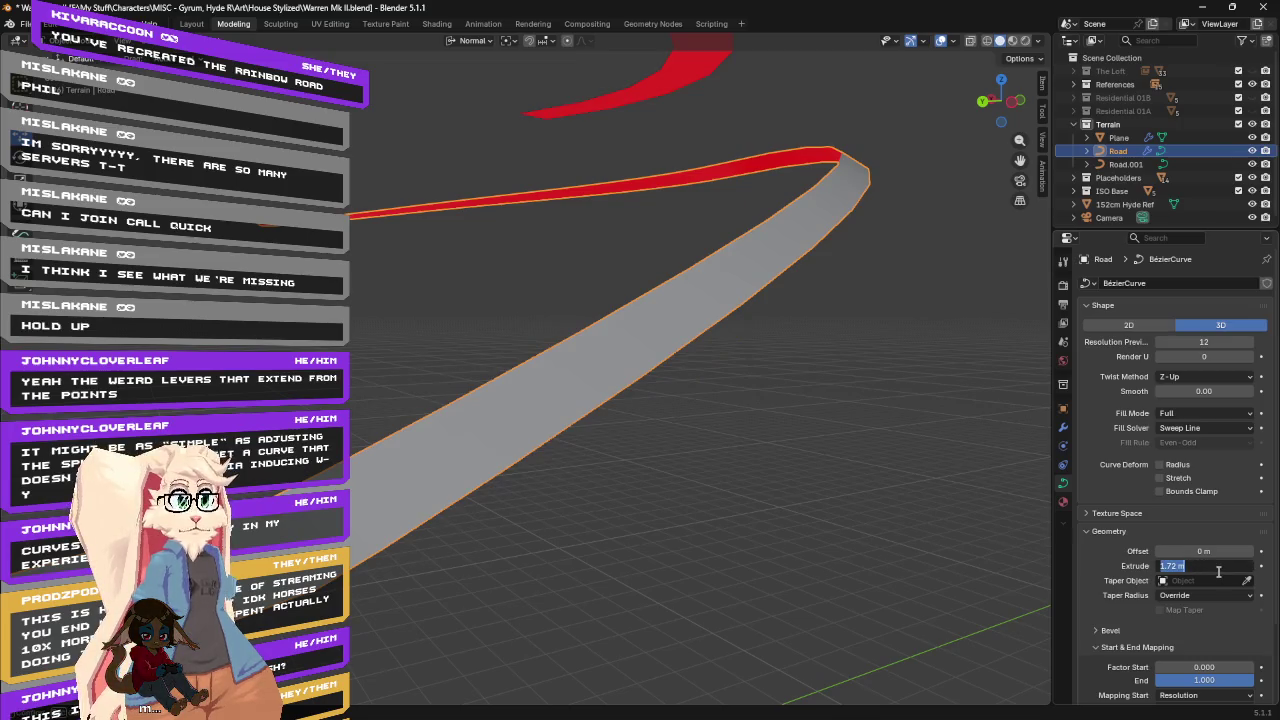
type("0")
key("Return")
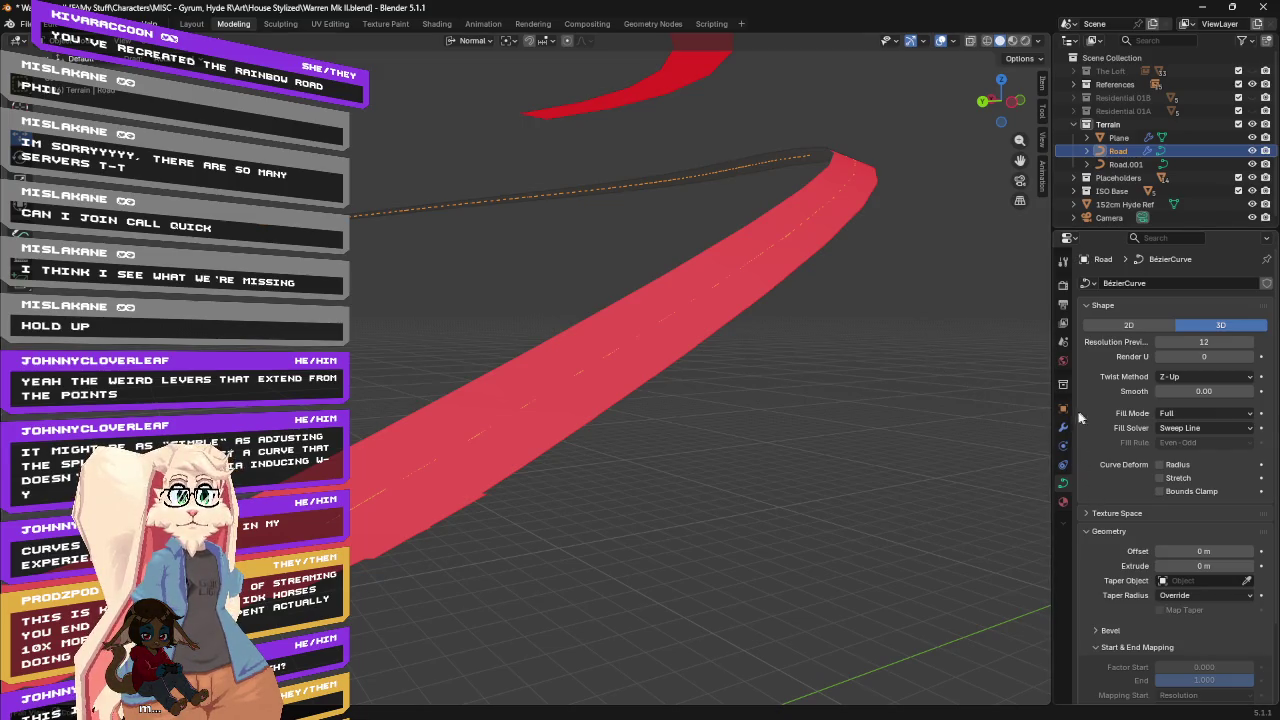
scroll(918, 293, "down", 3)
scroll(902, 300, "down", 4)
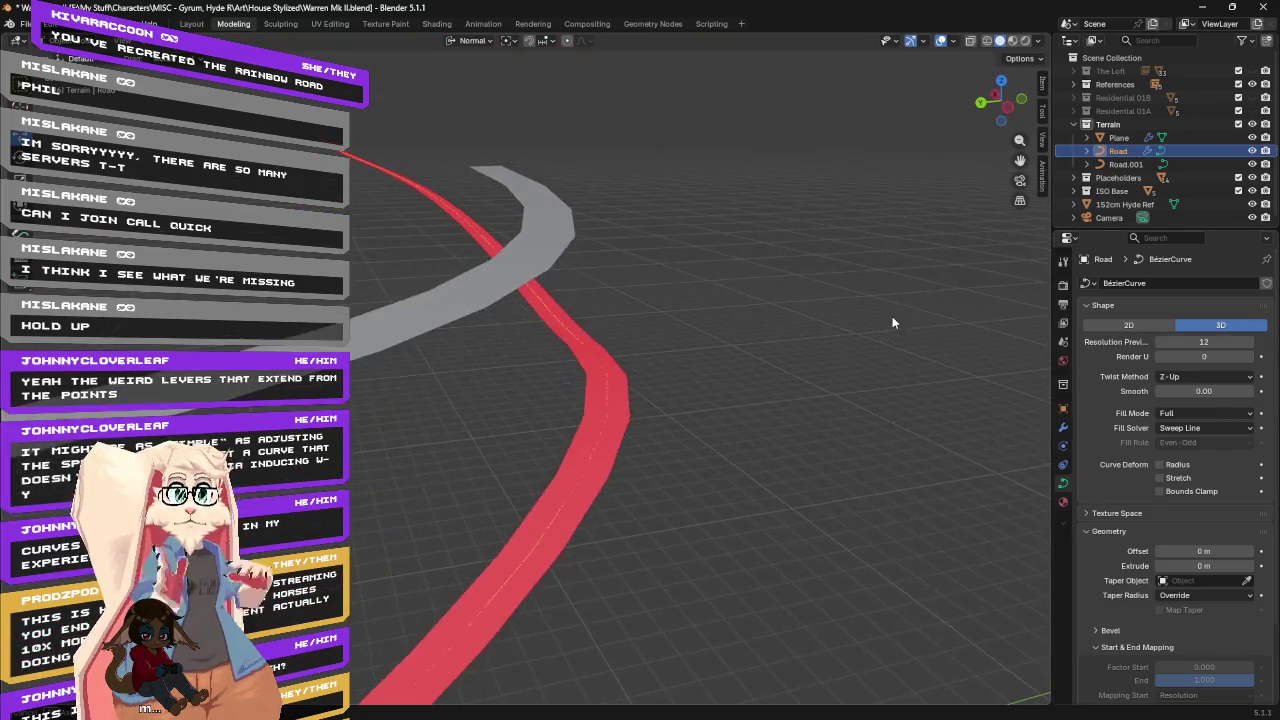
scroll(893, 320, "down", 1)
left_click(1063, 427)
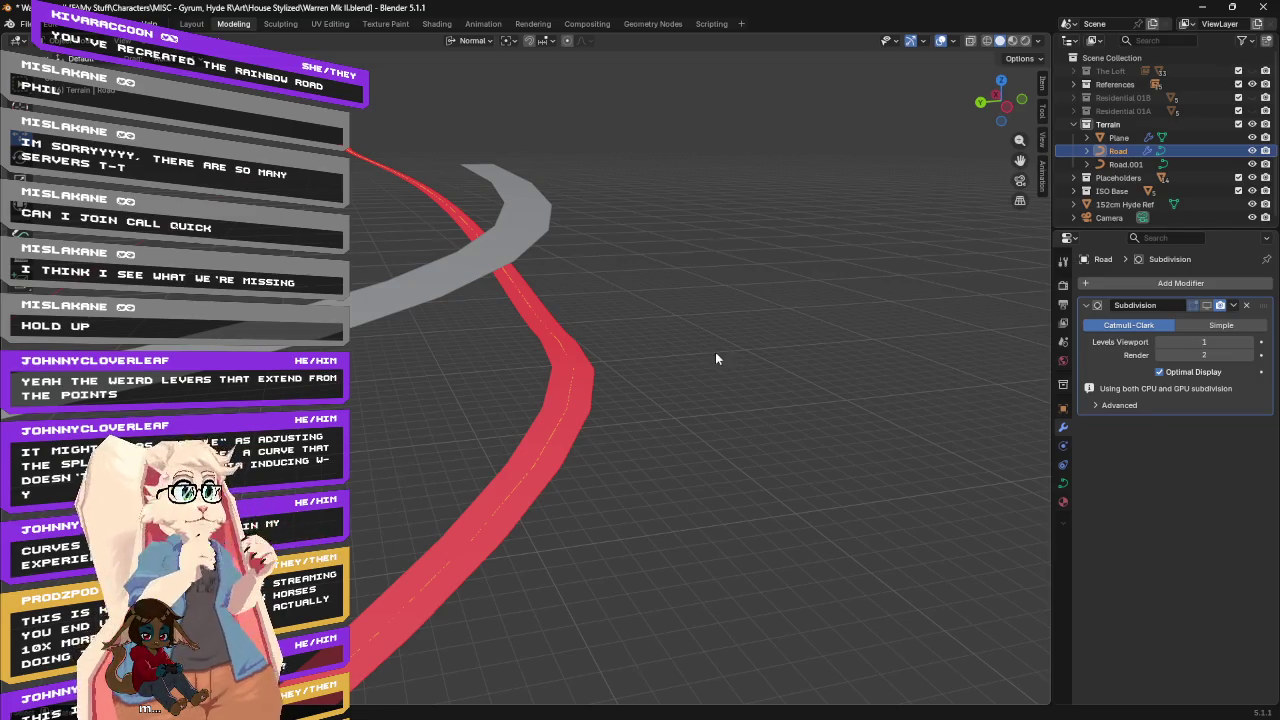
Orbit and pan around the red and grey road curves from several angles.
mouse_move(730, 362)
middle_mouse_down()
mouse_move(742, 374)
mouse_move(755, 345)
middle_mouse_up()
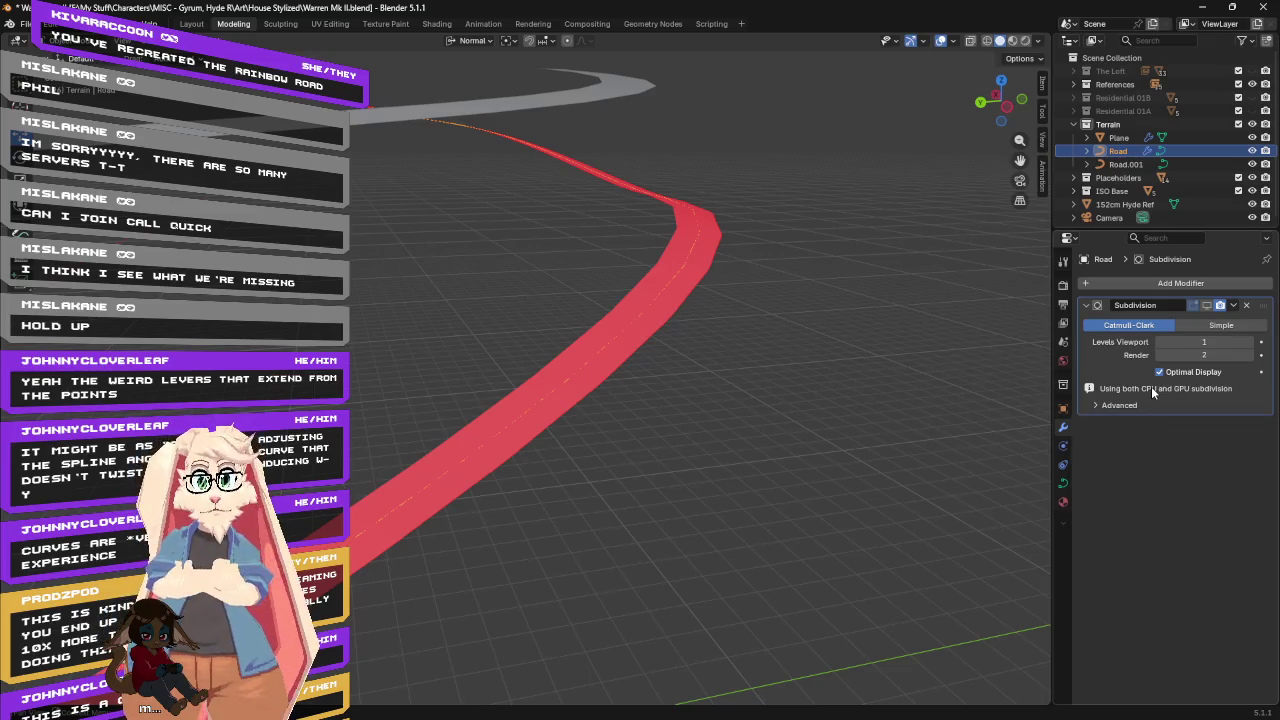
middle_click_drag(666, 280, 669, 251)
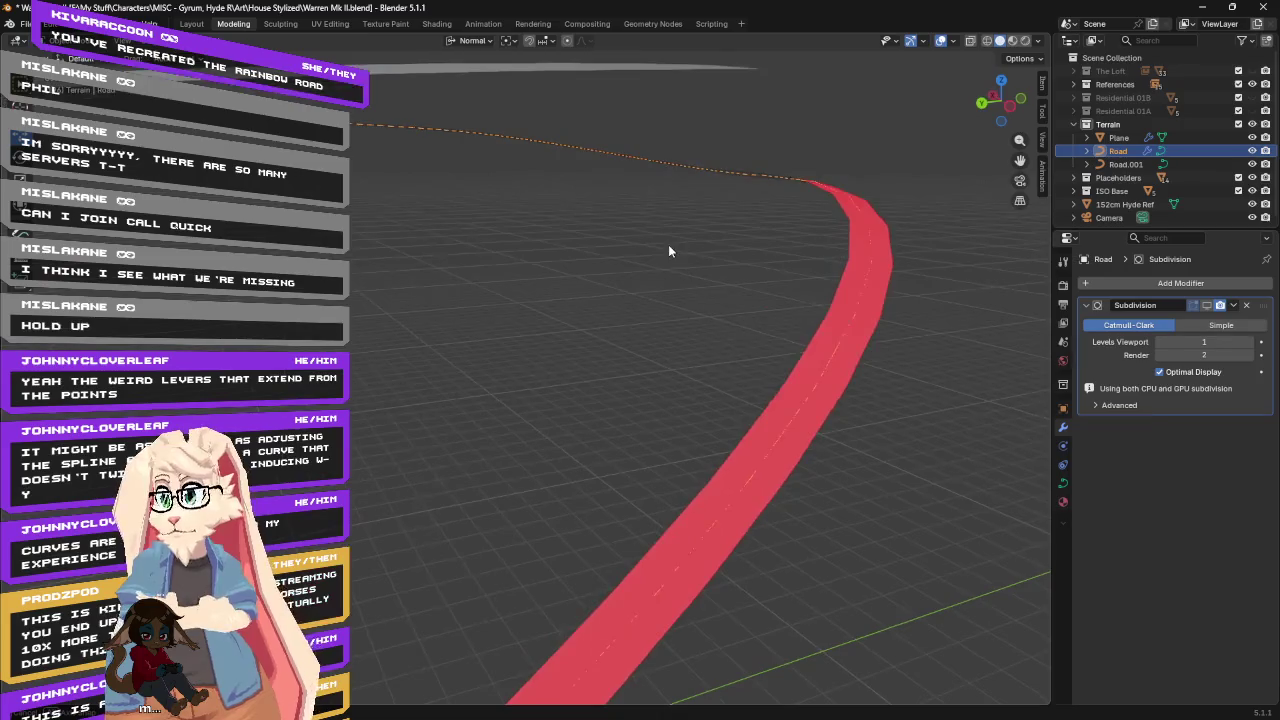
mouse_move(846, 309)
middle_mouse_down()
mouse_move(817, 289)
mouse_move(777, 297)
middle_mouse_up()
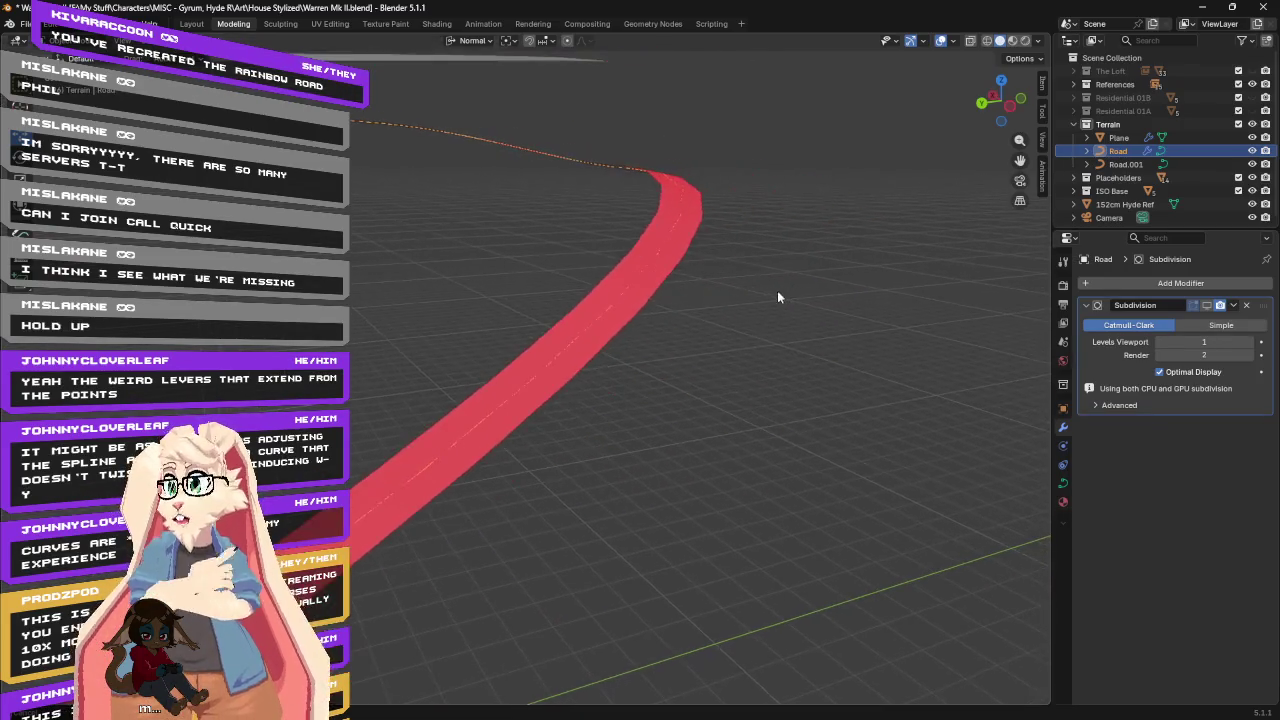
middle_click_drag(780, 234, 763, 249)
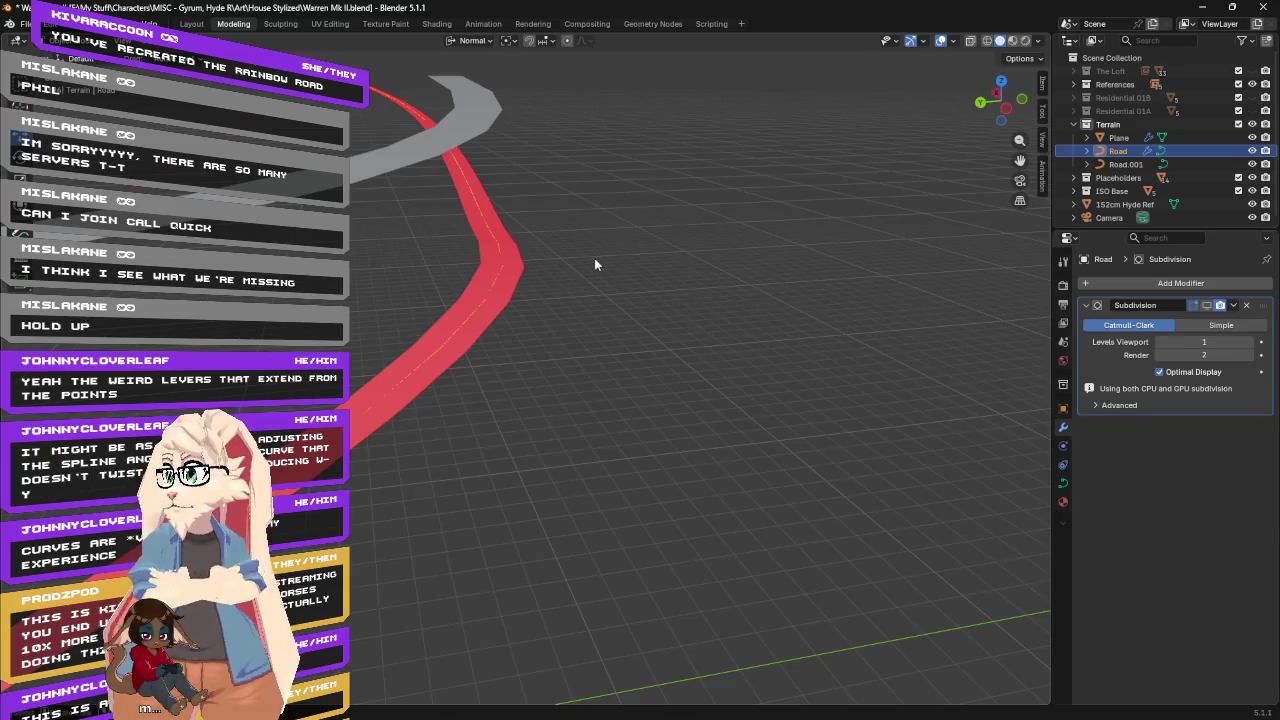
middle_click_drag(594, 262, 697, 252, "shift")
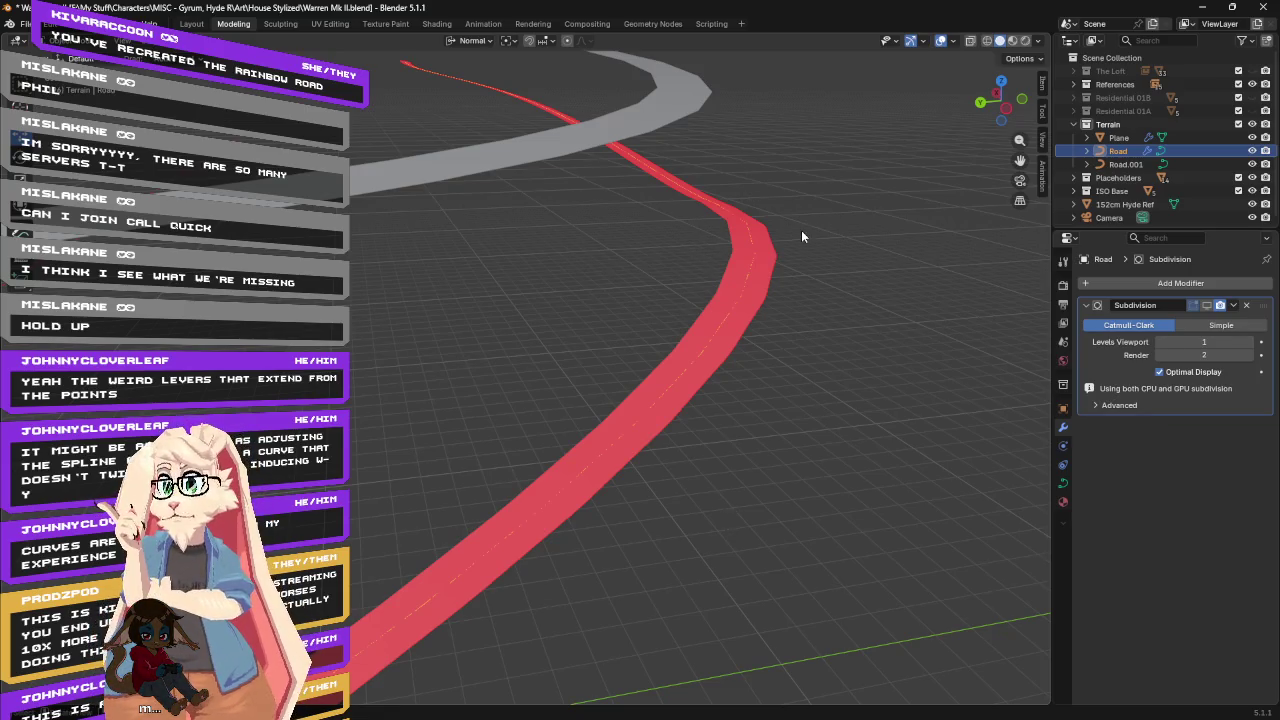
scroll(790, 221, "down", 3)
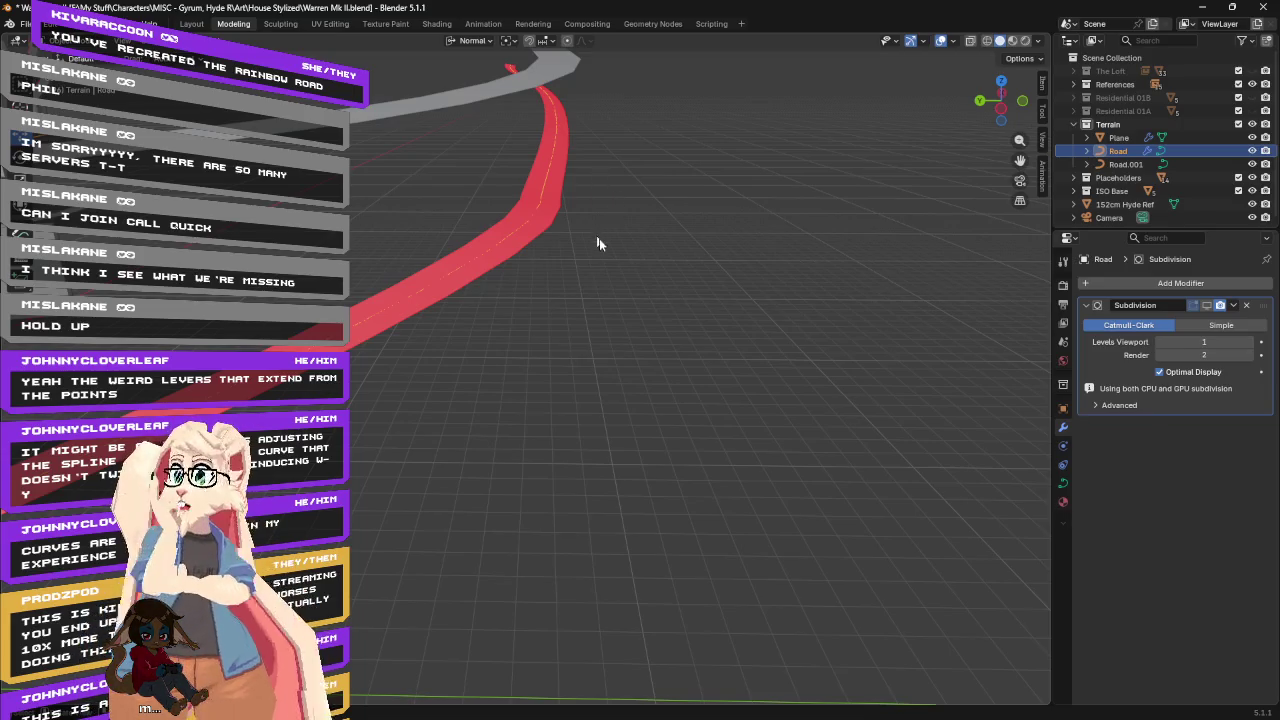
scroll(674, 304, "down", 2)
mouse_move(673, 305)
middle_mouse_down()
mouse_move(609, 334)
mouse_move(687, 341)
mouse_move(660, 338)
middle_mouse_up()
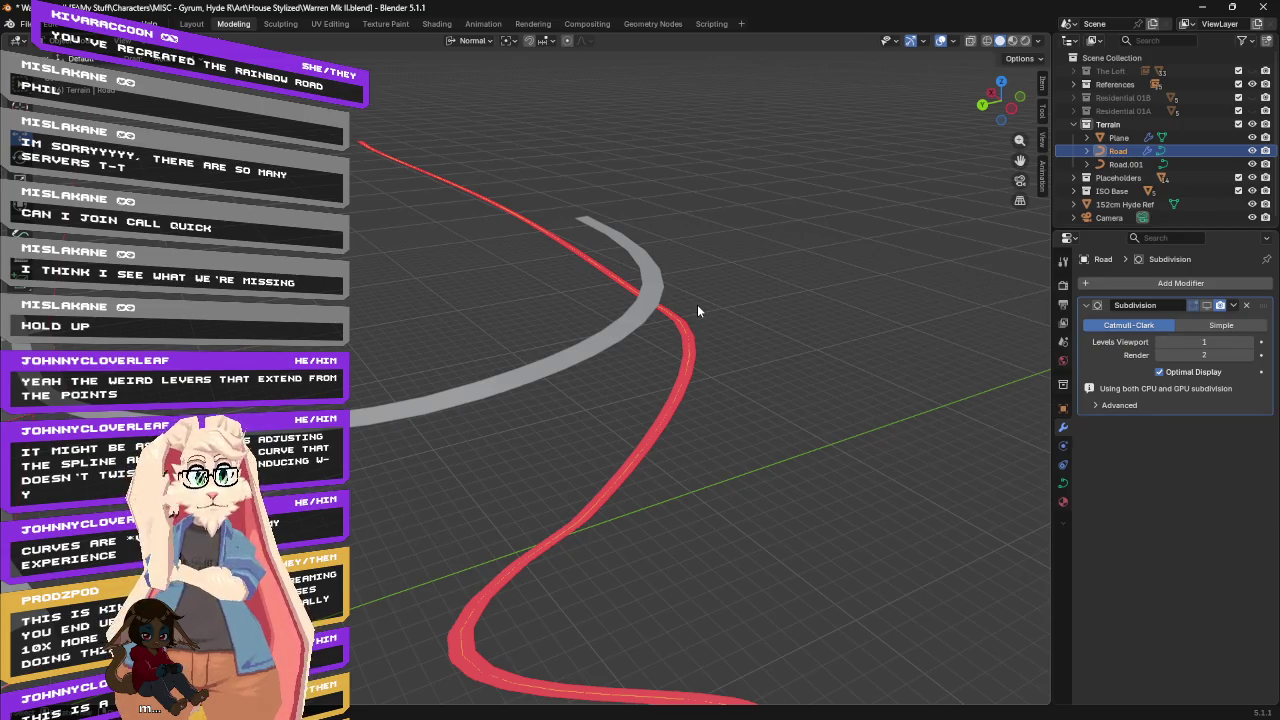
mouse_move(694, 346)
middle_mouse_down()
mouse_move(630, 370)
mouse_move(668, 277)
mouse_move(748, 260)
middle_mouse_up()
Deselect Road and add a new Bézier curve from the Add menu.
left_click(592, 296)
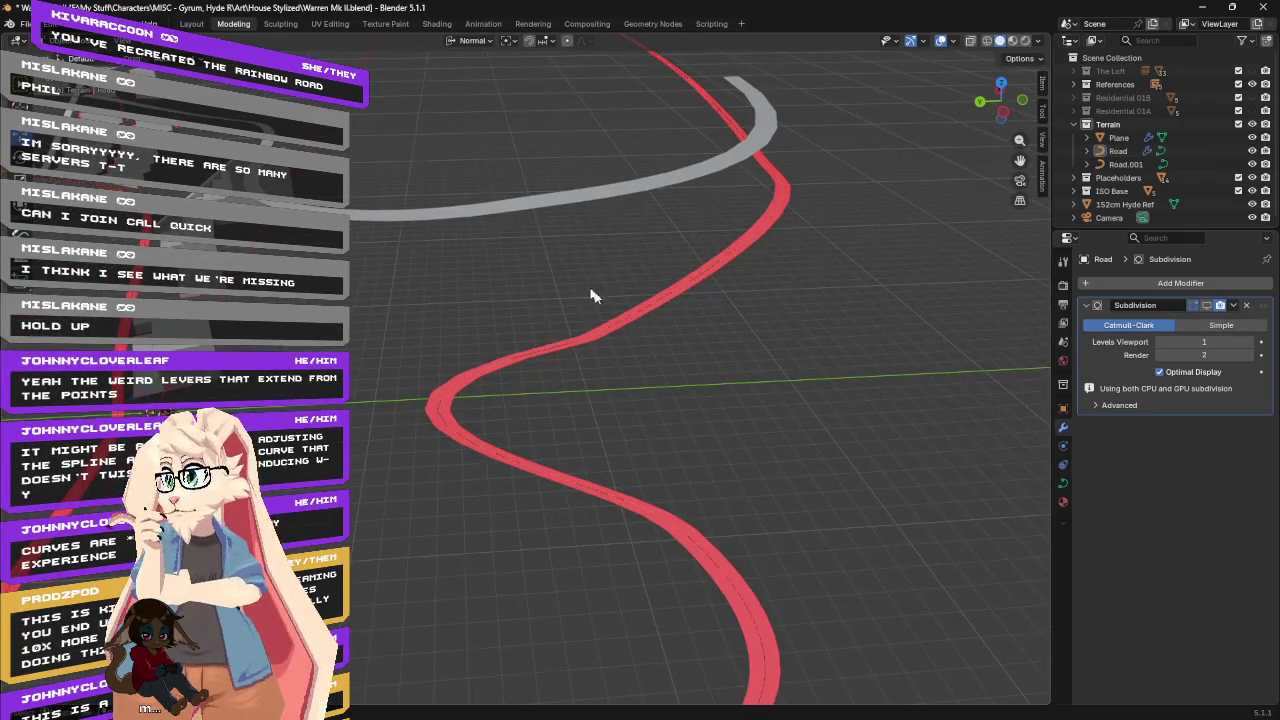
key("shift+a")
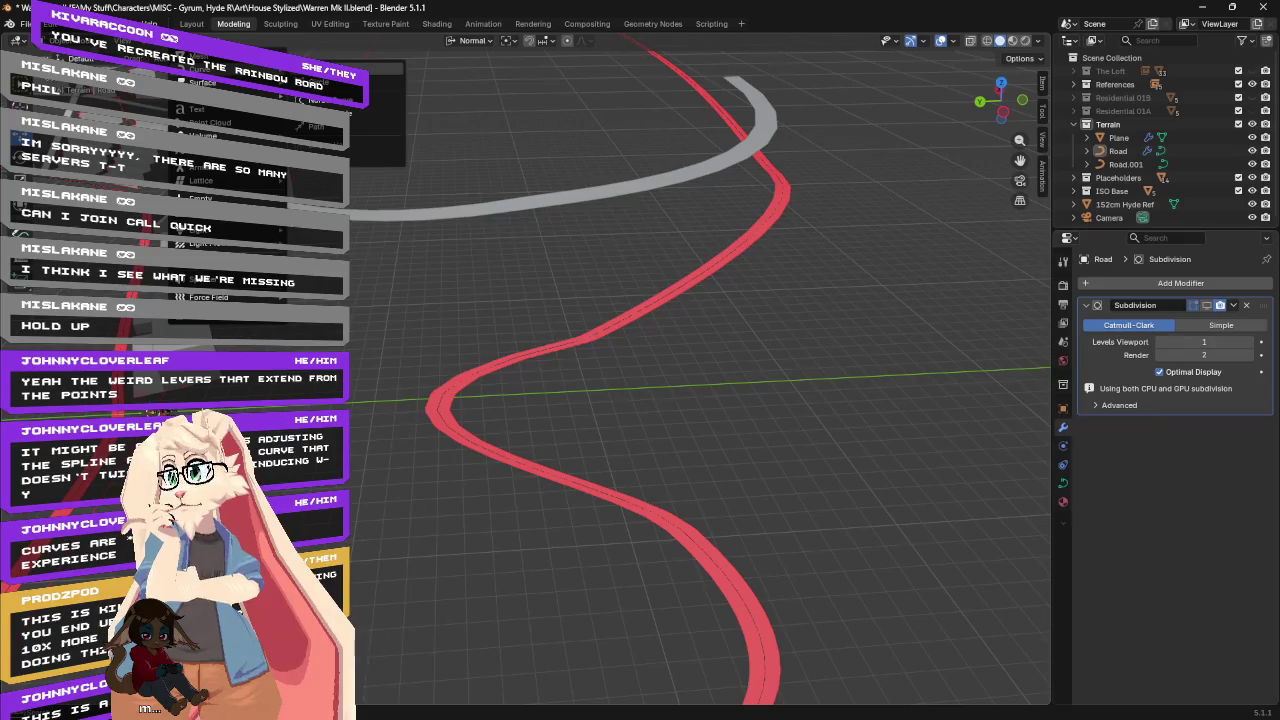
left_click(330, 76)
Edit the new Bézier curve: raise its end point and extrude a new point to the left.
mouse_move(347, 352)
middle_mouse_down()
mouse_move(598, 262)
mouse_move(522, 327)
mouse_move(594, 371)
mouse_move(603, 344)
mouse_move(622, 341)
mouse_move(542, 314)
middle_mouse_up()
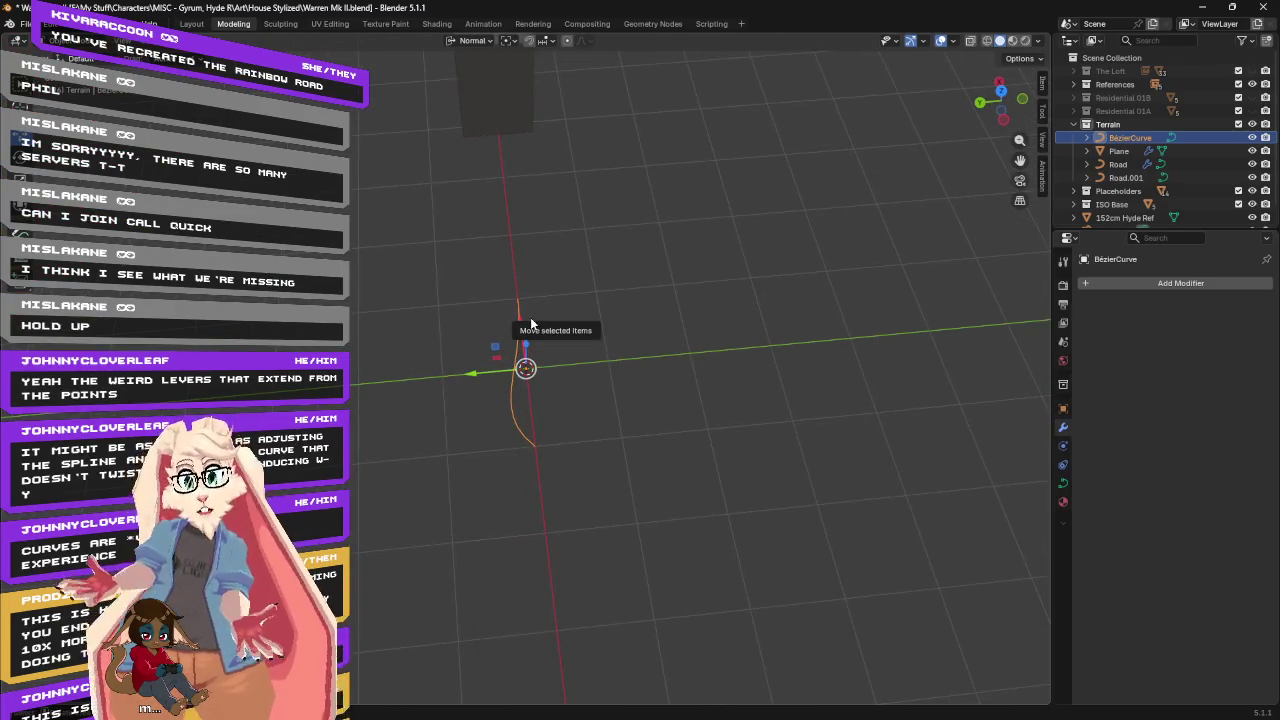
key("Tab")
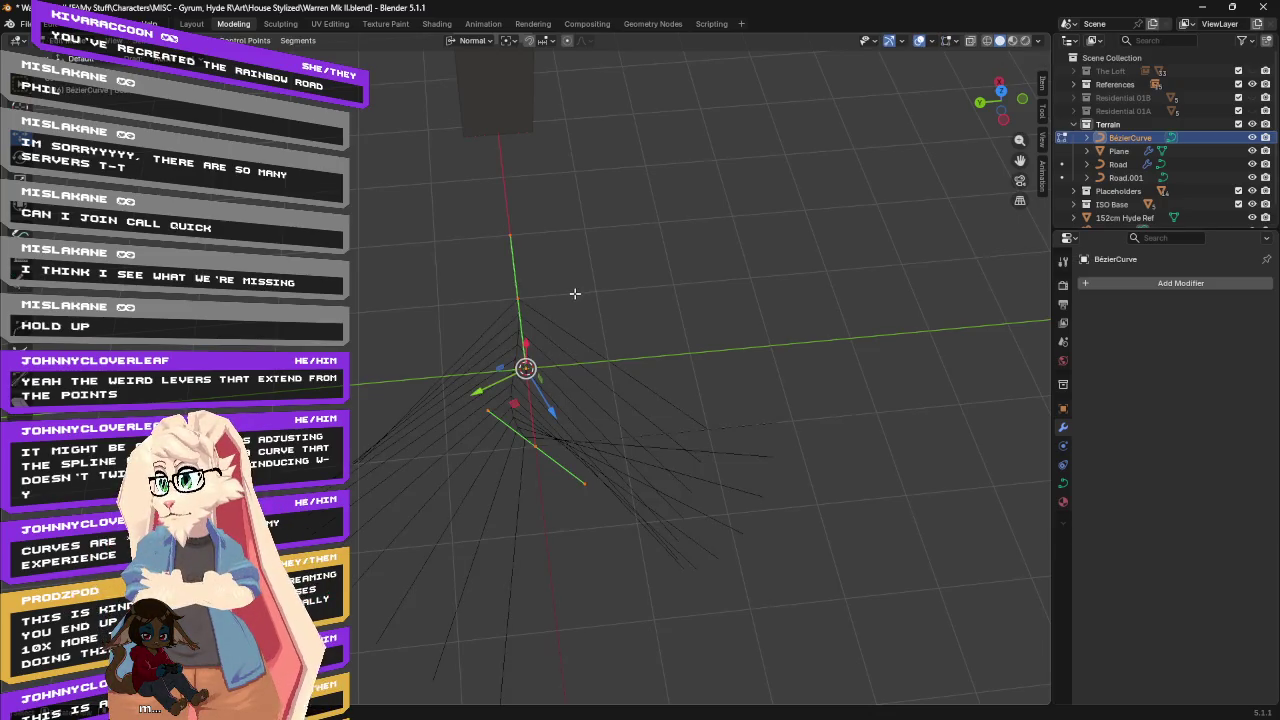
left_click(517, 297)
mouse_move(516, 297)
left_mouse_down()
mouse_move(527, 273)
mouse_move(517, 297)
left_mouse_up()
mouse_move(517, 297)
middle_mouse_down()
mouse_move(763, 180)
mouse_move(777, 146)
mouse_move(457, 306)
middle_mouse_up()
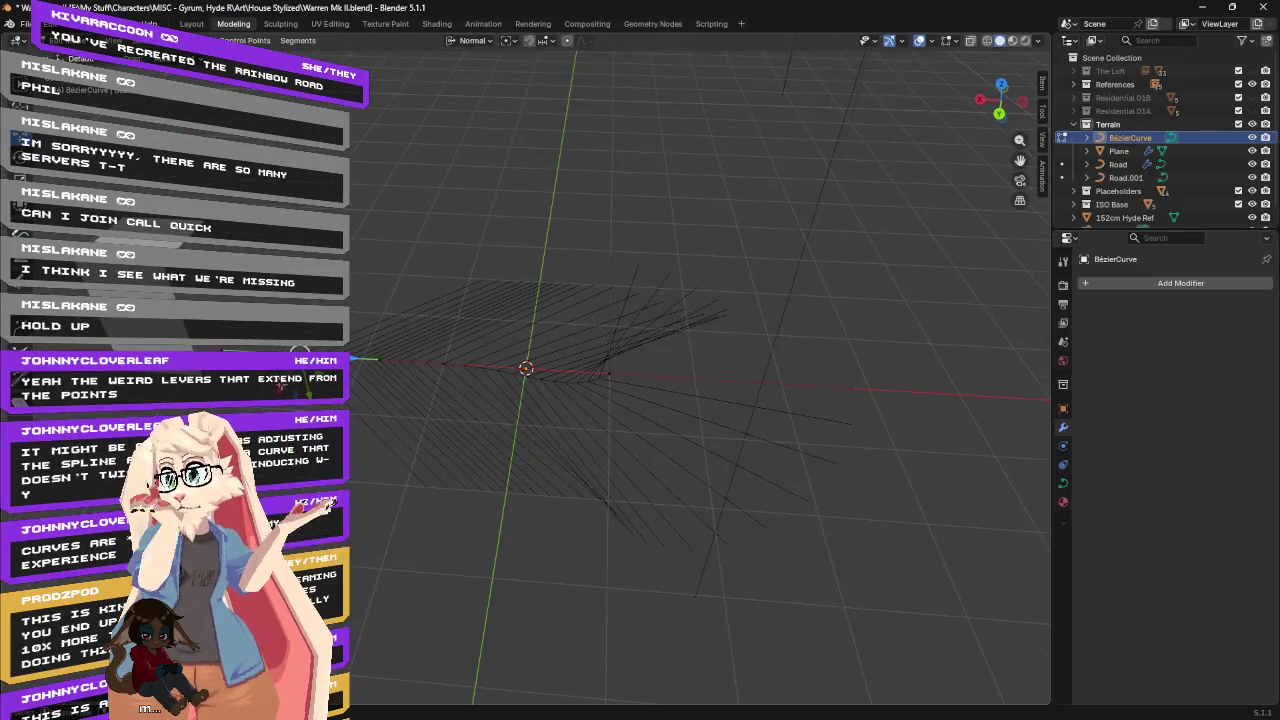
key("e")
left_click(408, 292)
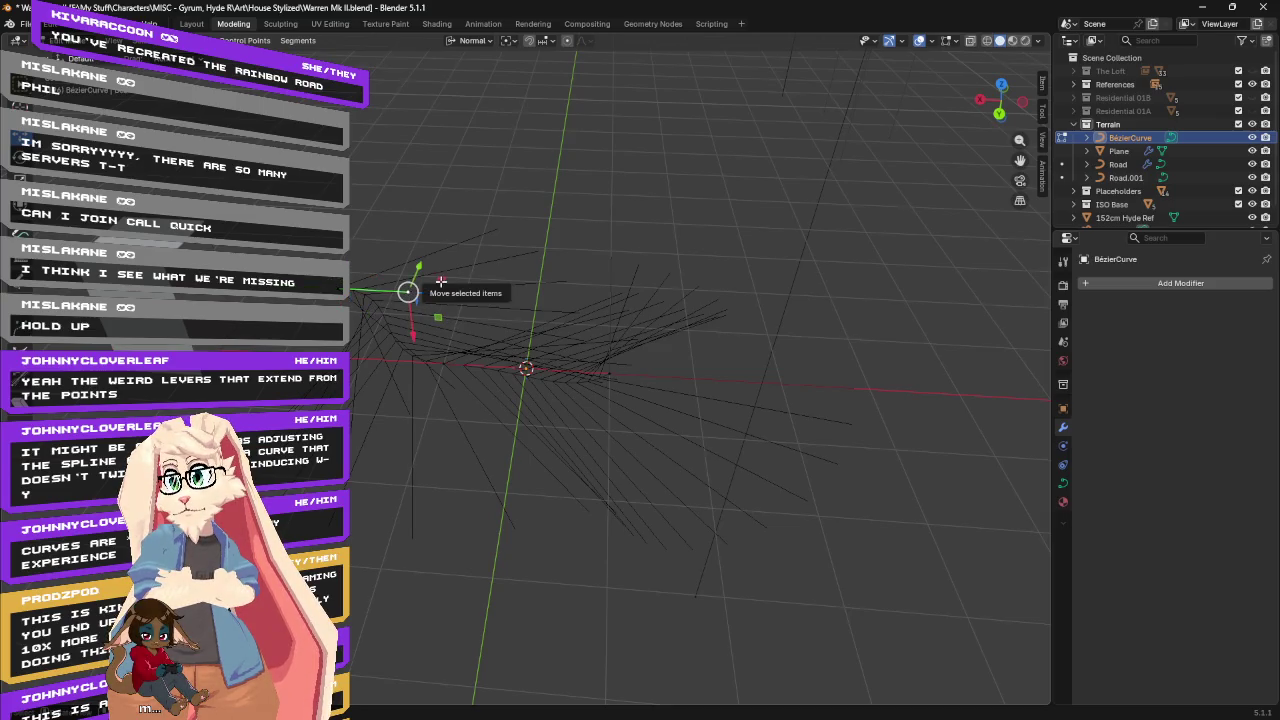
left_click_drag(440, 282, 300, 318)
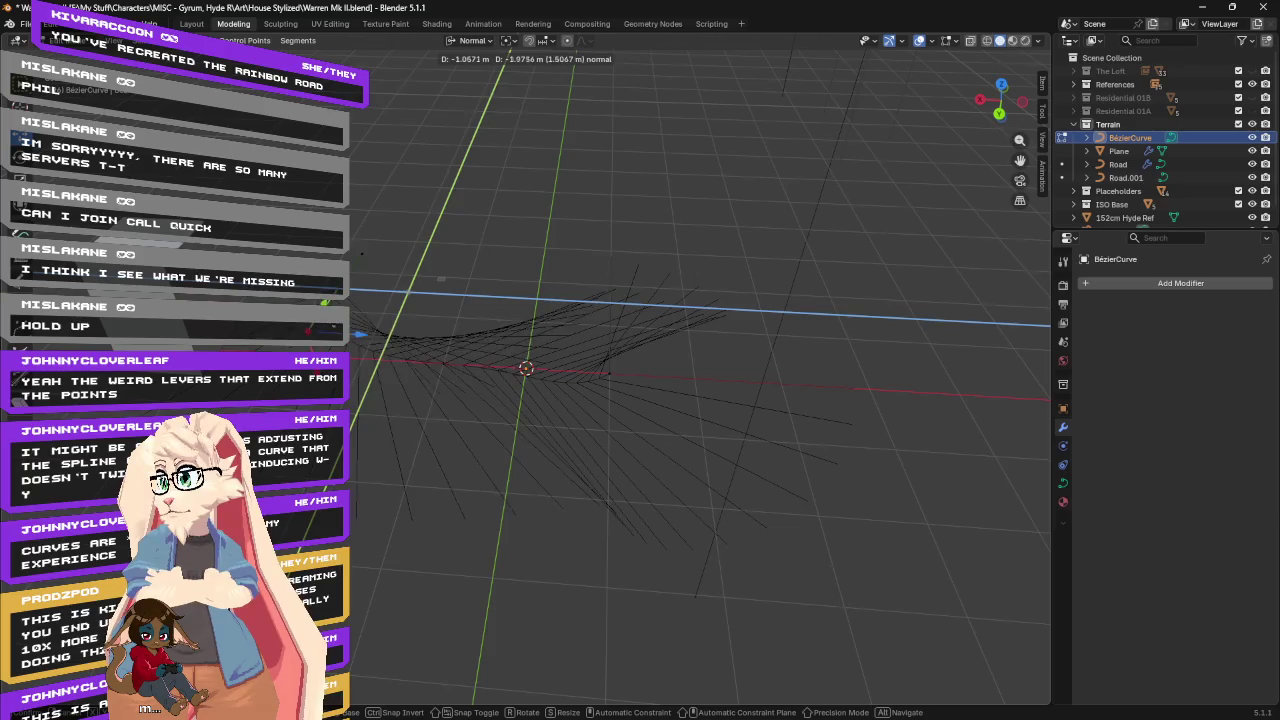
Pull another curve point down and outward from the cube.
left_click_drag(382, 257, 426, 271)
middle_click_drag(426, 271, 500, 250)
mouse_move(566, 391)
middle_mouse_down()
mouse_move(540, 294)
mouse_move(470, 260)
mouse_move(540, 300)
mouse_move(568, 336)
middle_mouse_up()
left_click(569, 329)
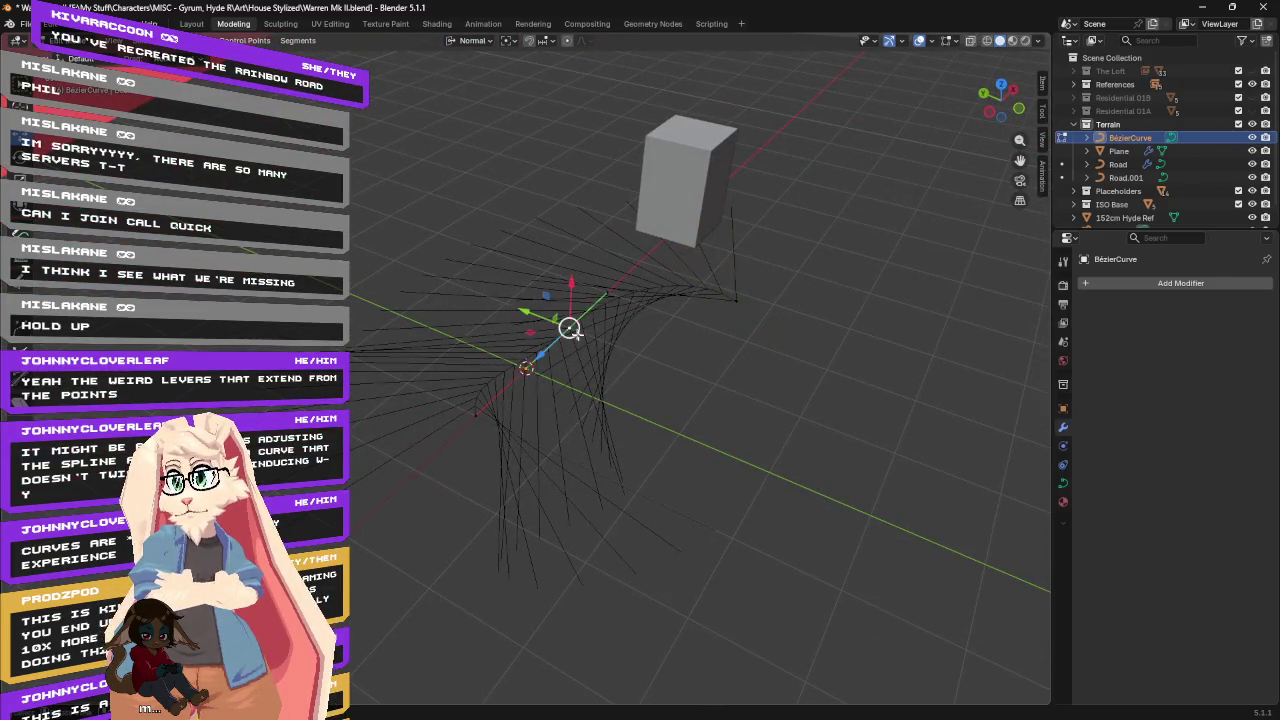
left_click(486, 426)
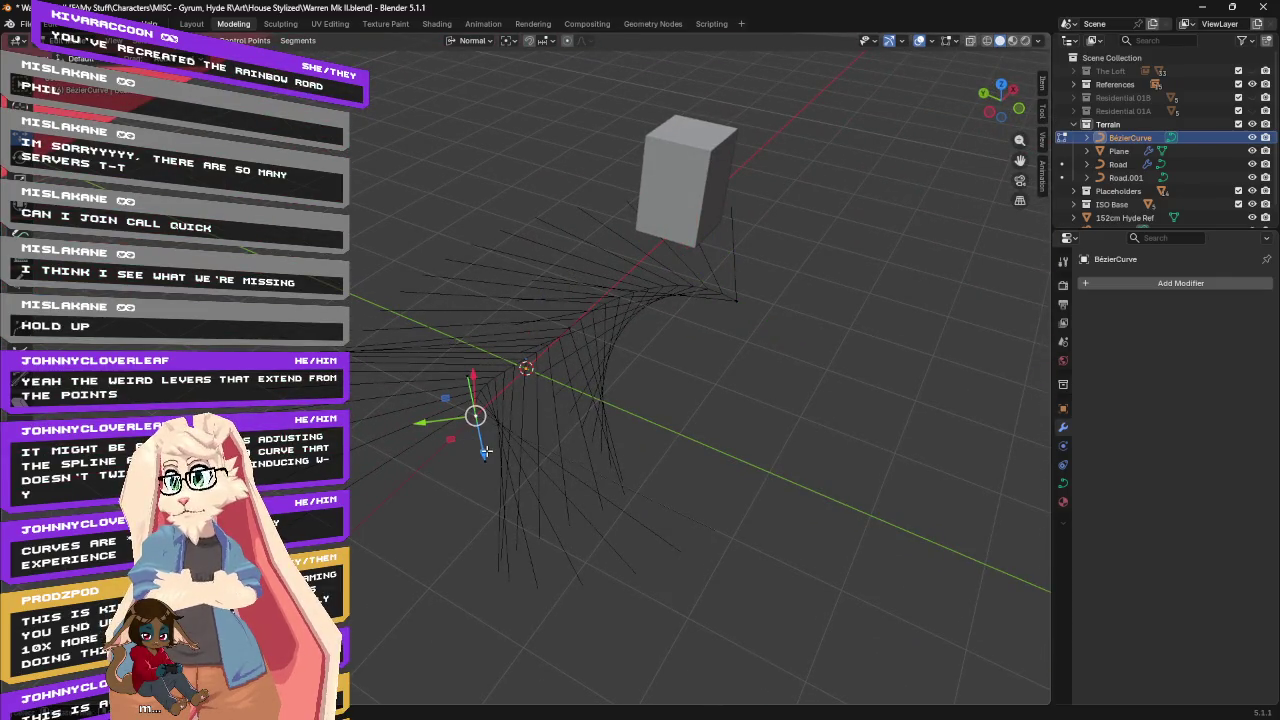
middle_click_drag(544, 406, 543, 432)
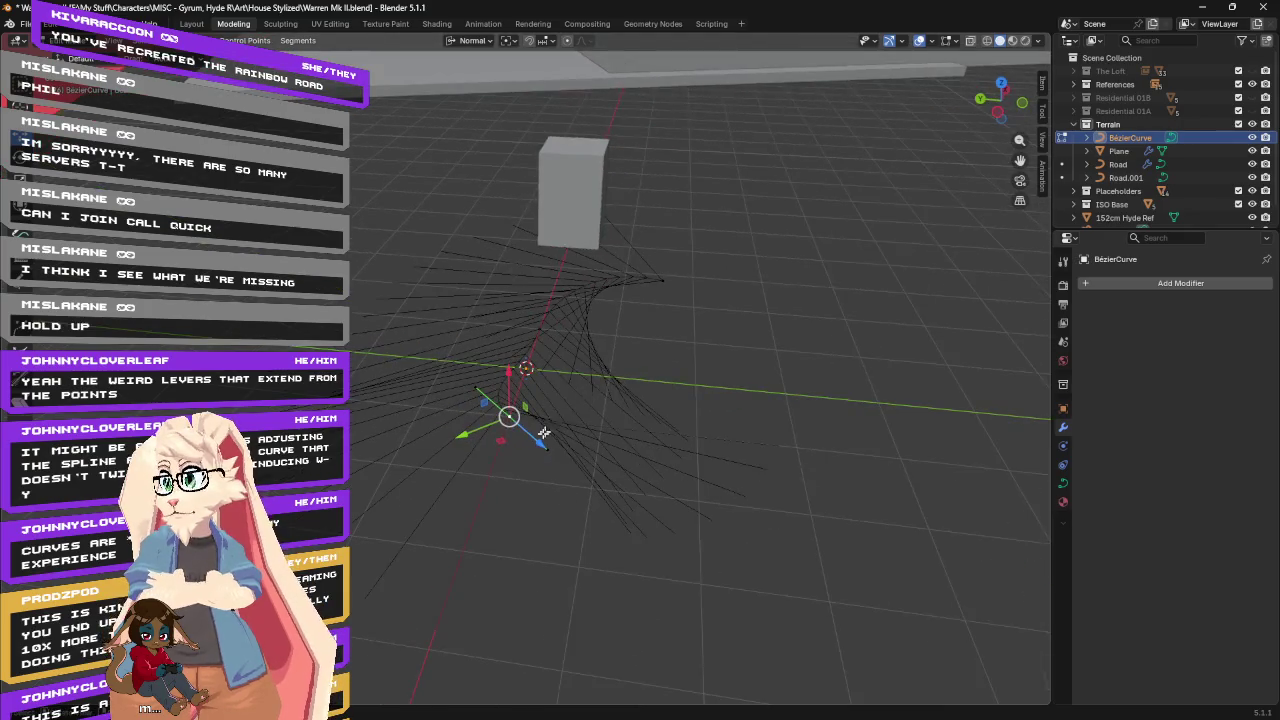
left_click_drag(538, 442, 823, 528)
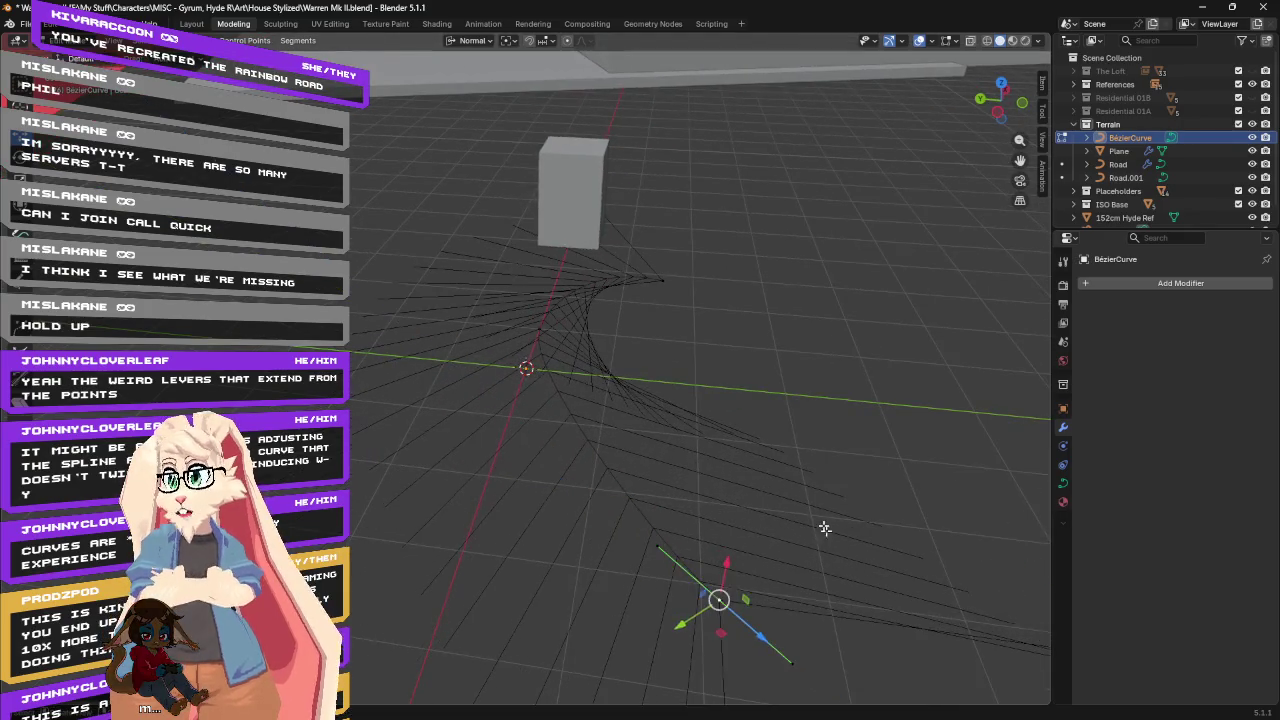
Slide the point near the cube along one axis and move another point along the ground.
left_click(664, 281)
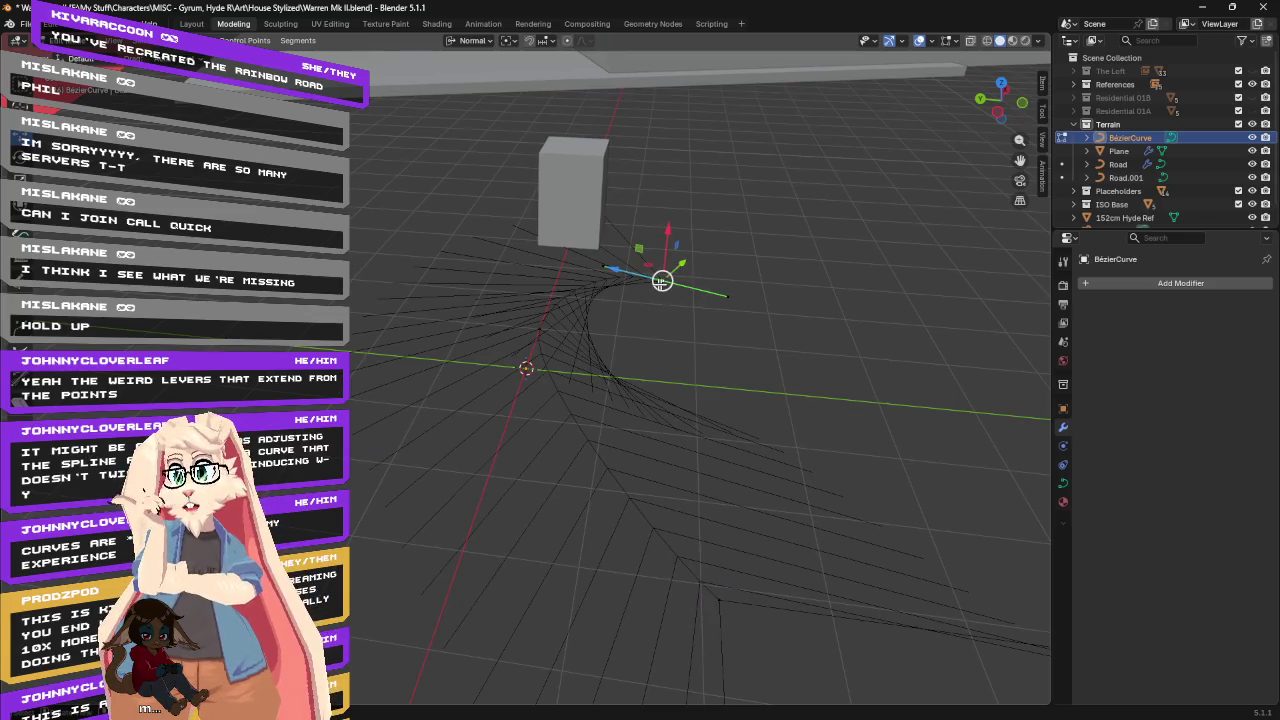
mouse_move(619, 269)
left_mouse_down()
mouse_move(770, 281)
mouse_move(826, 208)
left_mouse_up()
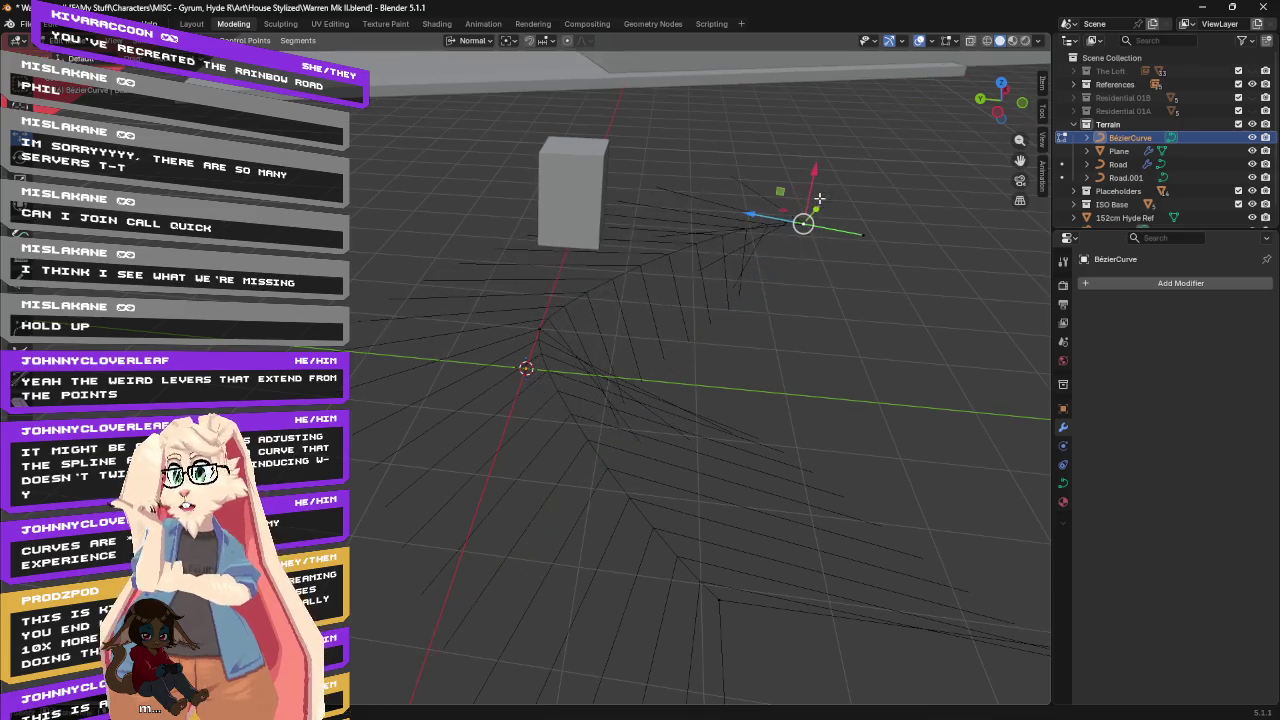
mouse_move(826, 208)
middle_mouse_down()
mouse_move(680, 283)
mouse_move(694, 274)
mouse_move(743, 303)
mouse_move(834, 305)
mouse_move(731, 323)
middle_mouse_up()
left_click(546, 327)
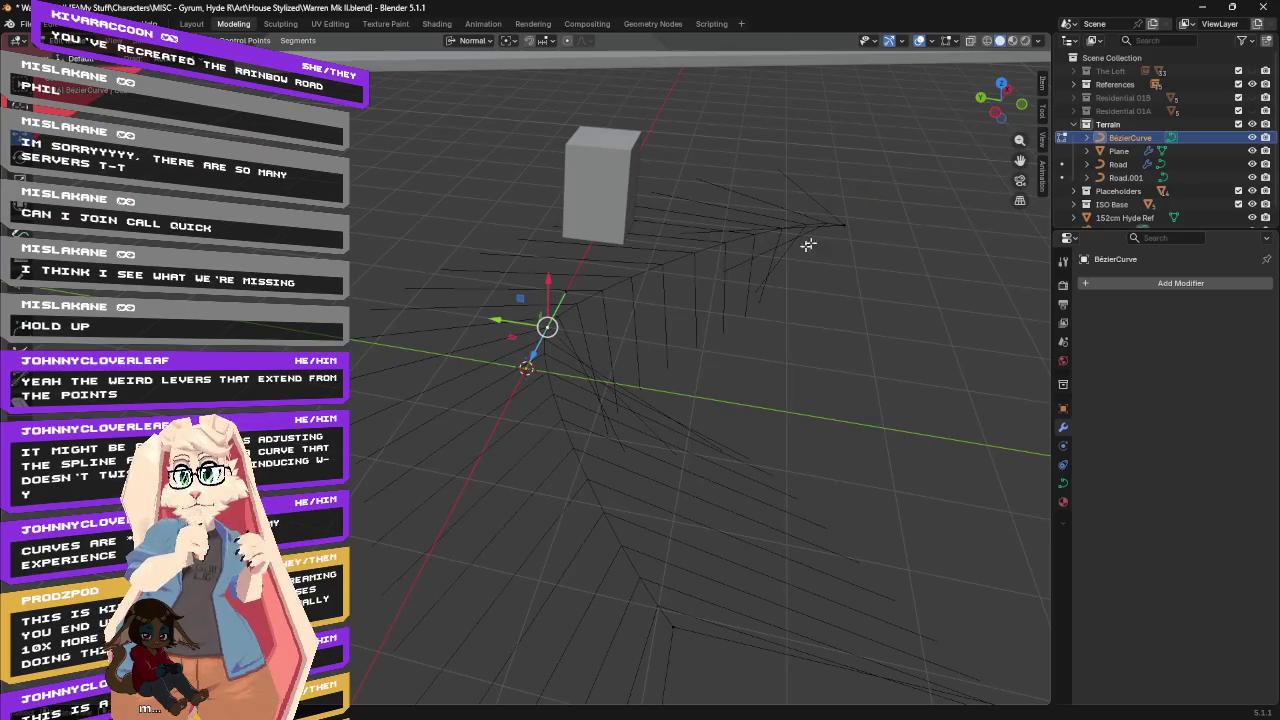
left_click(848, 224)
mouse_move(848, 224)
middle_mouse_down()
mouse_move(531, 185)
mouse_move(649, 191)
mouse_move(434, 177)
mouse_move(949, 590)
middle_mouse_up()
left_click_drag(955, 567, 983, 586)
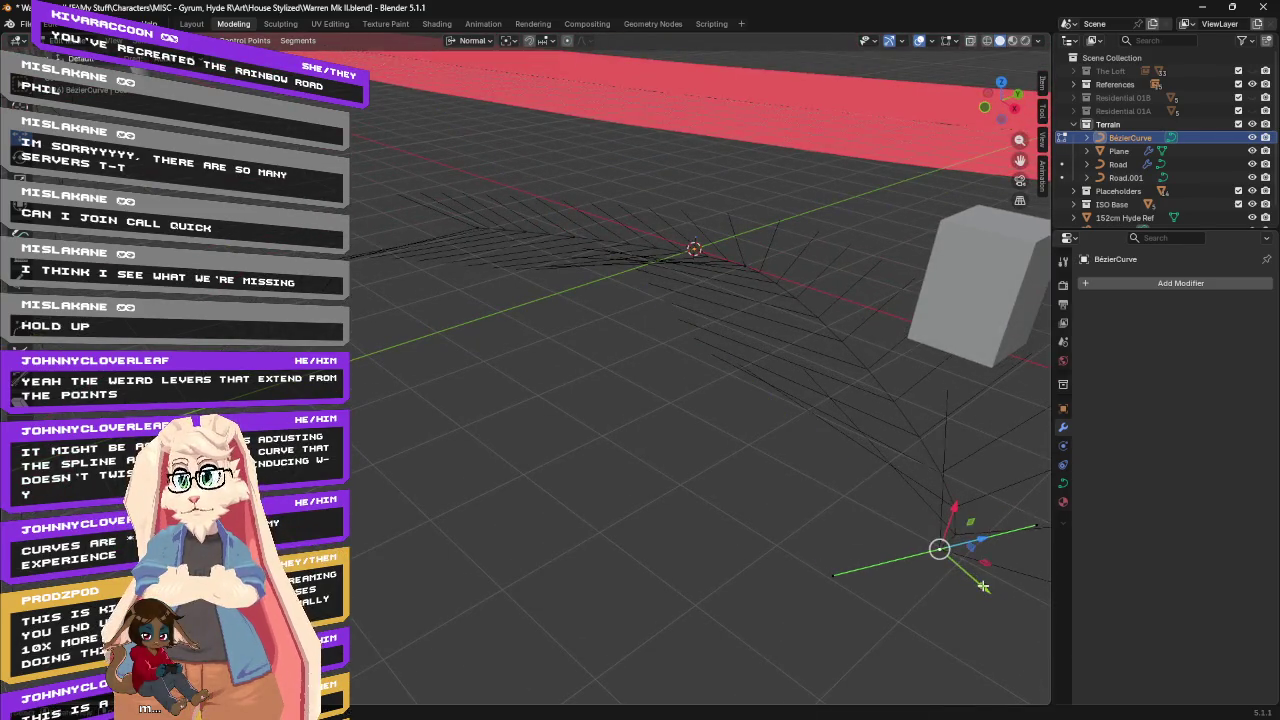
Shift the left curve point further left and nudge the next point slightly.
left_click(477, 227)
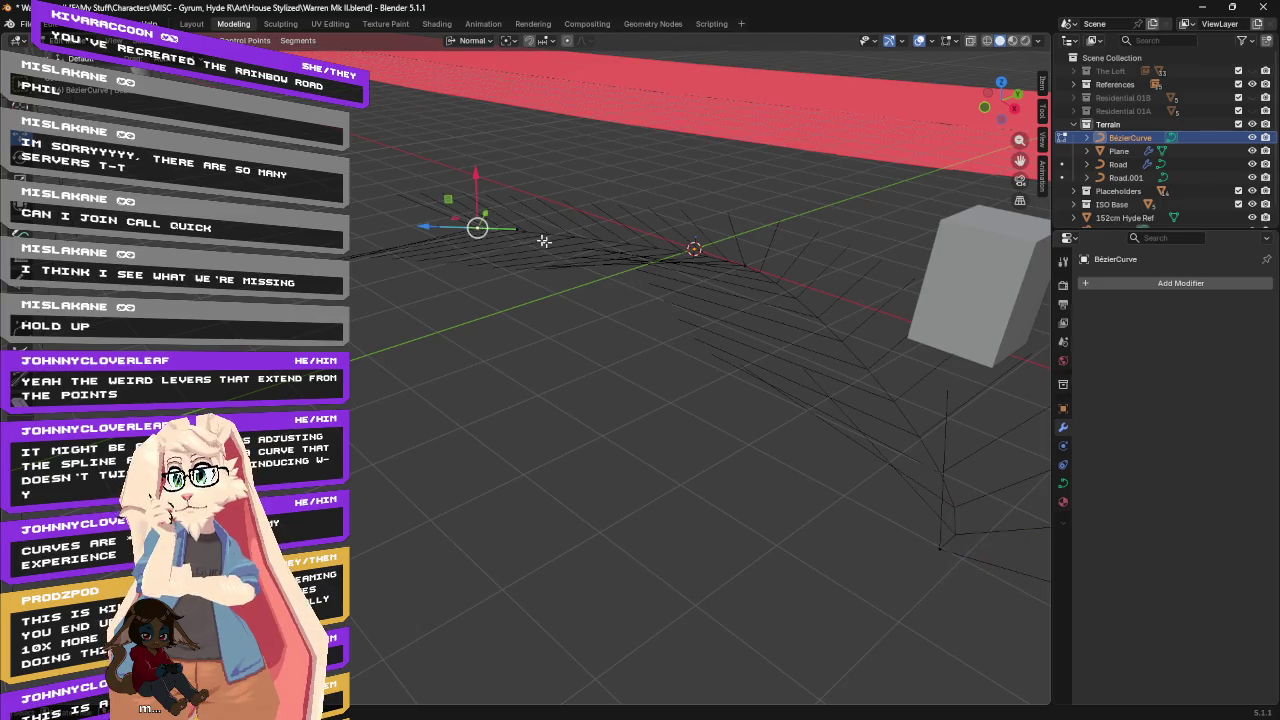
left_click_drag(430, 226, 365, 225)
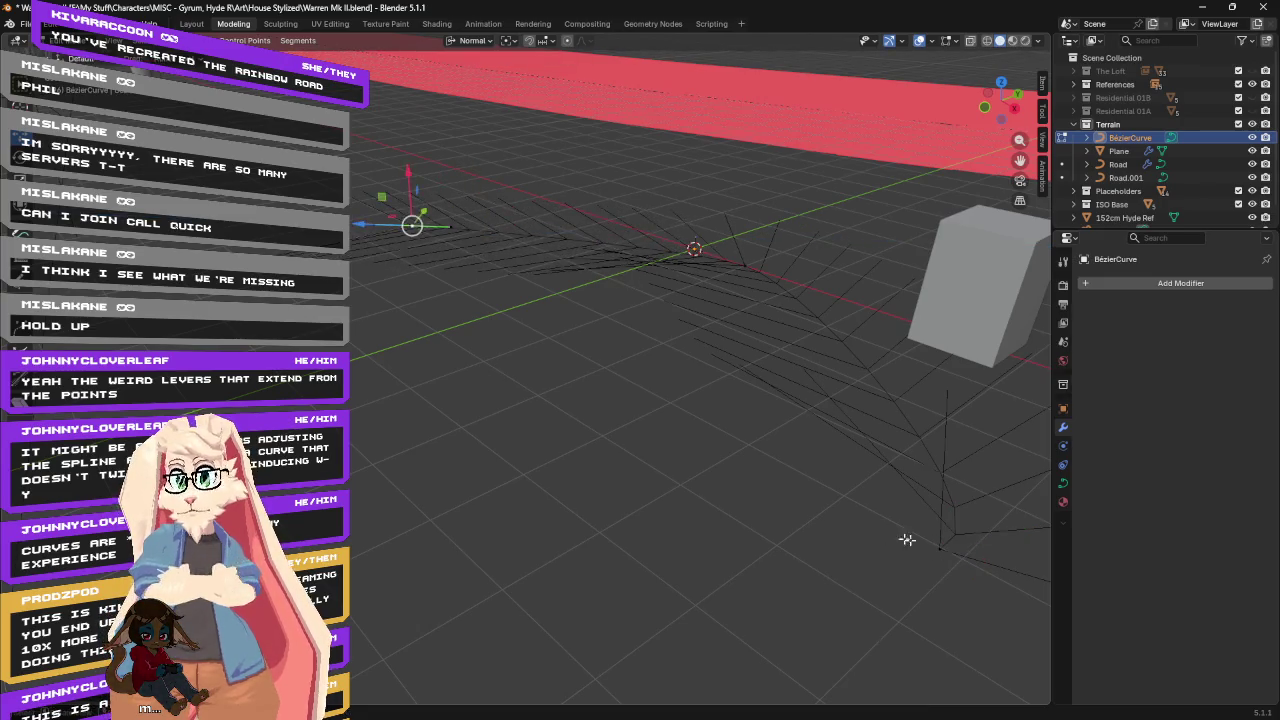
left_click(943, 550)
left_click_drag(943, 550, 952, 563)
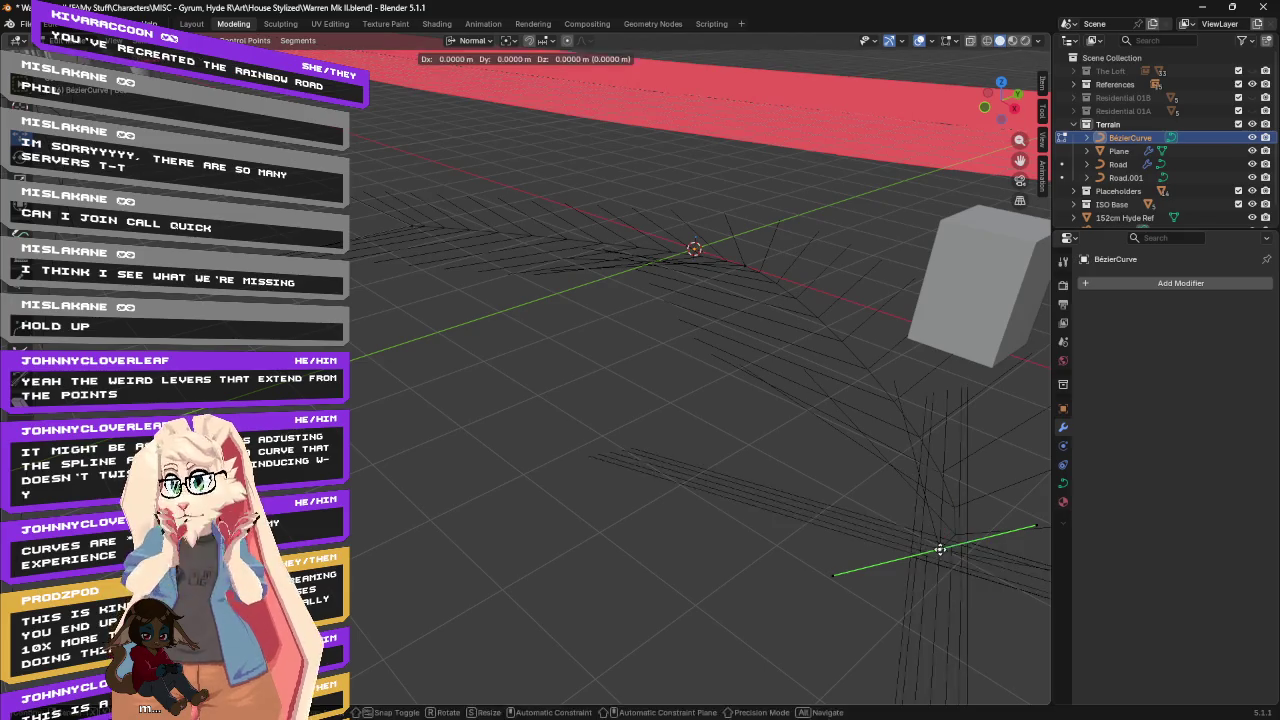
middle_click_drag(952, 563, 856, 624)
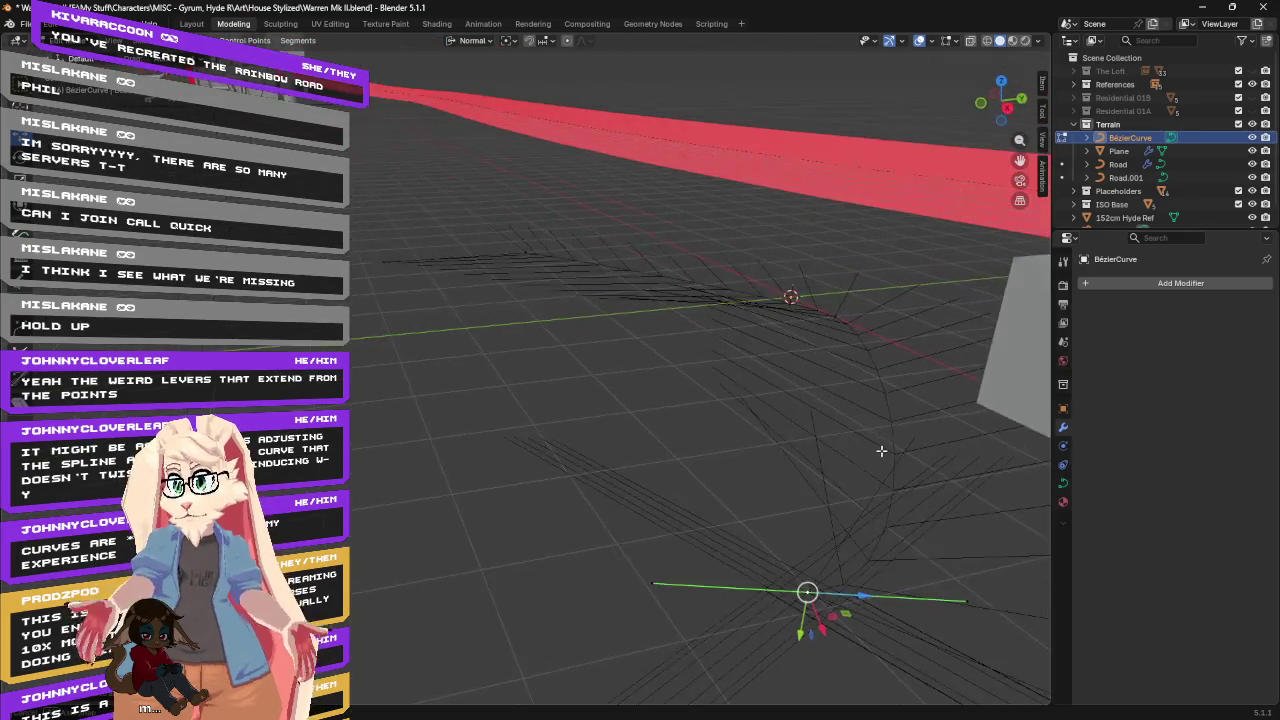
middle_click_drag(854, 498, 817, 492)
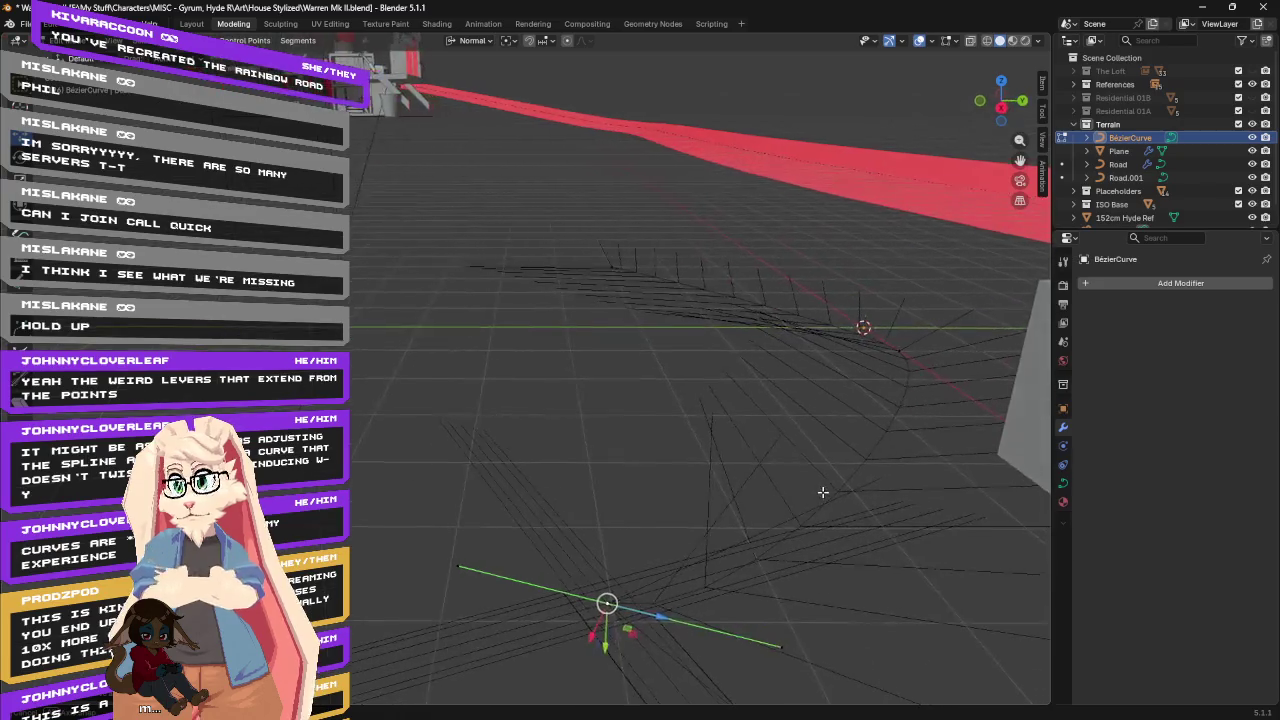
Drag another point to bend the curve, then cancel a stray G move.
left_click_drag(558, 632, 294, 490)
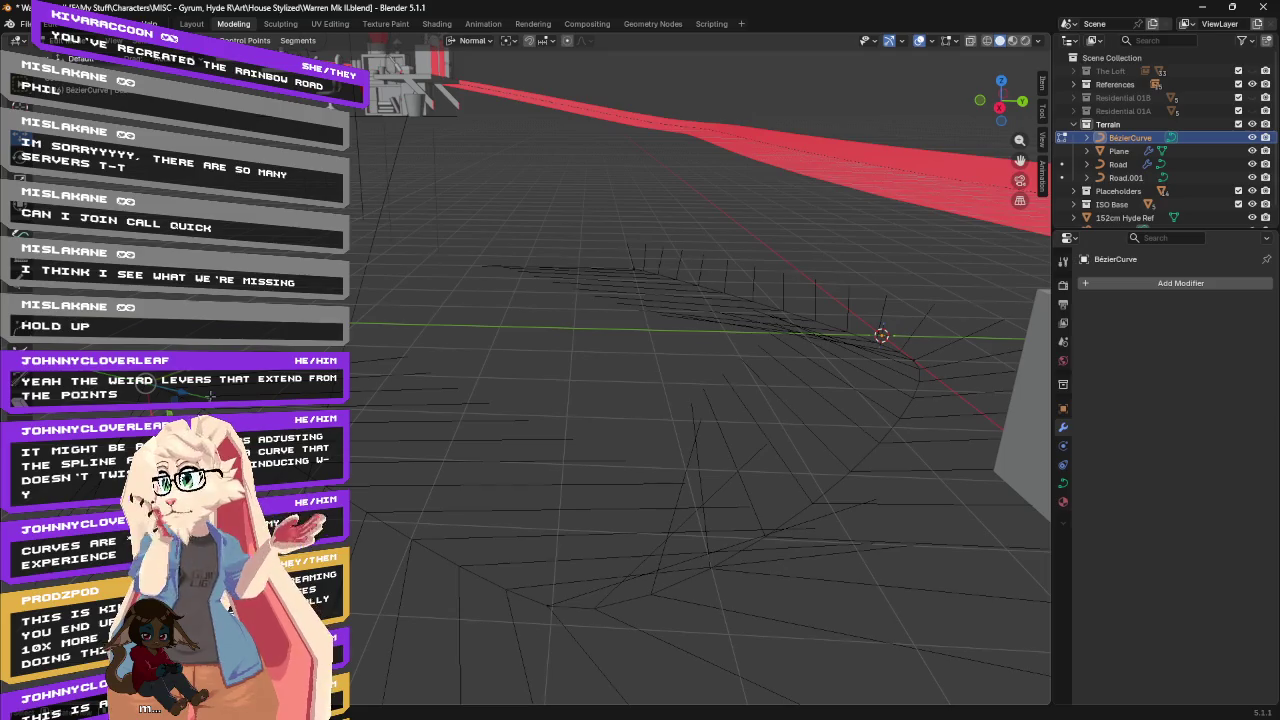
middle_click_drag(700, 430, 700, 480)
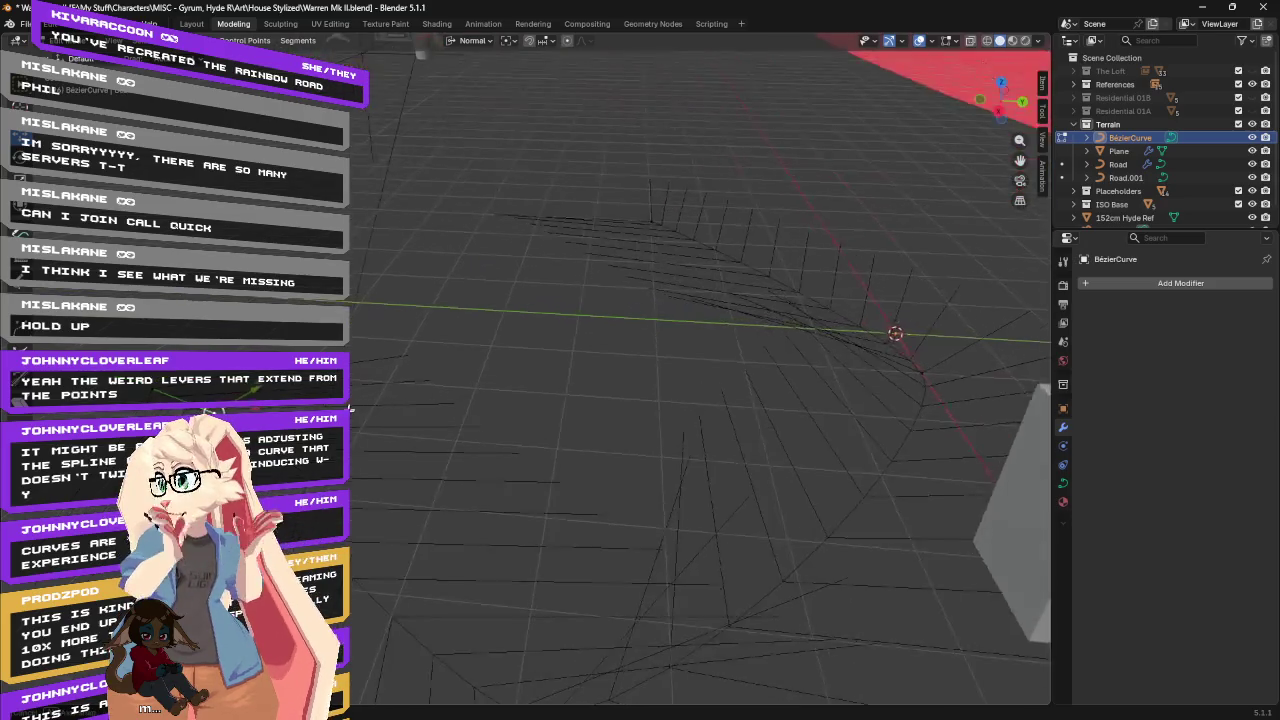
key("g")
key("shift+x")
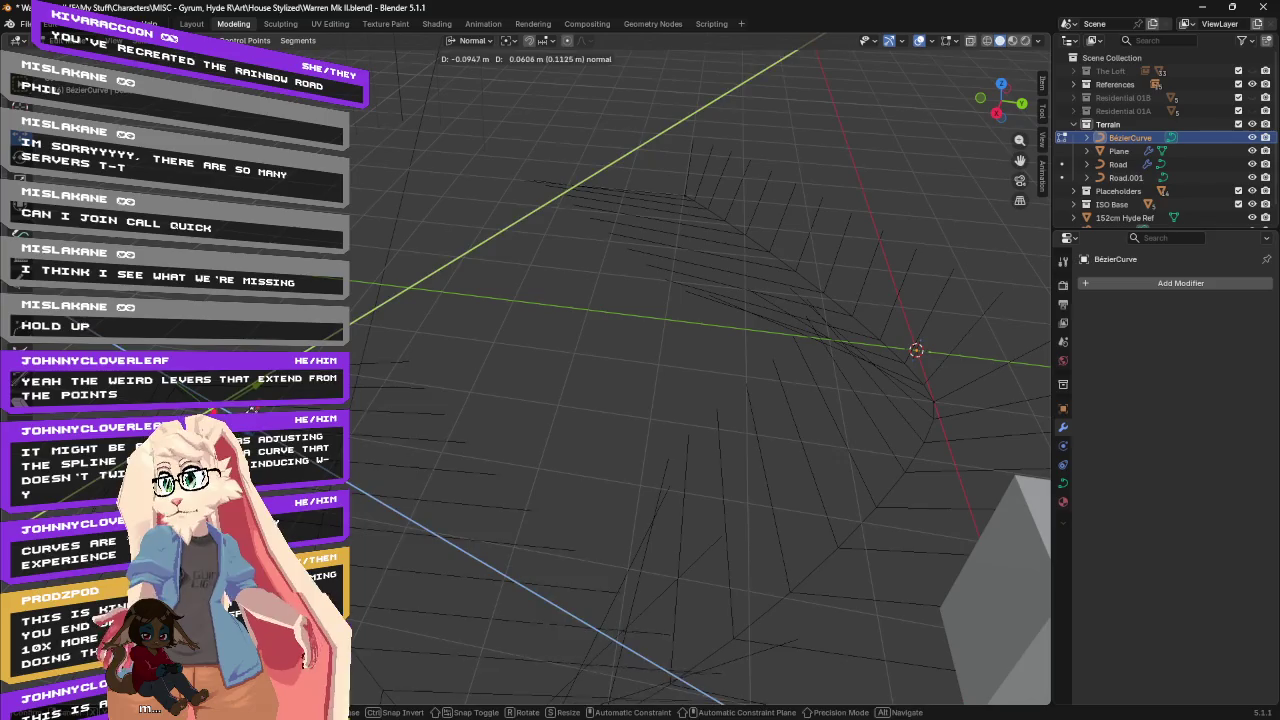
key("Return")
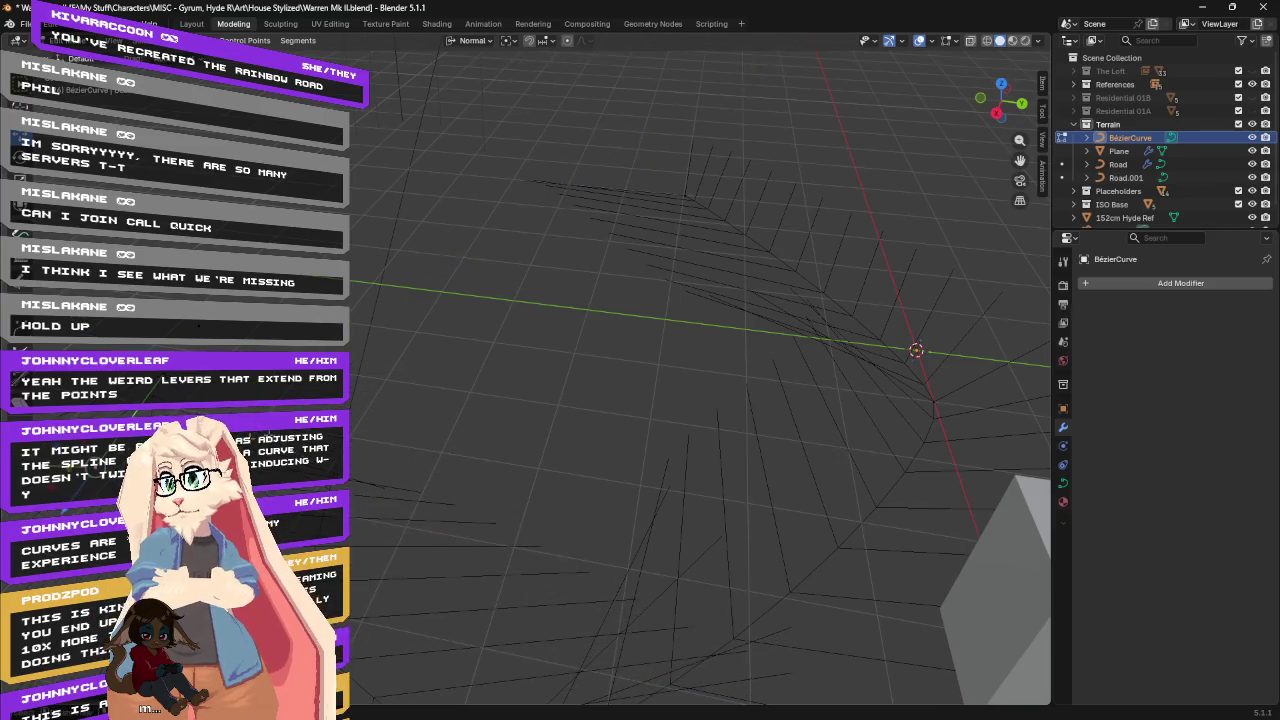
mouse_move(572, 447)
middle_mouse_down("shift")
mouse_move(640, 317)
mouse_move(866, 348)
middle_mouse_up("shift")
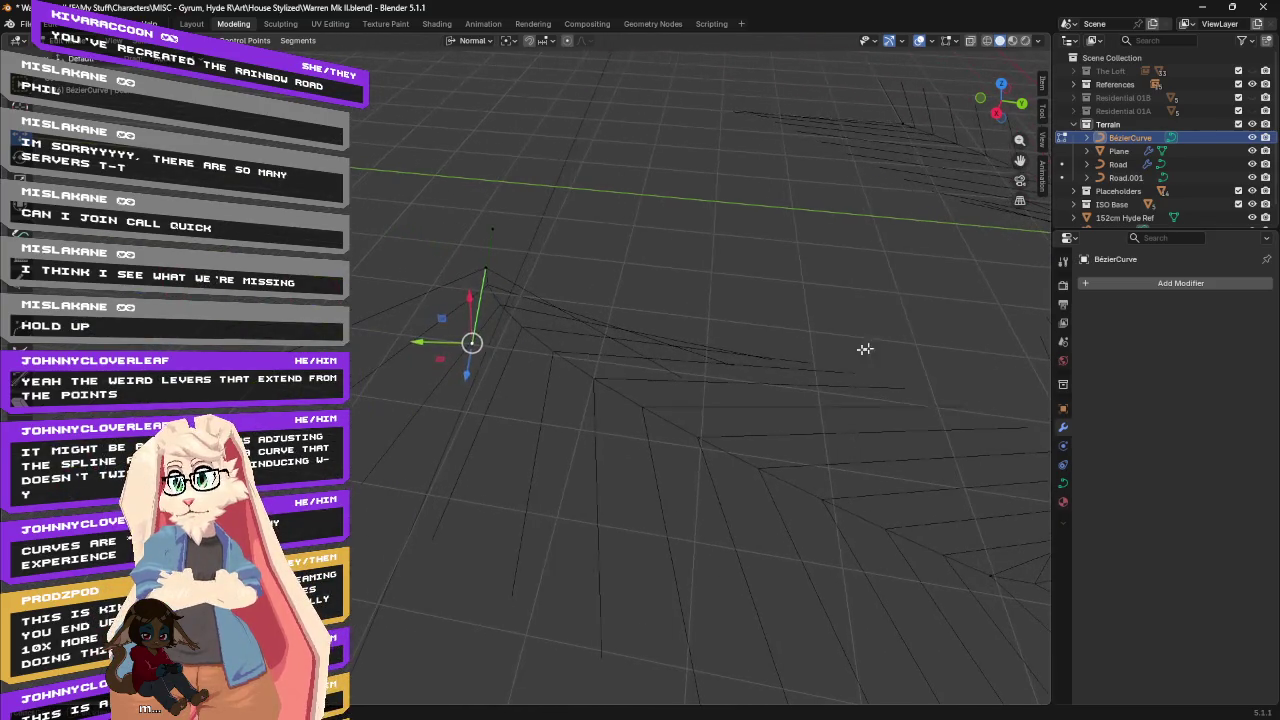
Adjust two curve point handles, sliding one along a single axis and repositioning the other.
mouse_move(442, 362)
middle_mouse_down()
mouse_move(417, 363)
mouse_move(551, 277)
mouse_move(383, 256)
mouse_move(558, 249)
middle_mouse_up()
left_click(585, 283)
mouse_move(772, 318)
middle_mouse_down()
mouse_move(640, 343)
mouse_move(583, 271)
mouse_move(645, 337)
mouse_move(740, 320)
mouse_move(637, 300)
middle_mouse_up()
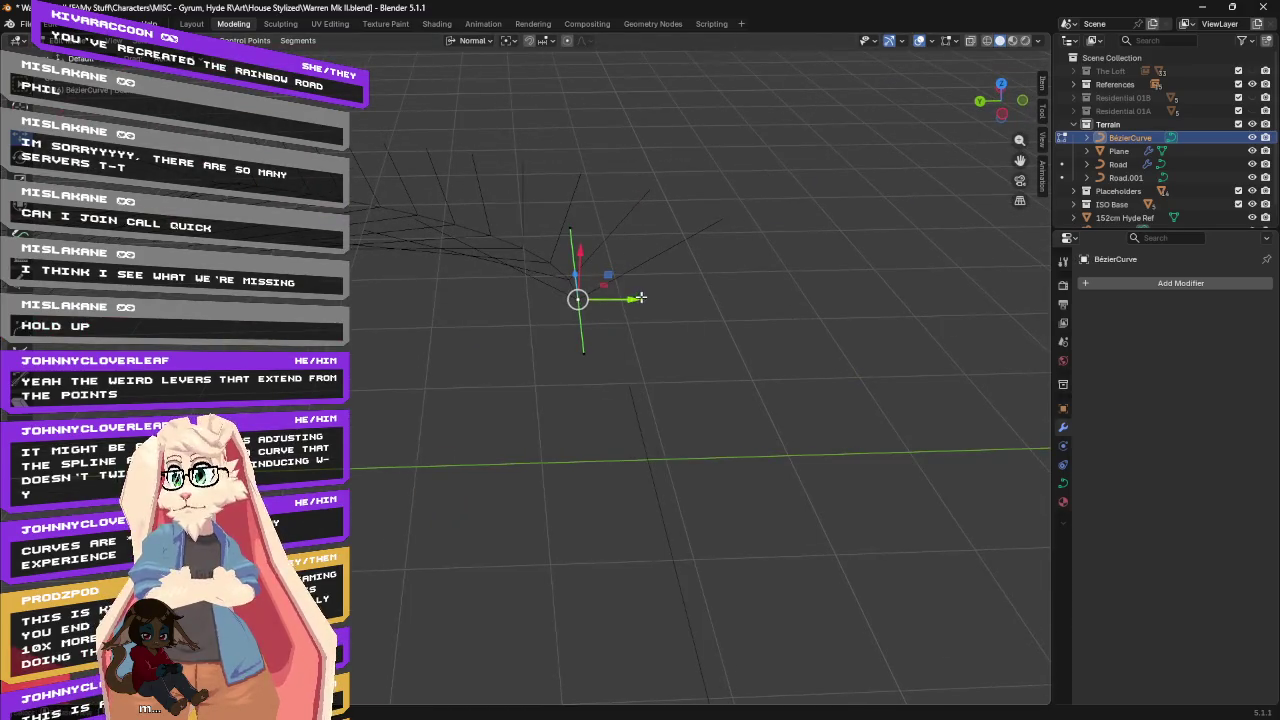
left_click_drag(640, 297, 676, 299)
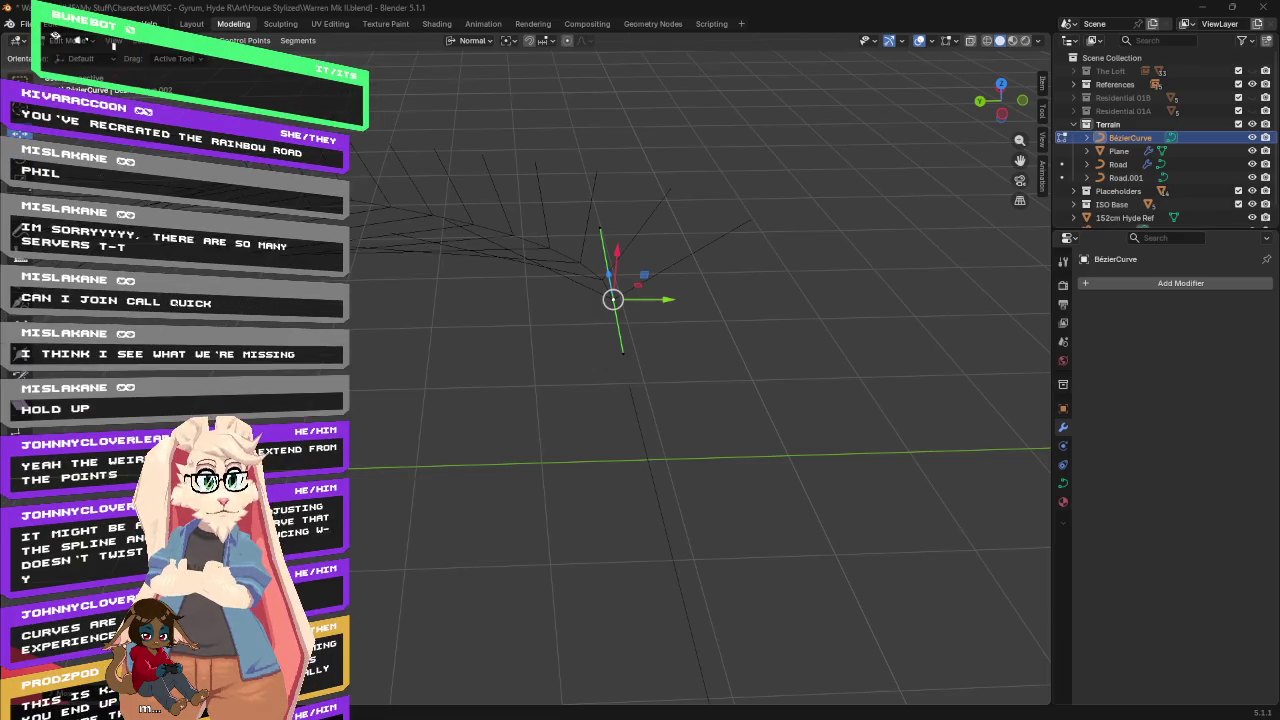
mouse_move(731, 380)
middle_mouse_down()
mouse_move(858, 384)
mouse_move(731, 279)
mouse_move(494, 262)
middle_mouse_up()
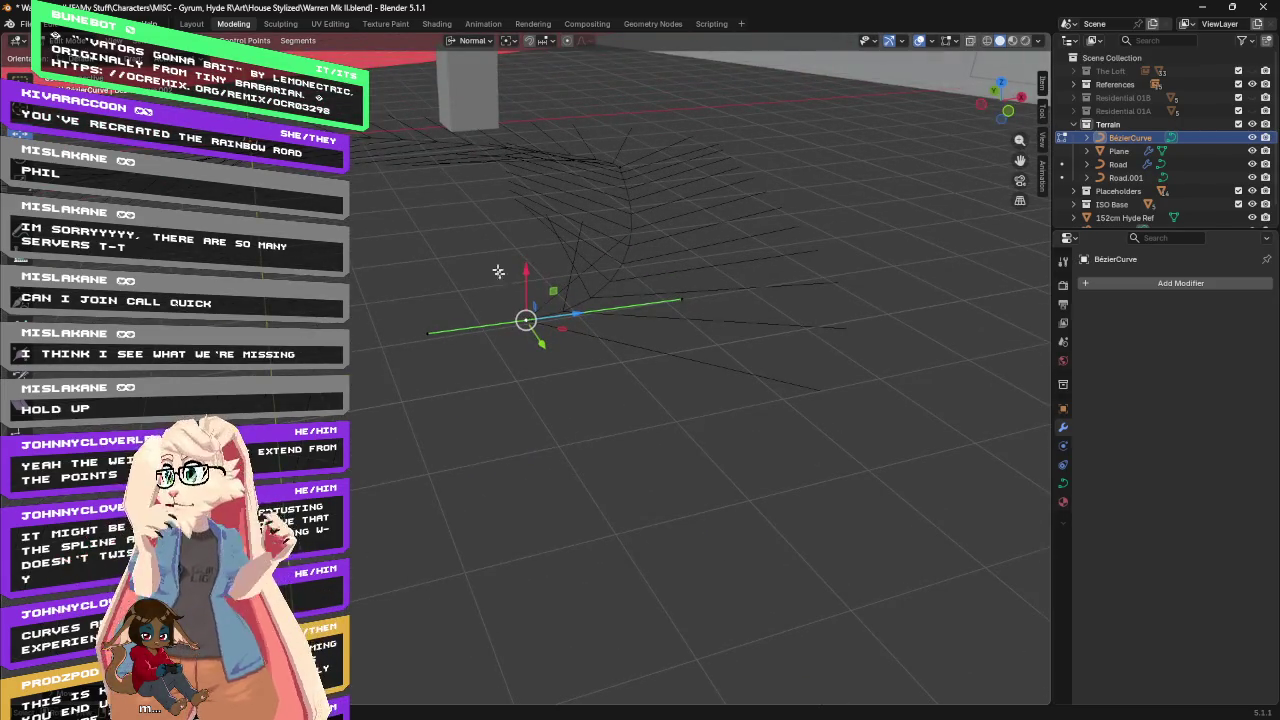
right_click(617, 168, "shift")
mouse_move(617, 168)
middle_mouse_down()
mouse_move(634, 177)
mouse_move(527, 174)
mouse_move(729, 237)
mouse_move(466, 171)
mouse_move(681, 410)
middle_mouse_up()
left_click(666, 439)
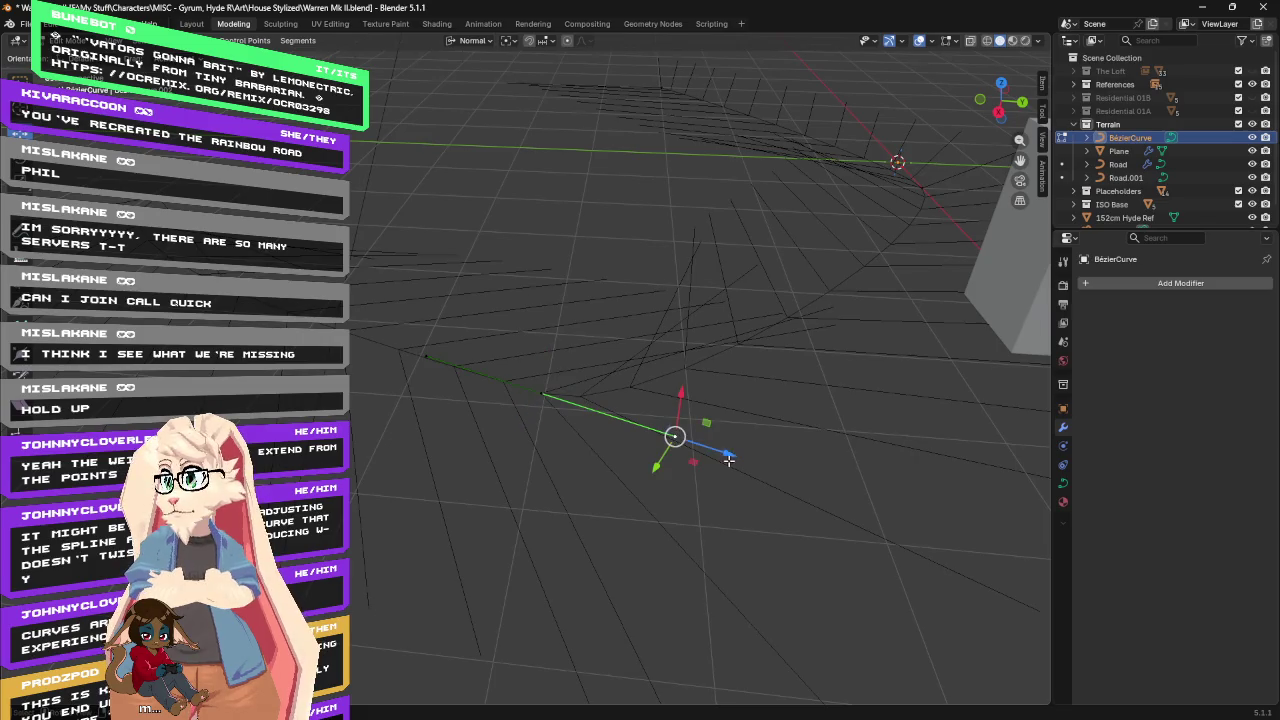
left_click_drag(700, 465, 703, 465)
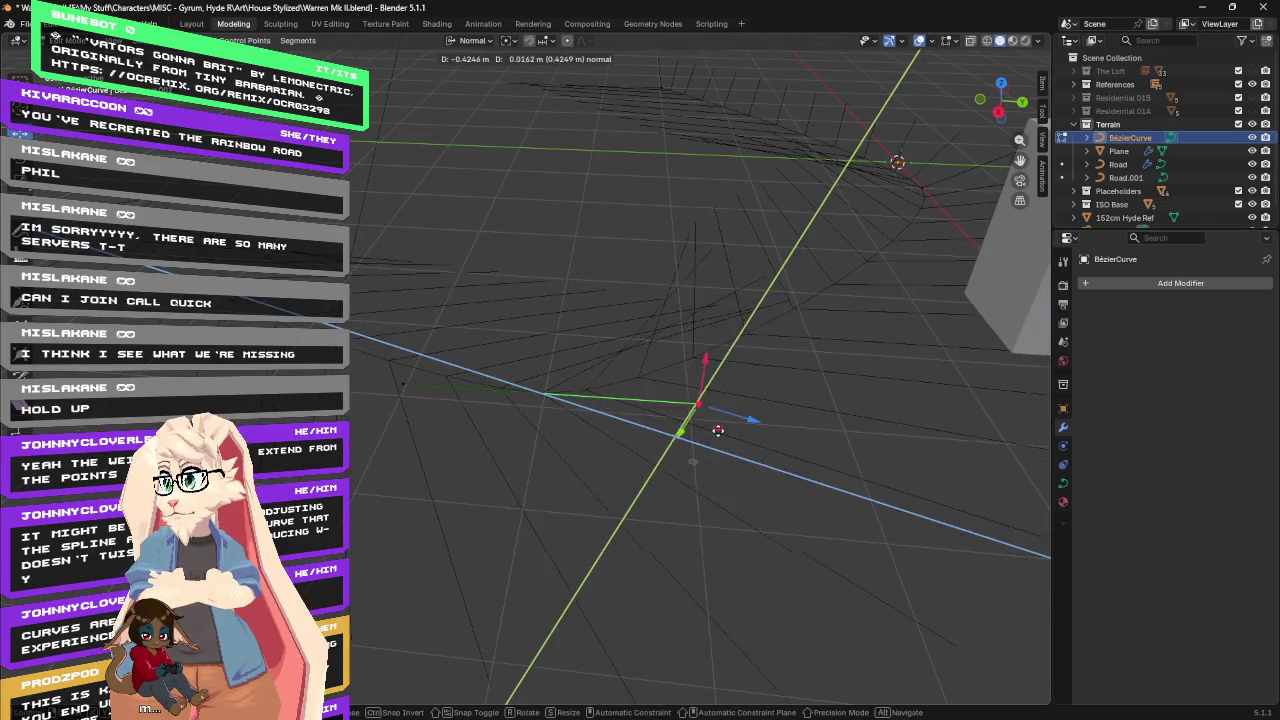
left_click(779, 411)
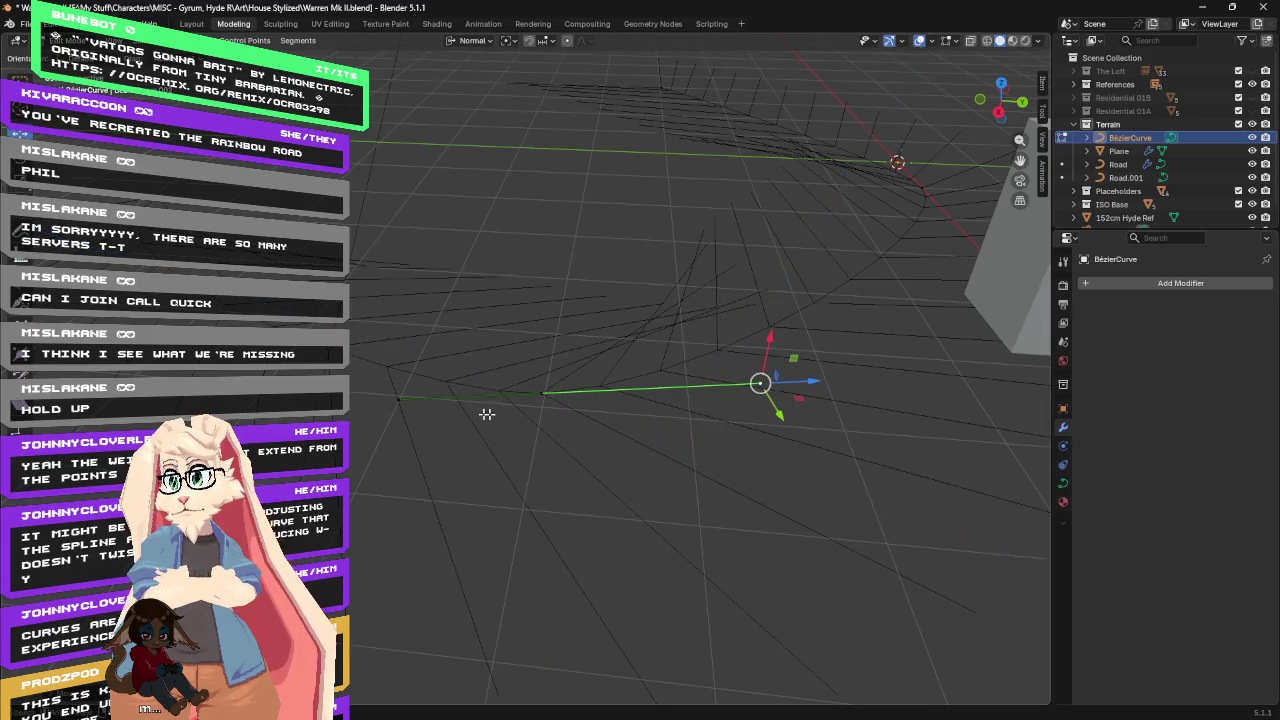
Leave the left end point in place and move another curve point to a new spot.
left_click(396, 400)
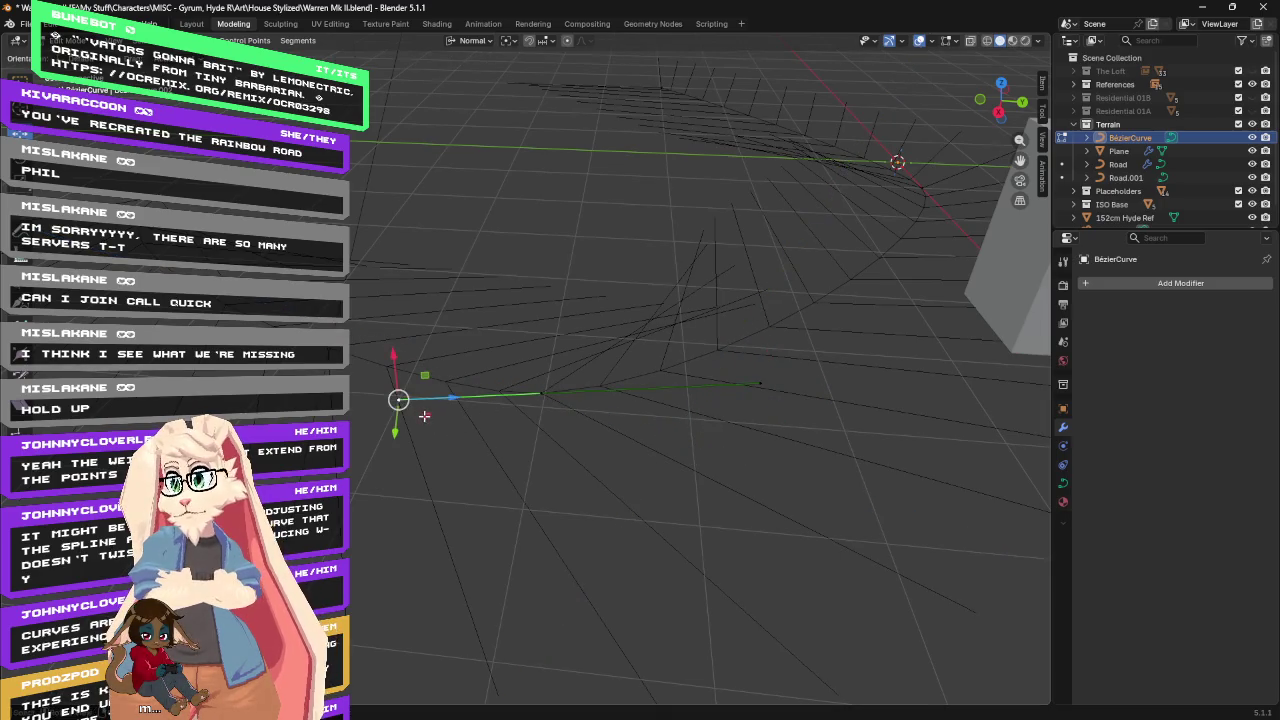
key("g")
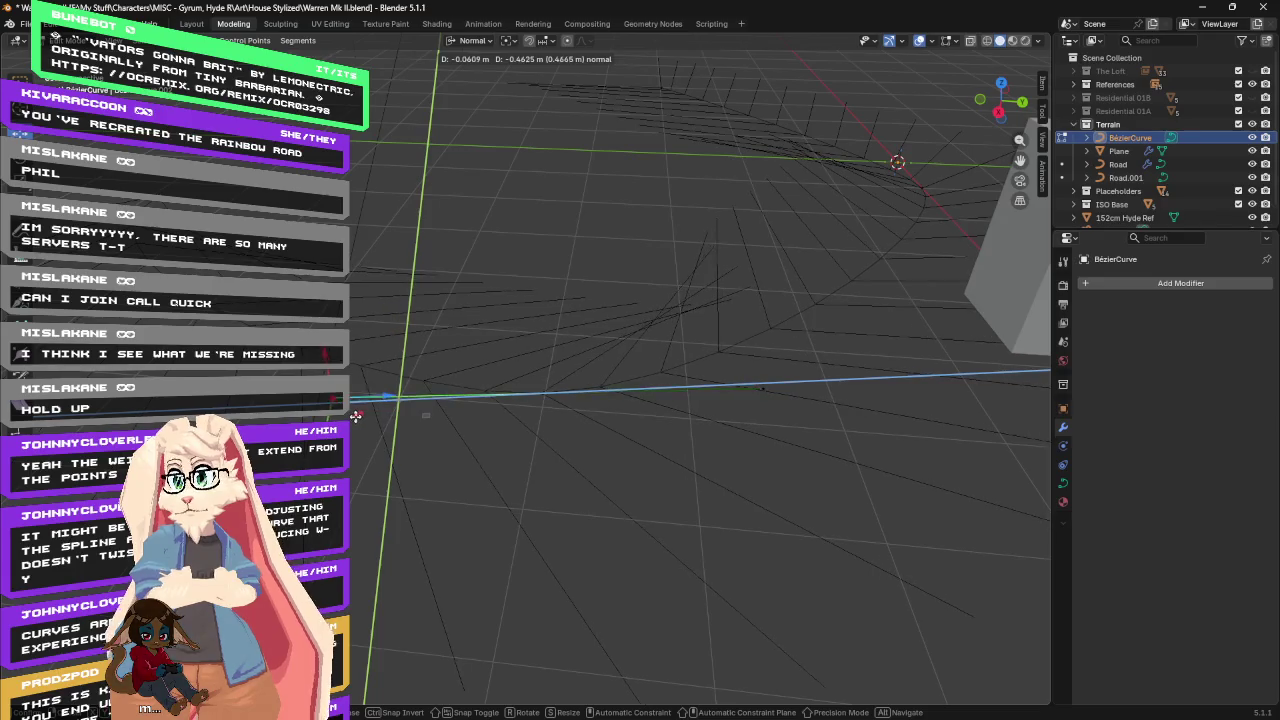
right_click(298, 256)
left_click(155, 192)
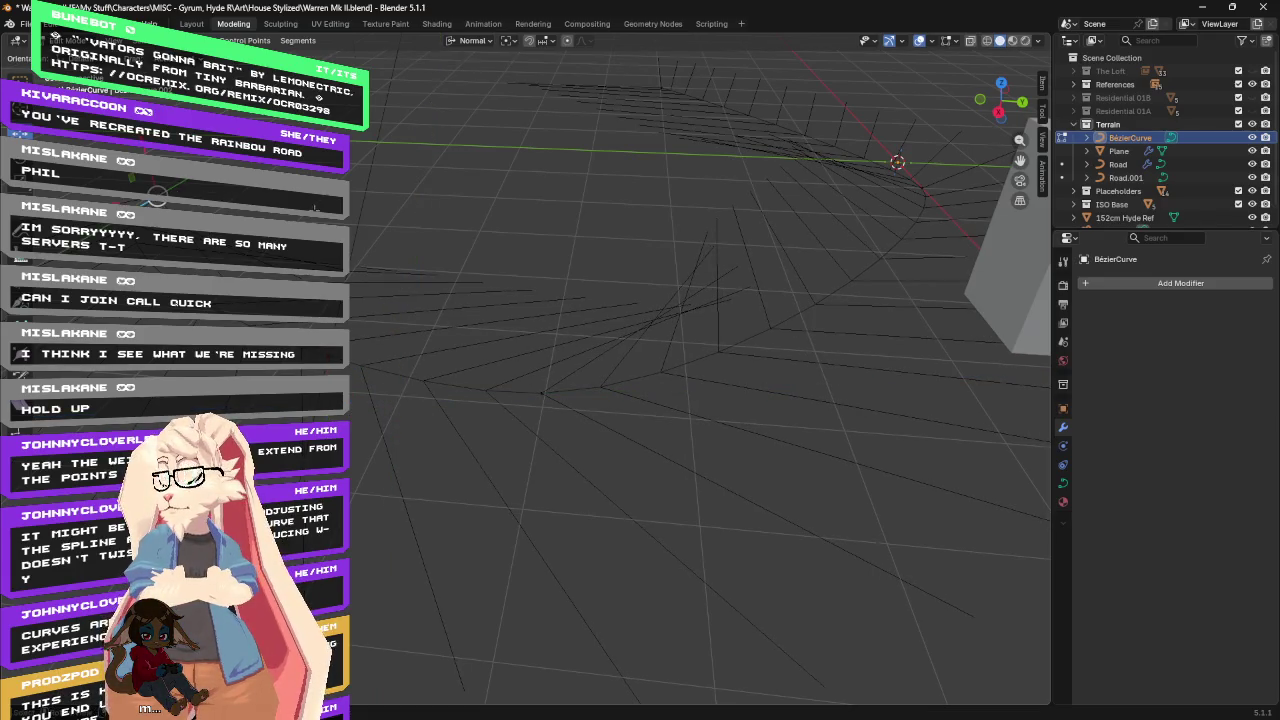
key("KP_Decimal")
key("g")
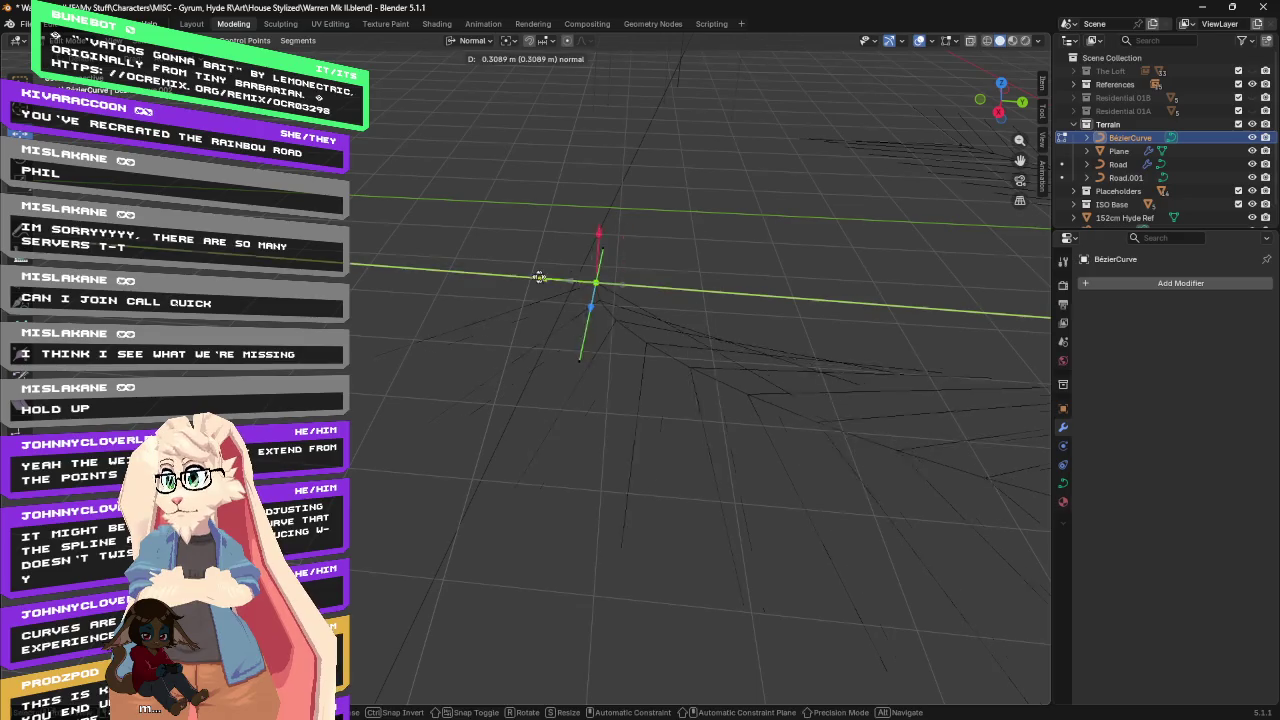
left_click(445, 268)
mouse_move(445, 268)
middle_mouse_down()
mouse_move(600, 243)
mouse_move(920, 251)
mouse_move(780, 286)
mouse_move(767, 340)
middle_mouse_up()
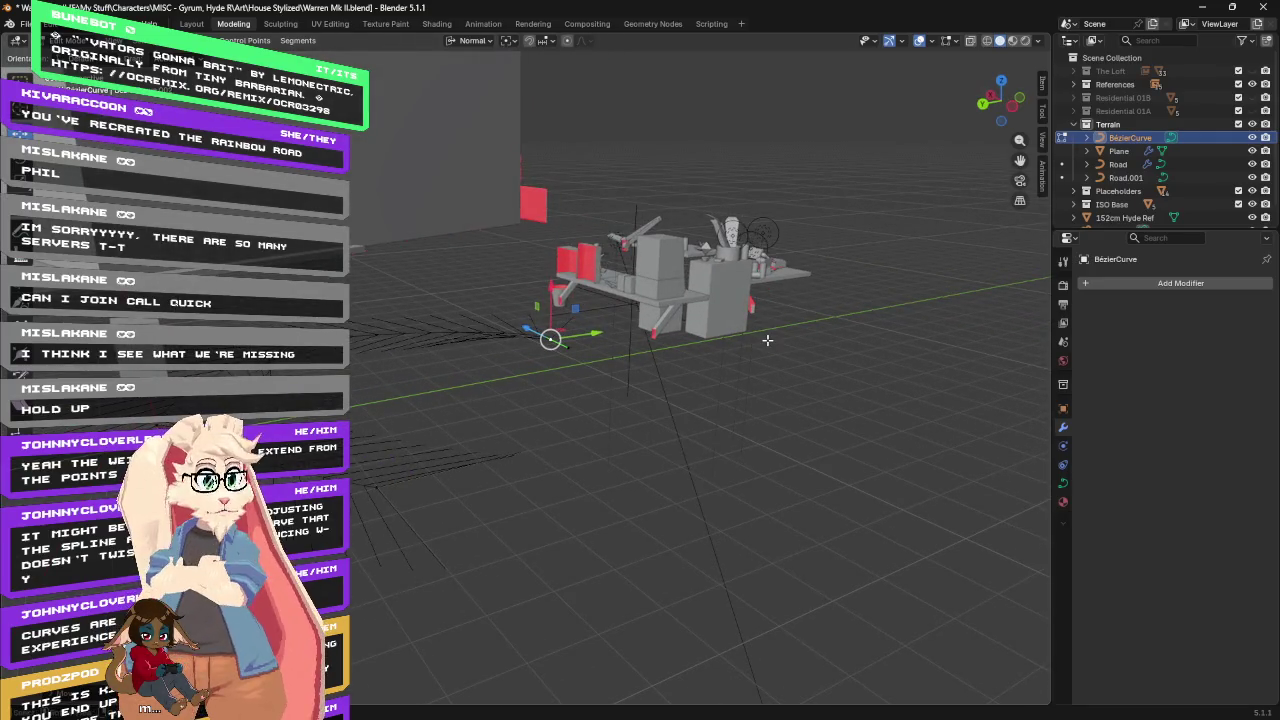
Extrude the curve's endpoint further out across the ground.
key("g")
key("Escape")
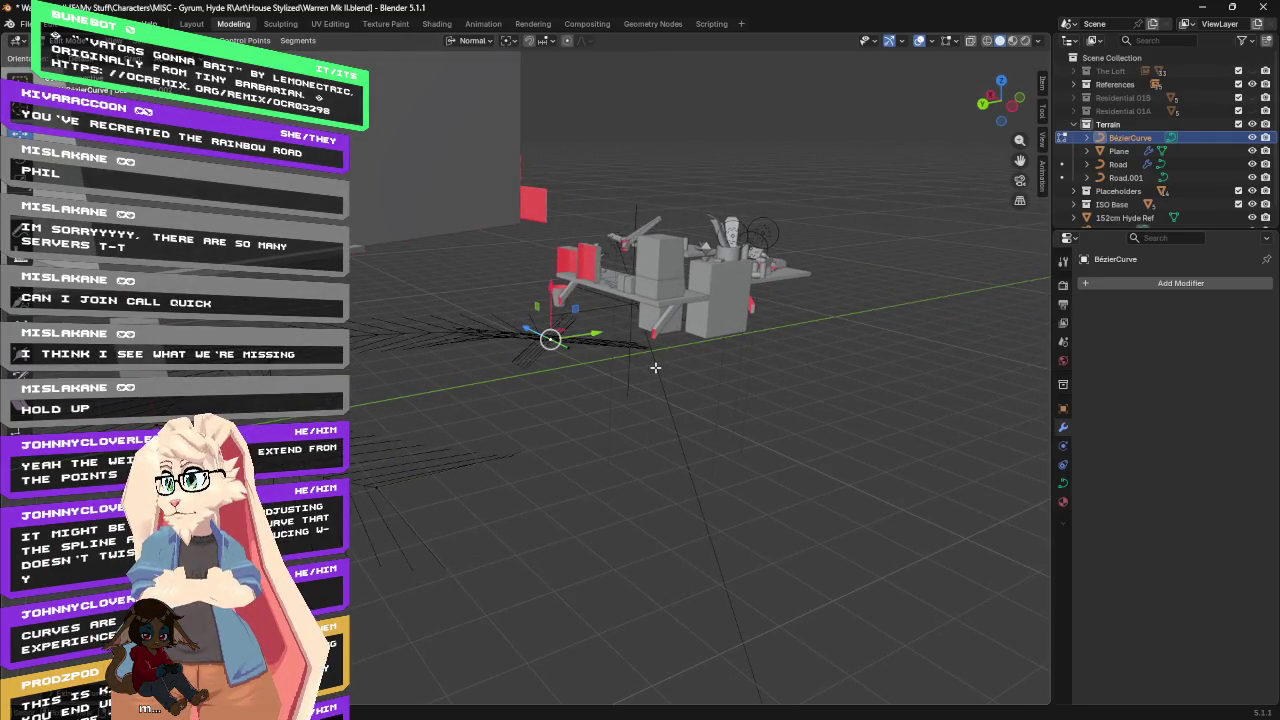
mouse_move(540, 330)
middle_mouse_down()
mouse_move(574, 380)
mouse_move(563, 394)
mouse_move(598, 362)
middle_mouse_up()
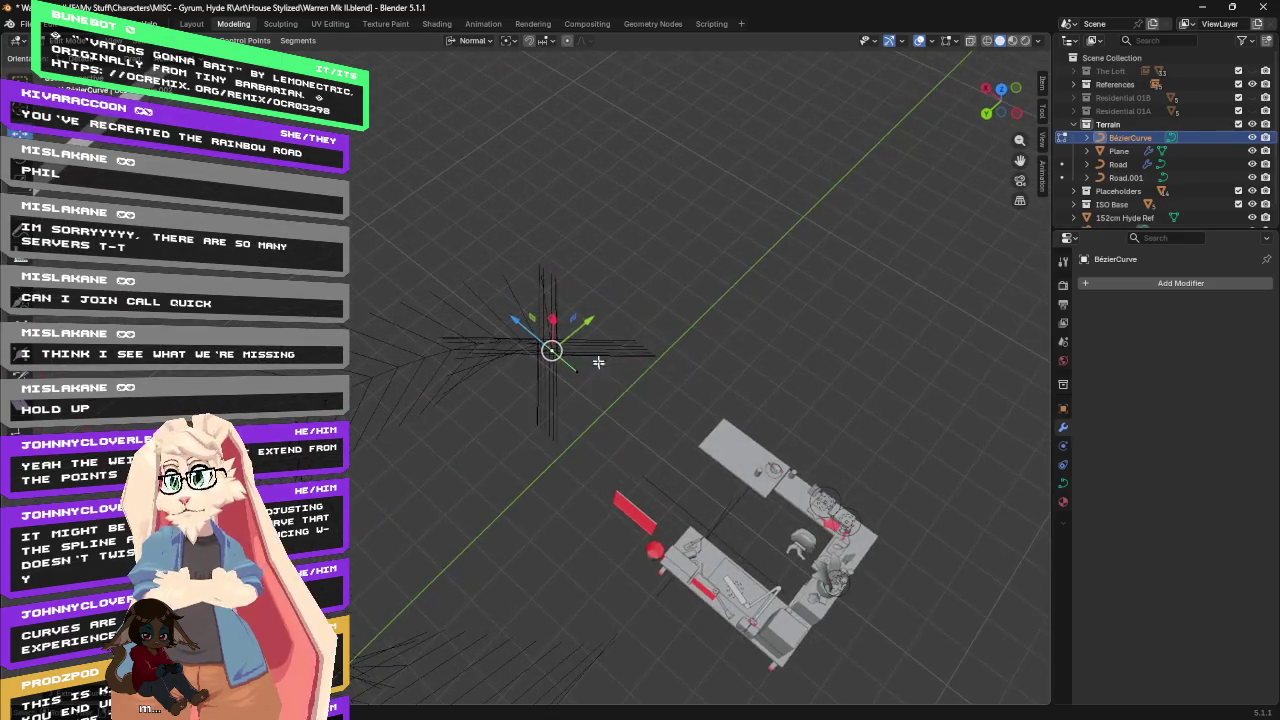
mouse_move(605, 273)
middle_mouse_down()
mouse_move(503, 251)
mouse_move(587, 358)
middle_mouse_up()
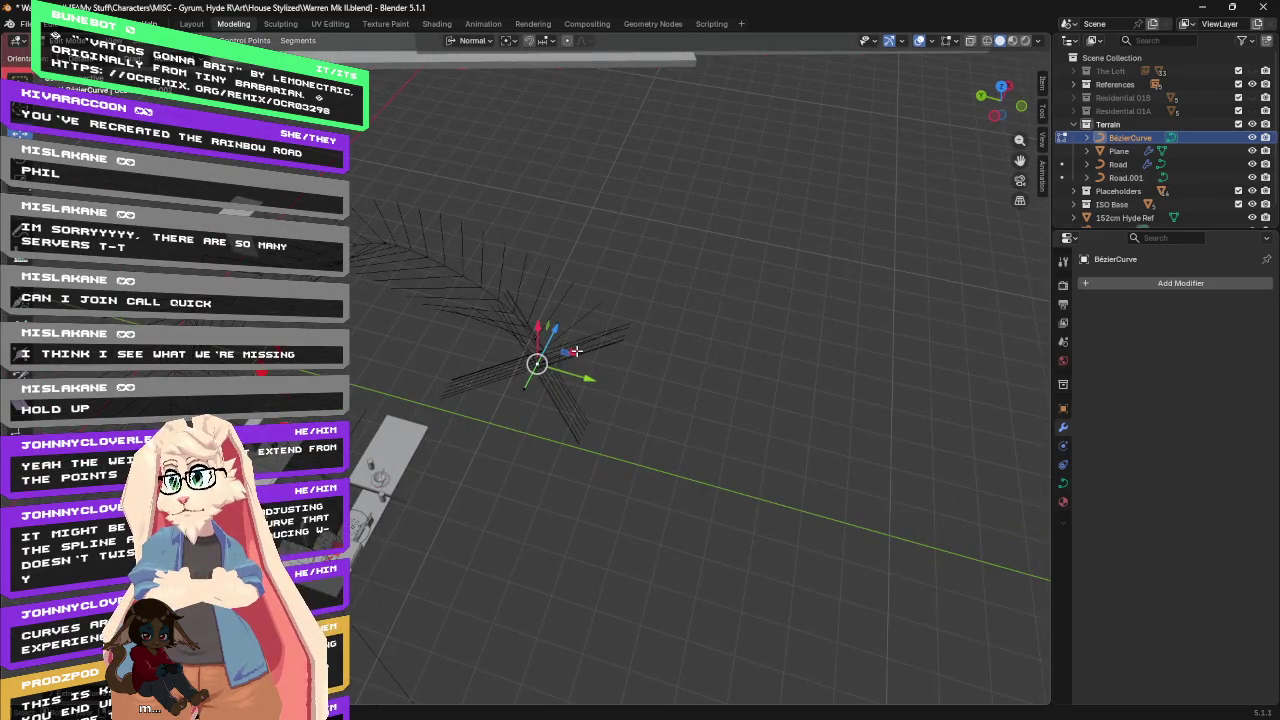
key("e")
left_click(562, 652)
mouse_move(700, 521)
middle_mouse_down()
mouse_move(729, 449)
mouse_move(723, 474)
middle_mouse_up()
Add a new curve point with Ctrl+right-click, move it, and slide the endpoint left.
right_click(625, 462, "ctrl")
mouse_move(623, 460)
middle_mouse_down()
mouse_move(614, 537)
mouse_move(527, 517)
middle_mouse_up()
key("g")
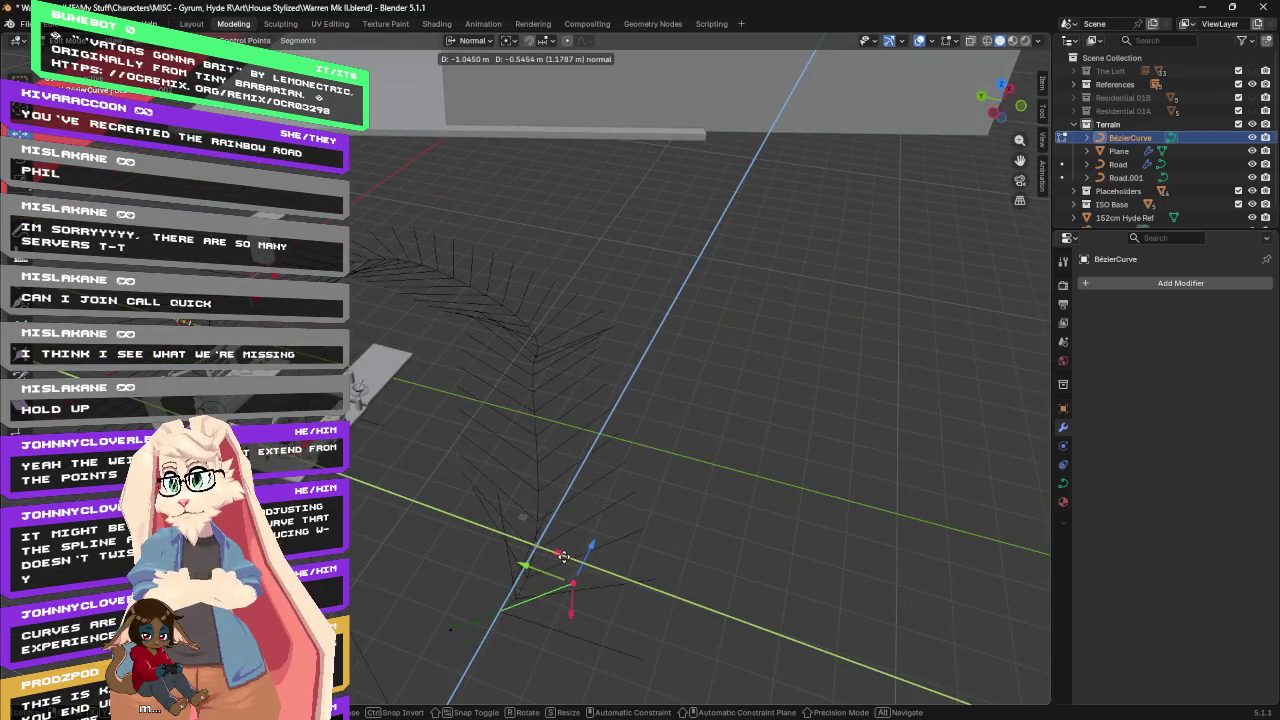
left_click(545, 605)
left_click(537, 592)
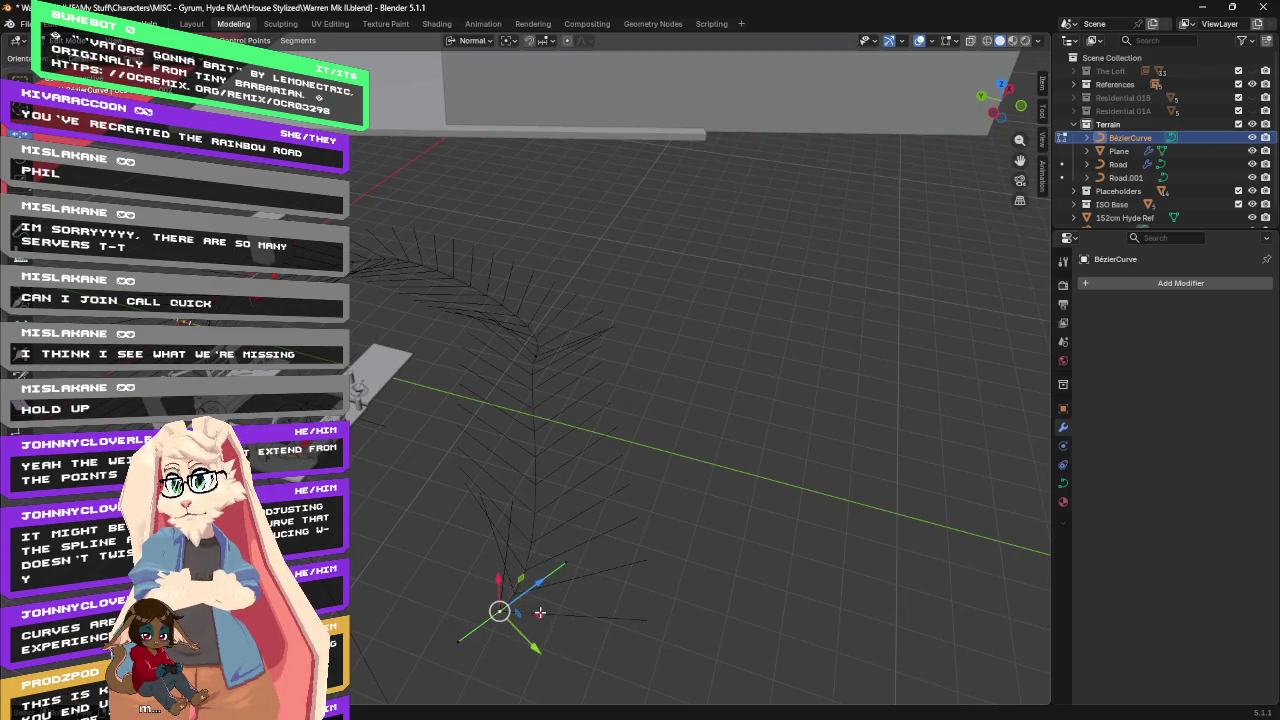
key("g")
left_click(422, 615)
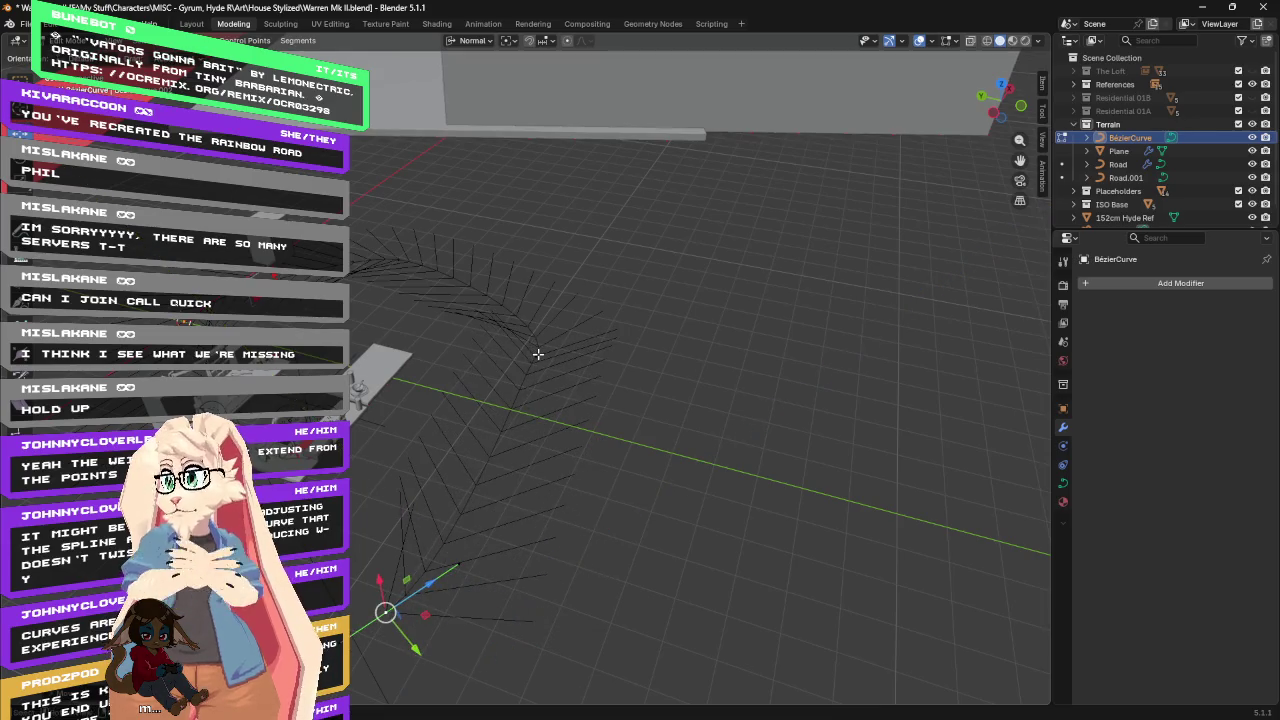
Reposition two more curve points, add a new end point, and deselect everything.
left_click(538, 354)
key("g")
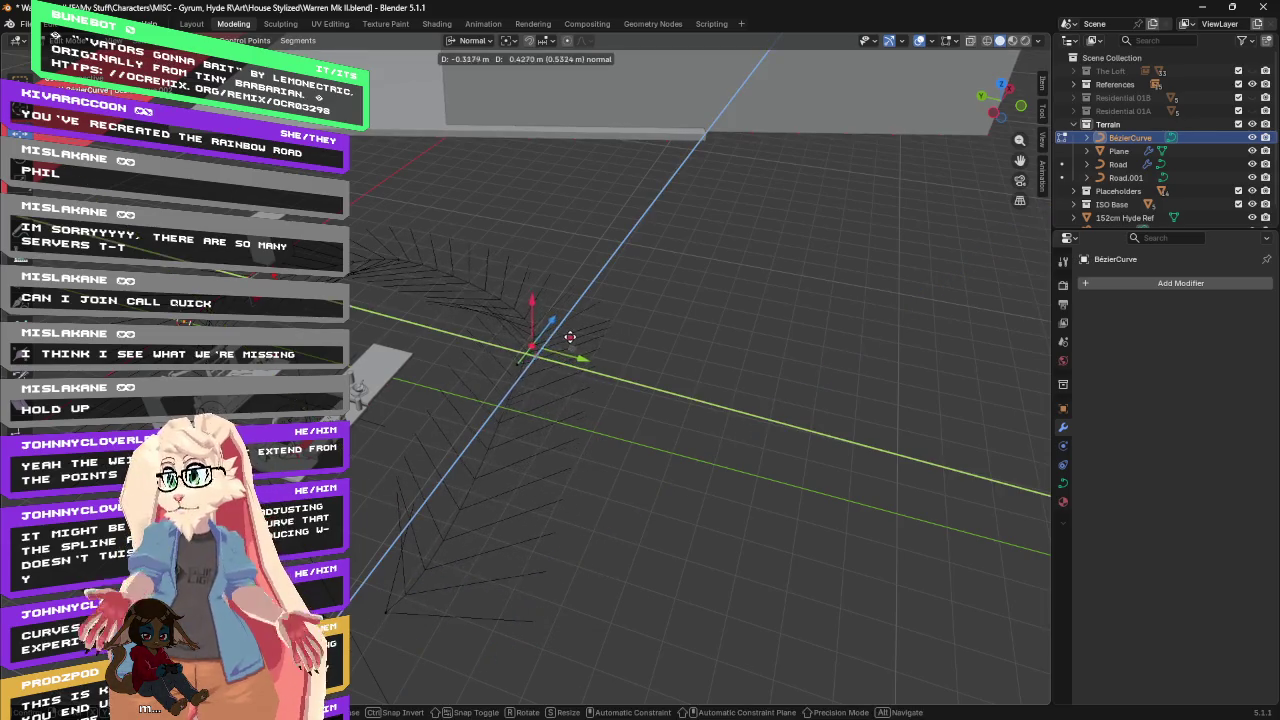
left_click(563, 362)
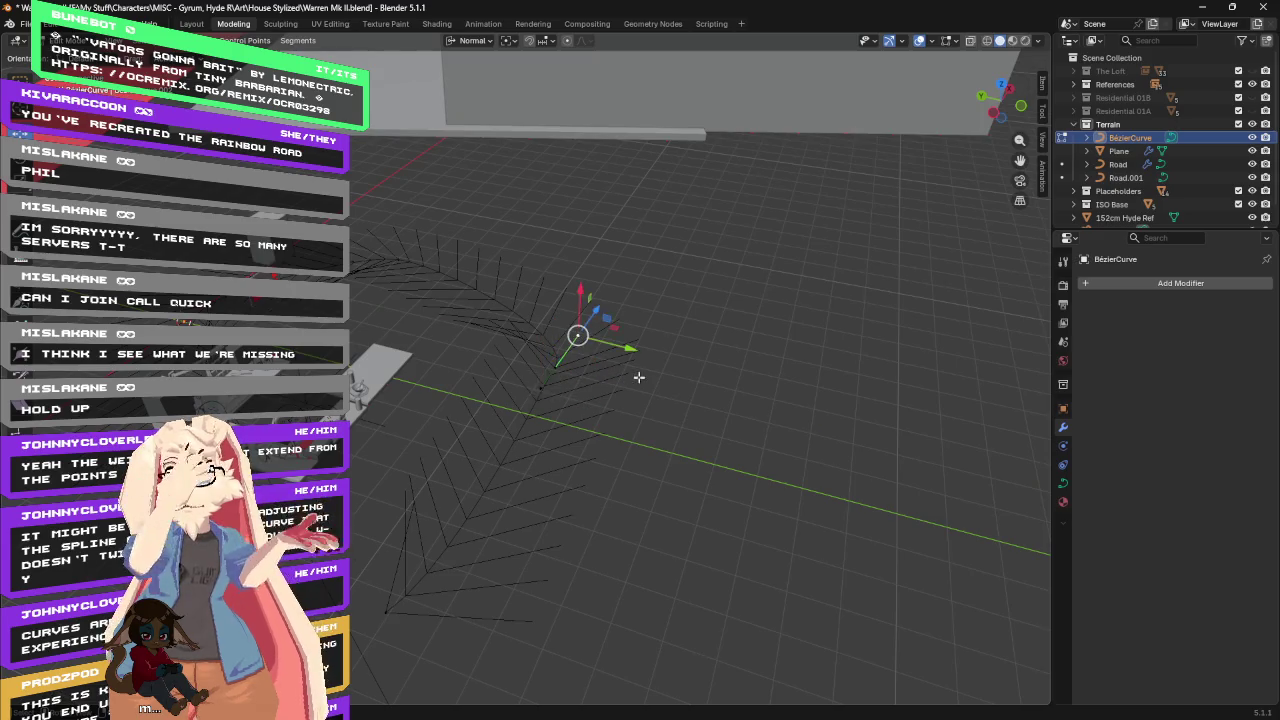
key("g")
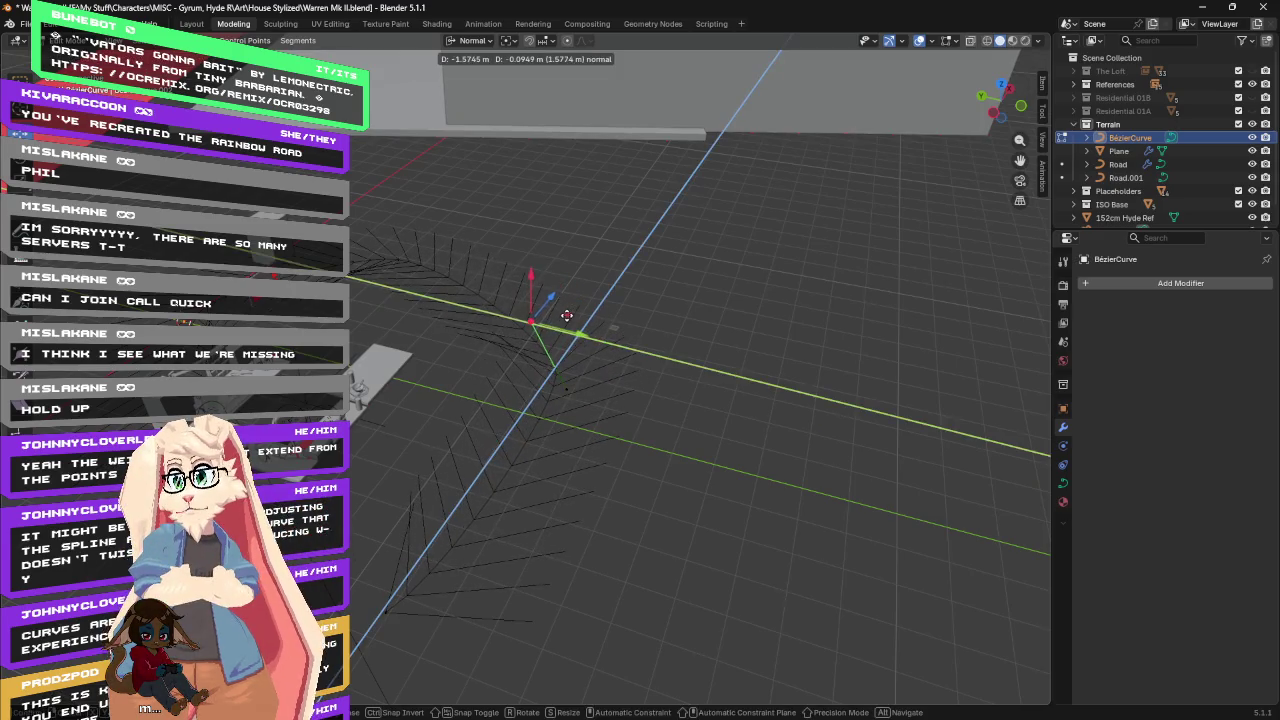
left_click(566, 316)
left_click(565, 389)
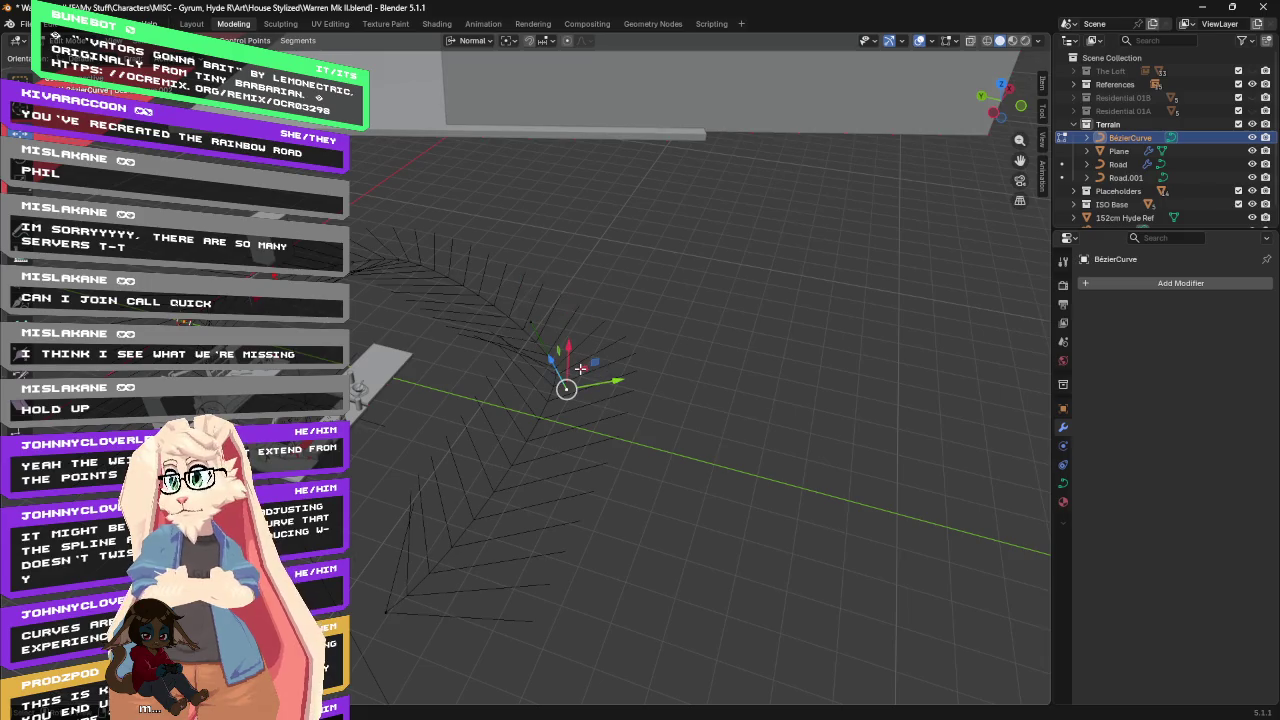
key("g")
left_click(497, 398)
middle_click_drag(497, 398, 551, 349)
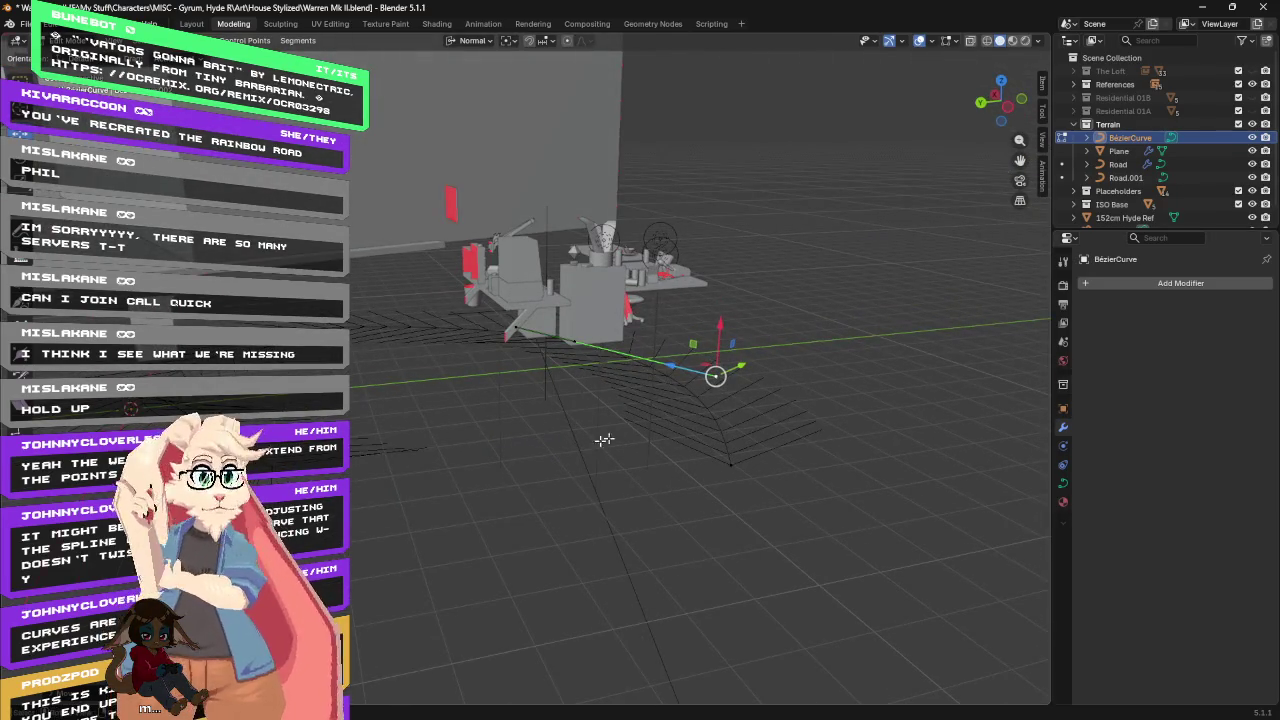
right_click(730, 465, "shift")
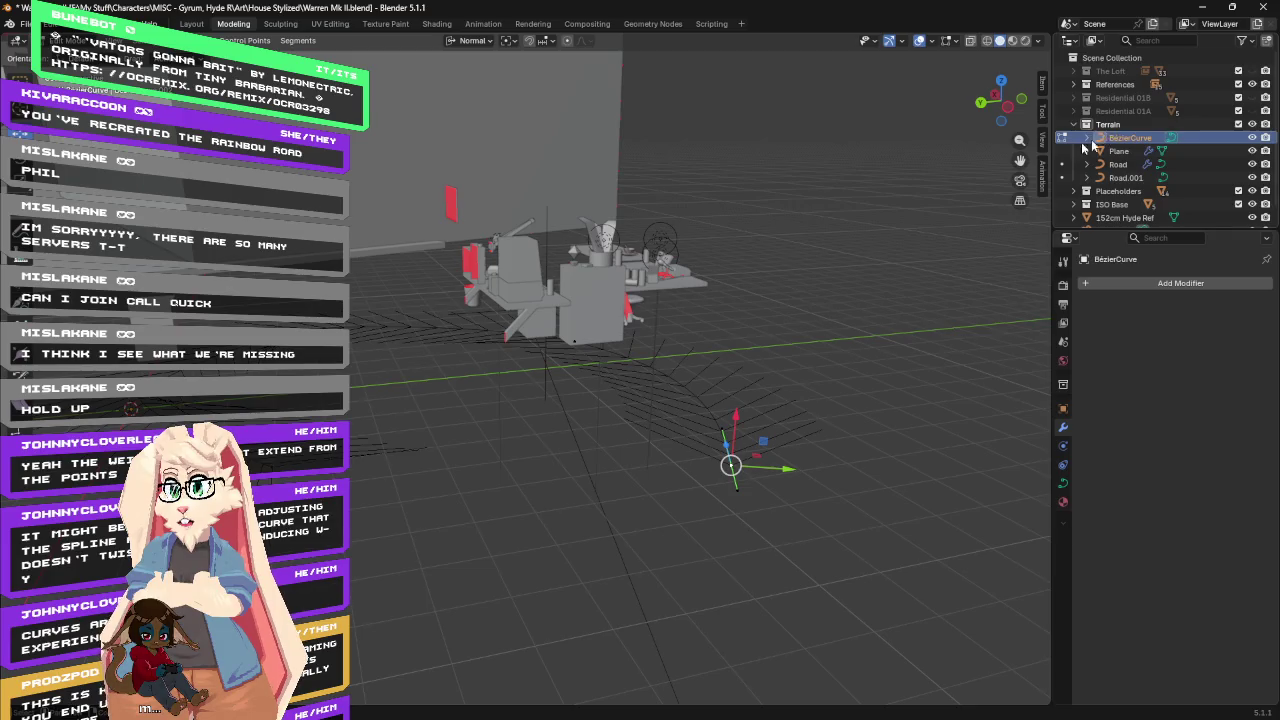
left_click(268, 466)
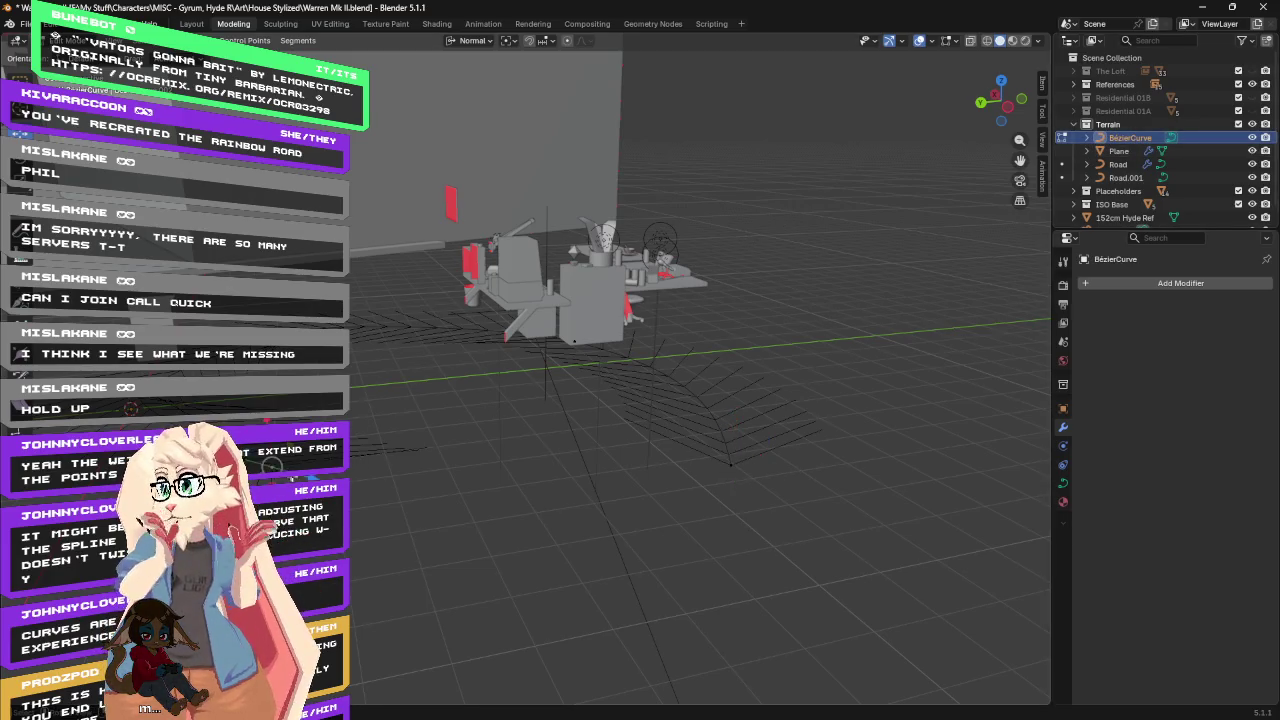
Extrude a new end point, push it roughly 4.5 m out along one axis, then add another point.
key("r")
key("Escape")
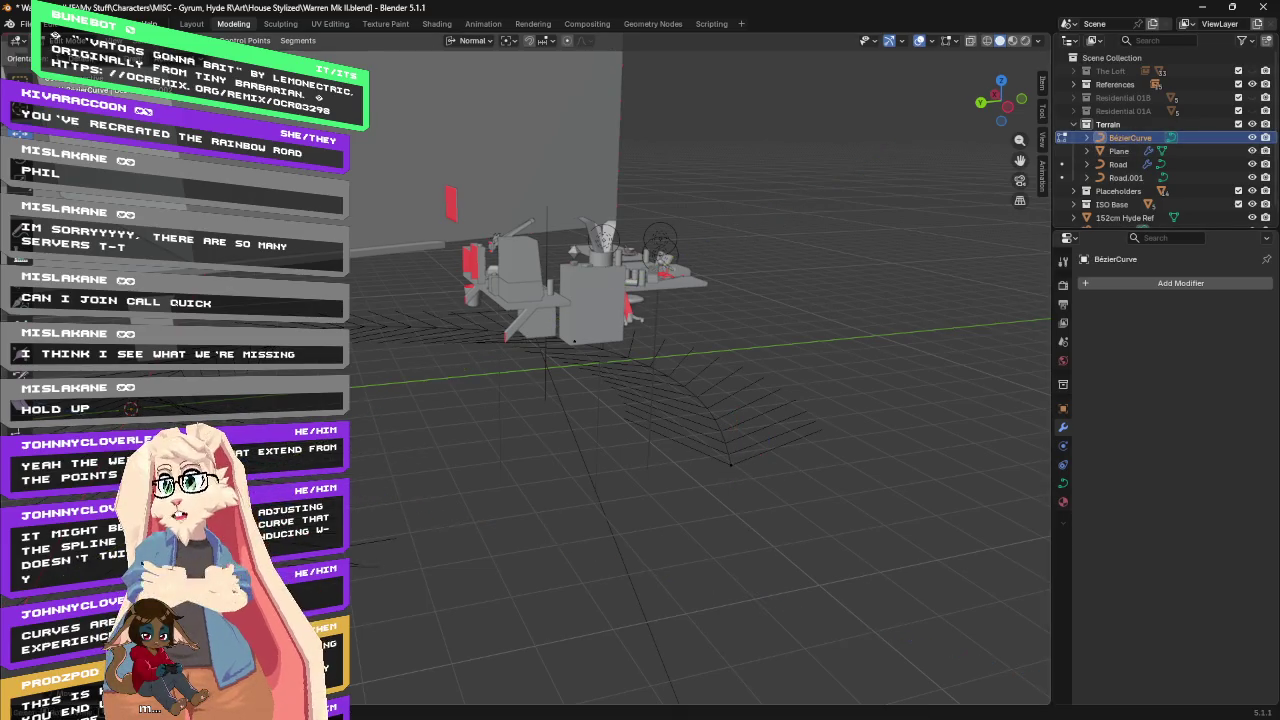
left_click(730, 466)
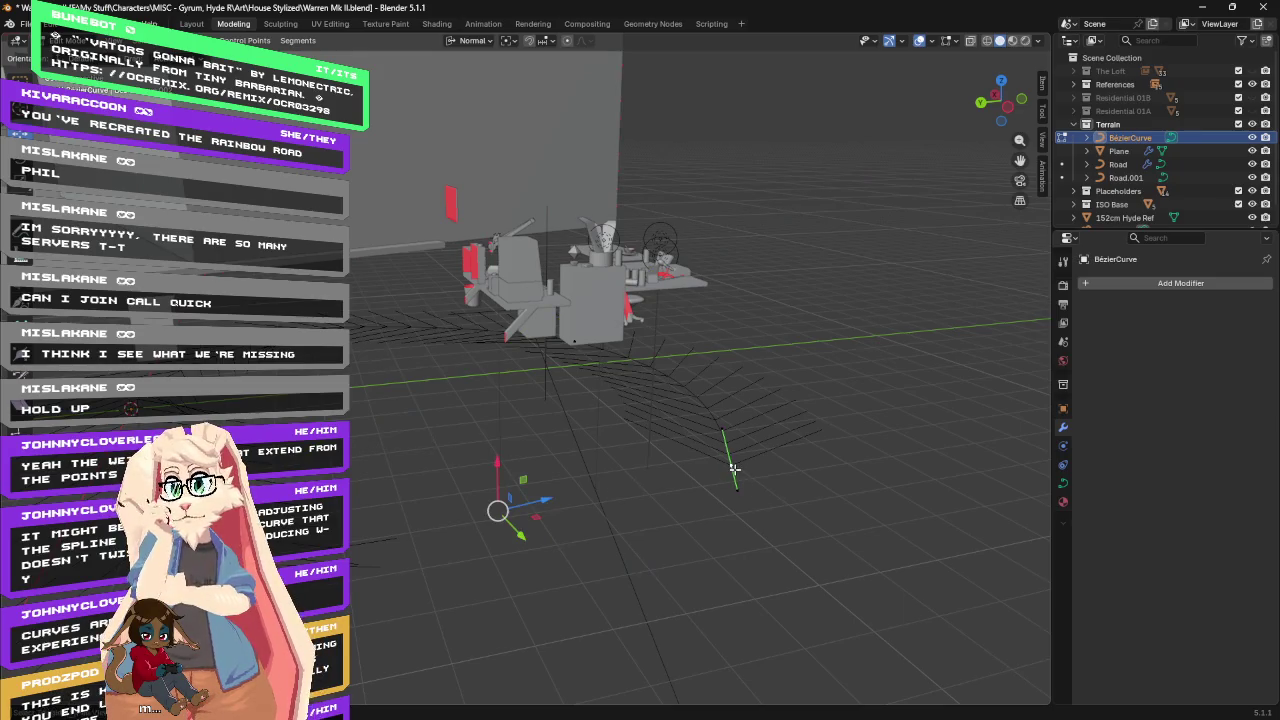
key("e")
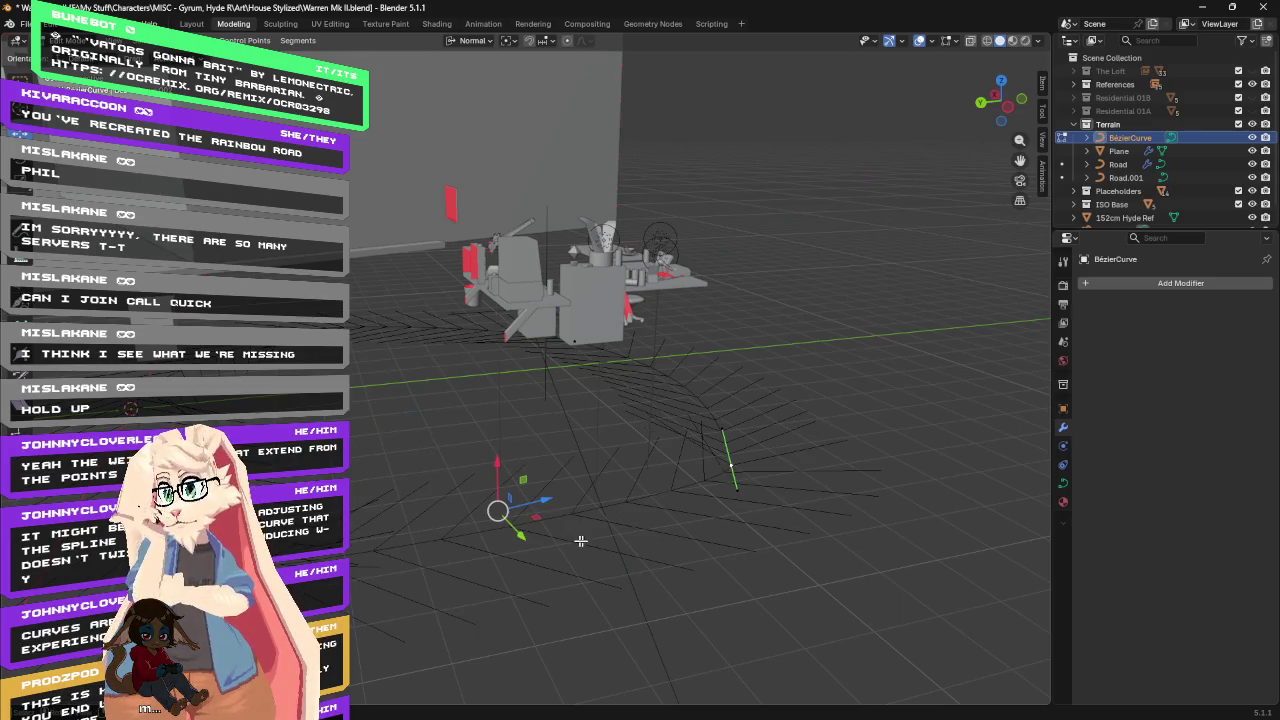
left_click(738, 490)
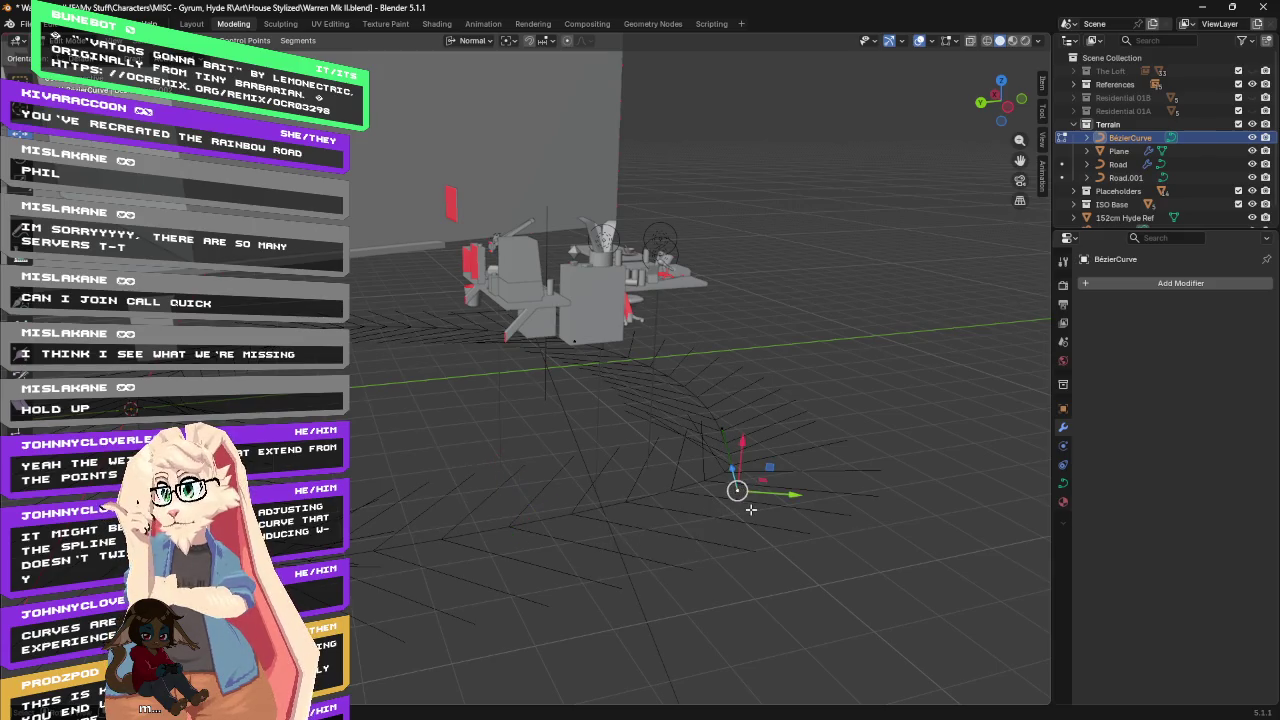
key("g")
key("z")
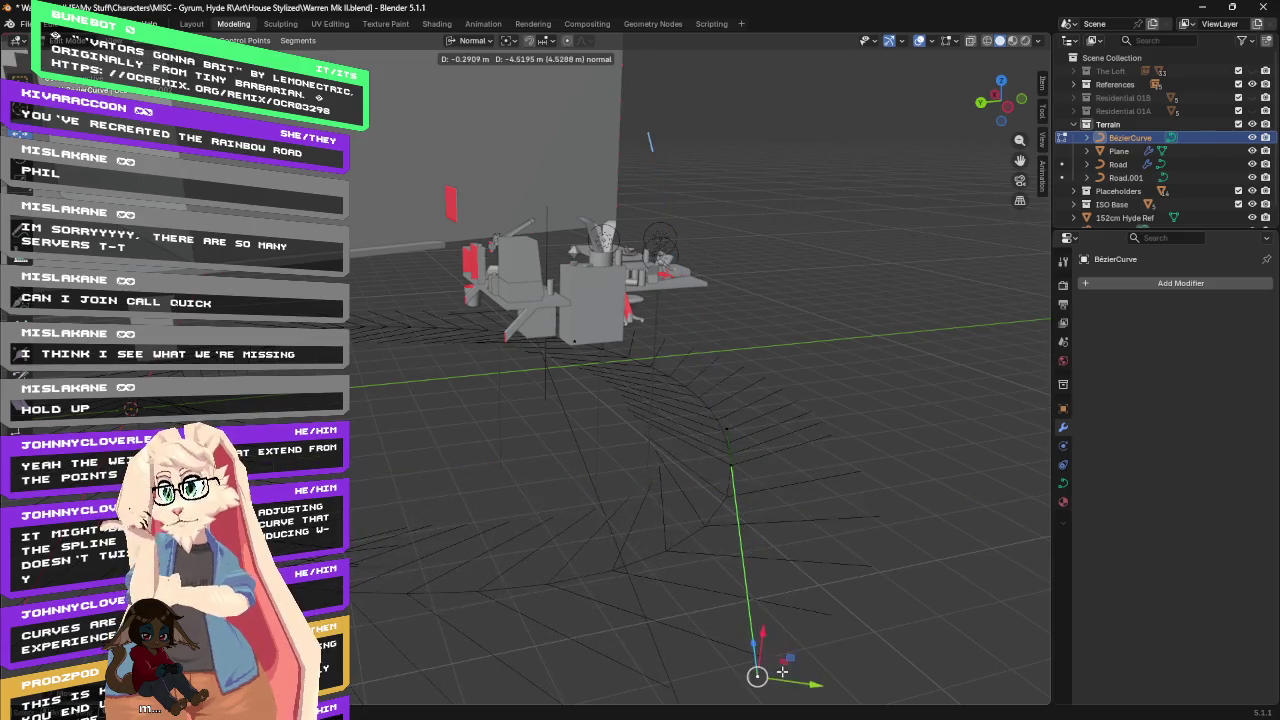
key("y")
left_click(772, 481)
mouse_move(772, 481)
middle_mouse_down()
mouse_move(706, 500)
mouse_move(646, 543)
mouse_move(549, 509)
mouse_move(442, 521)
mouse_move(569, 495)
mouse_move(443, 494)
mouse_move(515, 487)
middle_mouse_up()
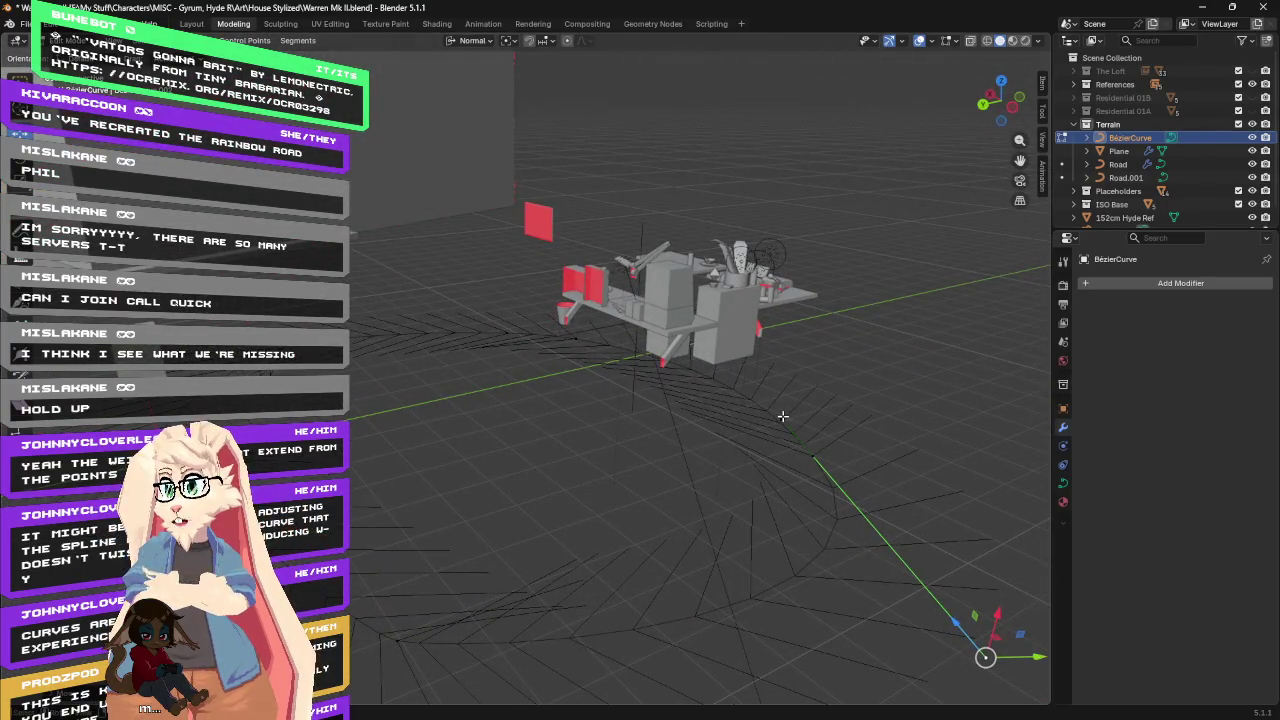
right_click(783, 416, "shift")
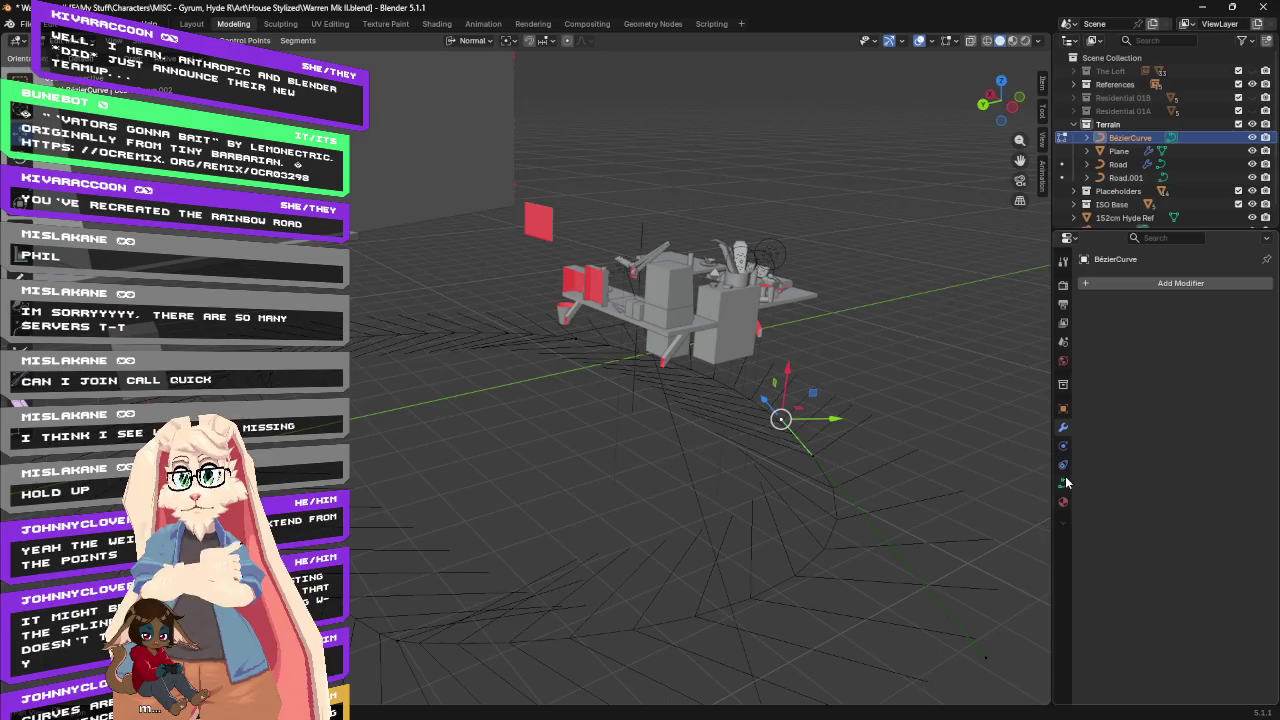
left_click(1064, 410)
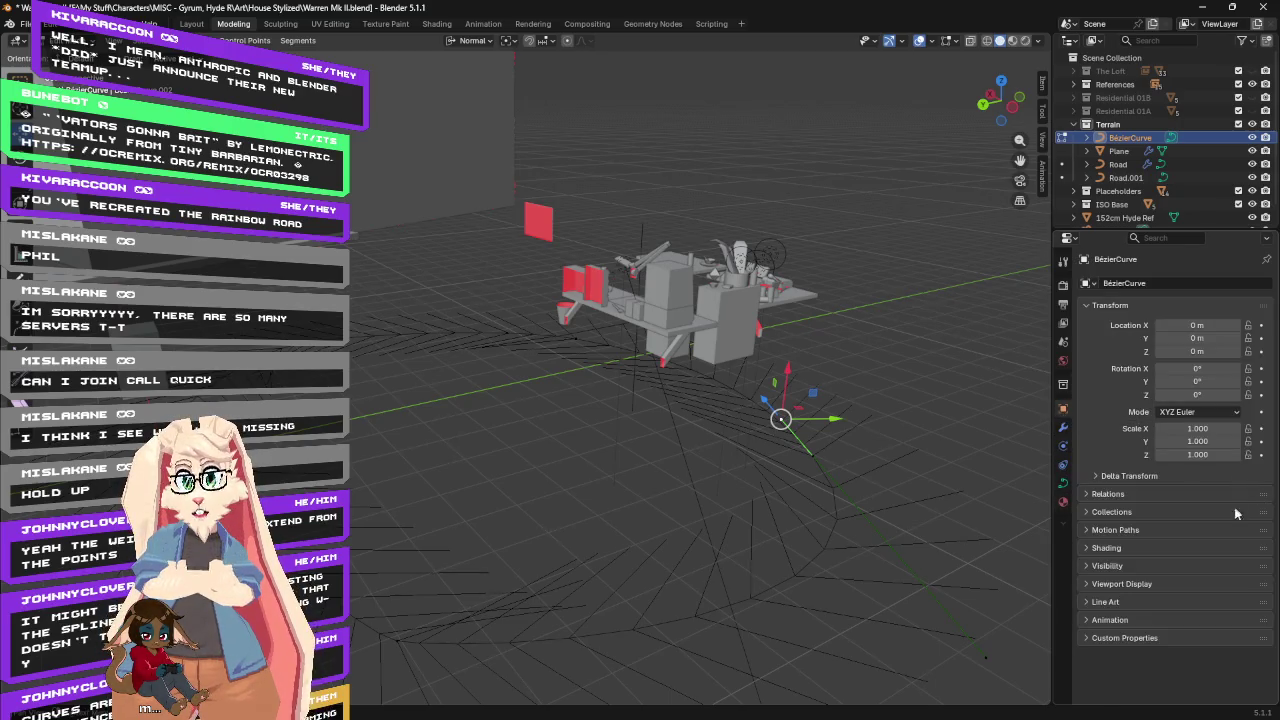
left_click(1063, 427)
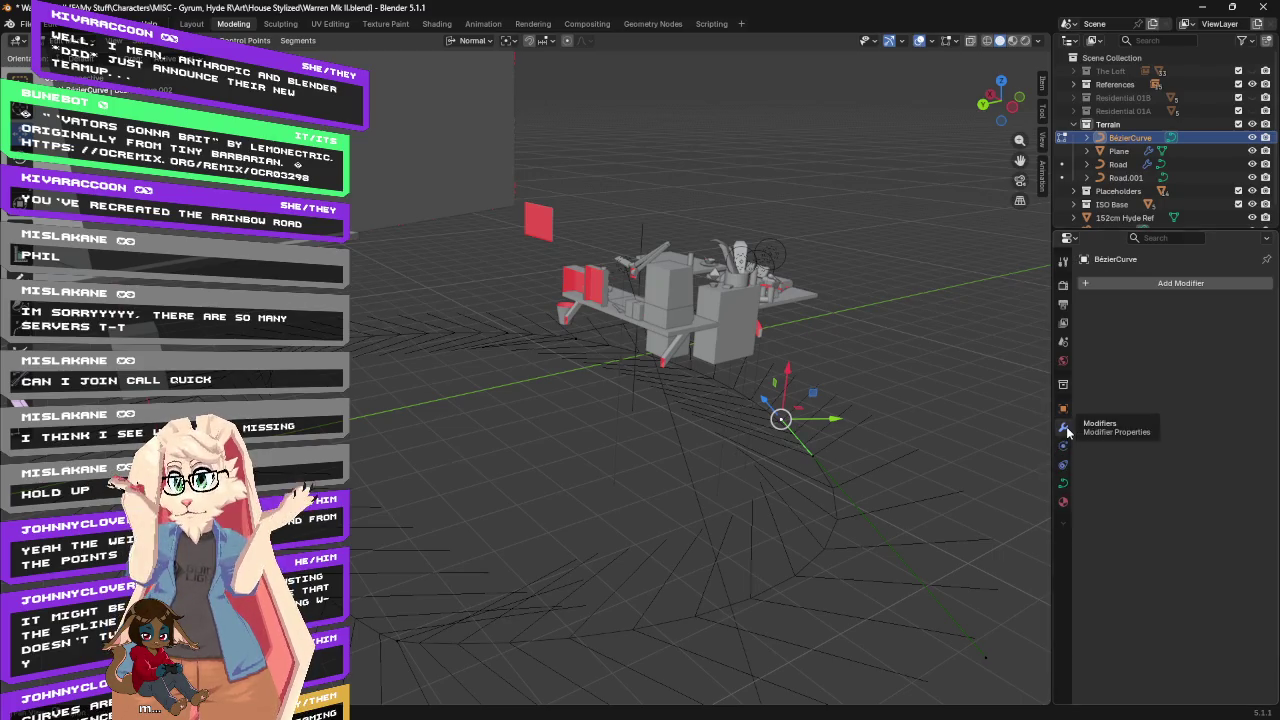
left_click(1064, 483)
left_click_drag(1203, 566, 1258, 566)
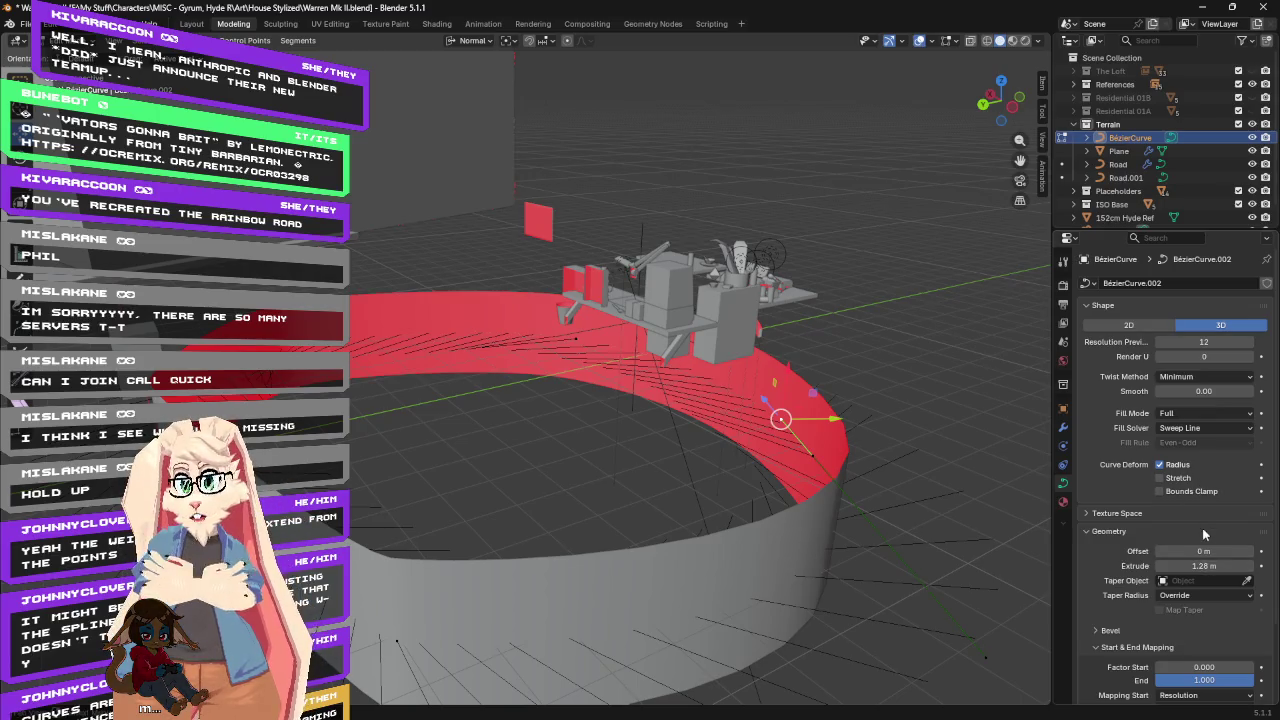
mouse_move(878, 423)
middle_mouse_down()
mouse_move(872, 409)
mouse_move(859, 415)
middle_mouse_up()
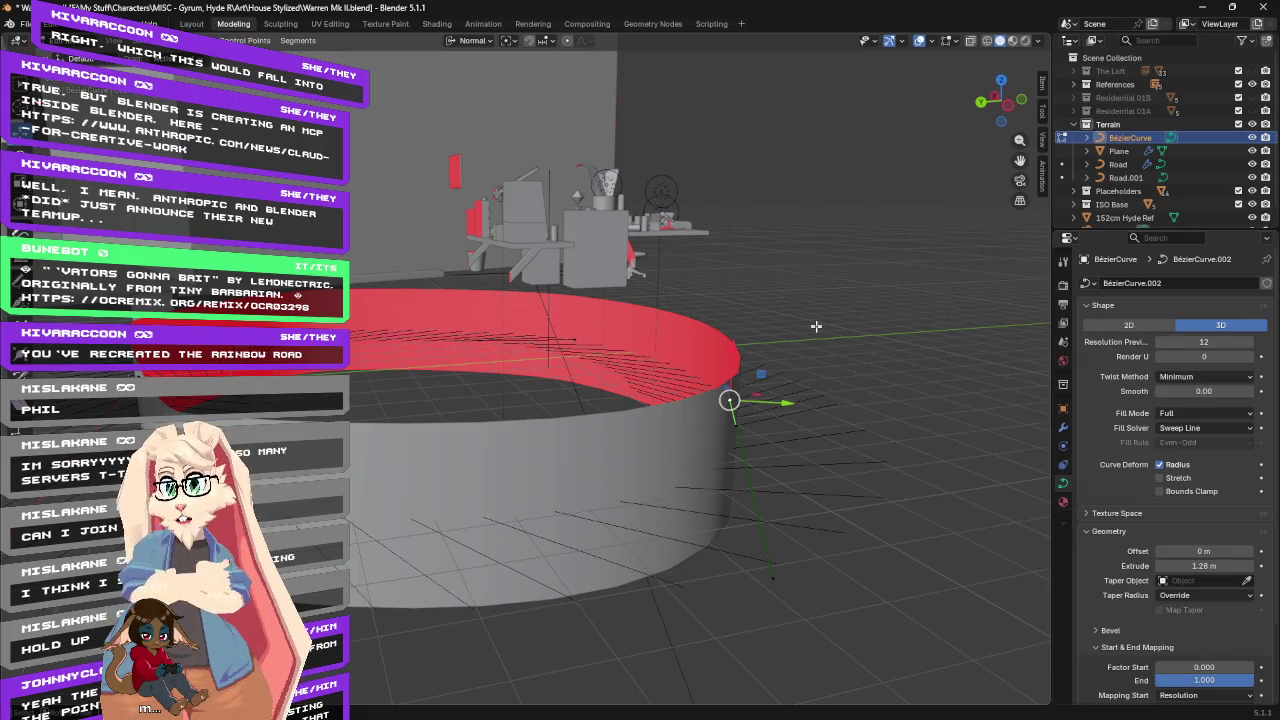
middle_click_drag(858, 311, 790, 320)
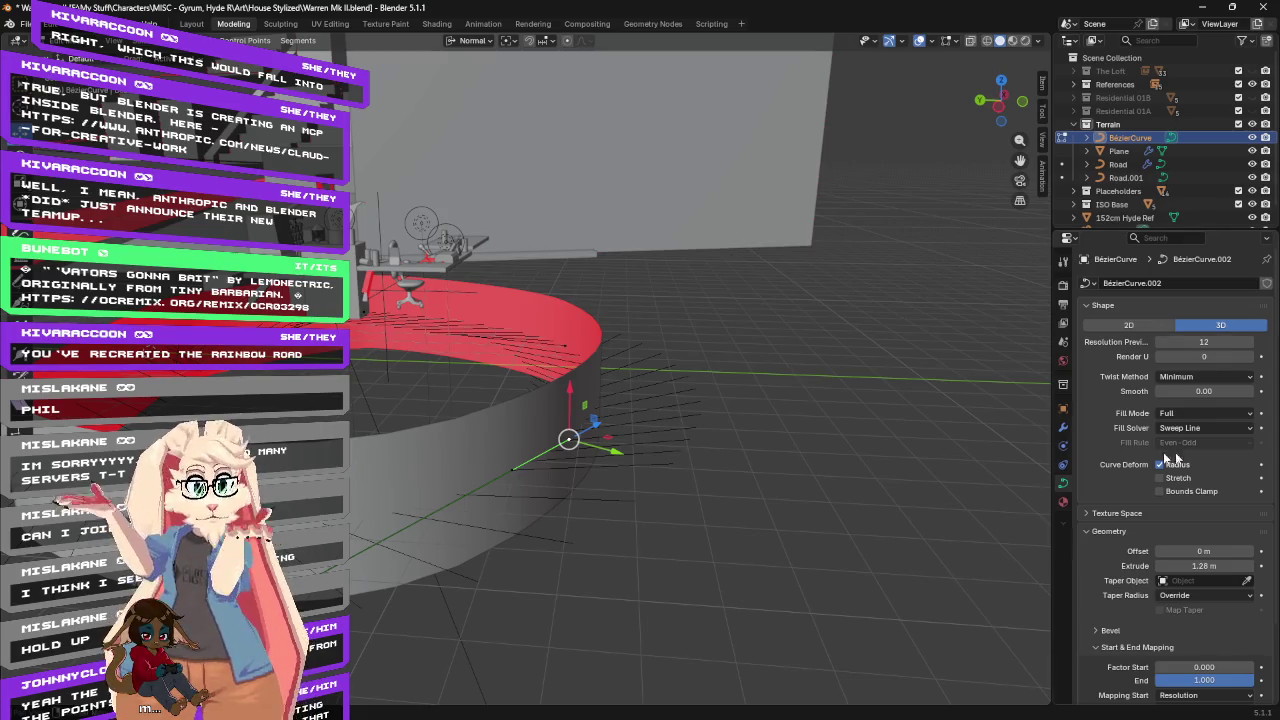
middle_click_drag(703, 306, 811, 334)
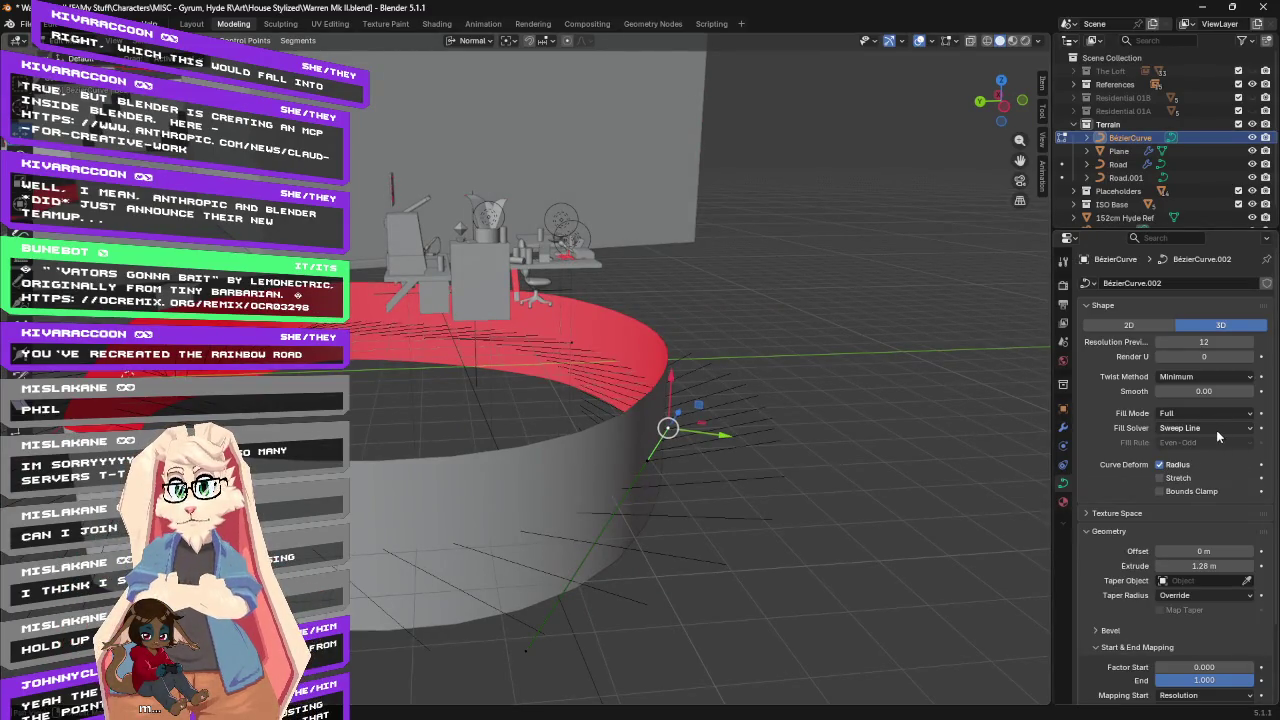
Try the Z-Up and Minimum twist methods on the road curve, leaving it on Z-Up.
left_click(1204, 376)
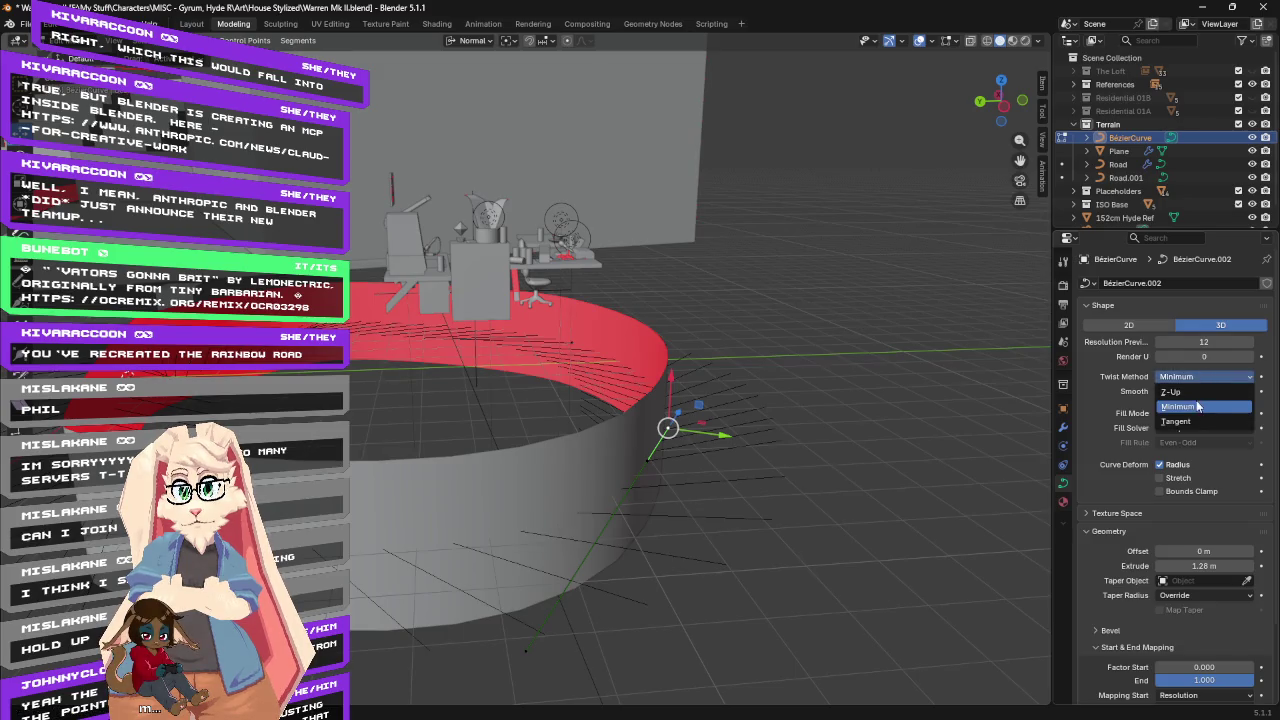
left_click(1195, 392)
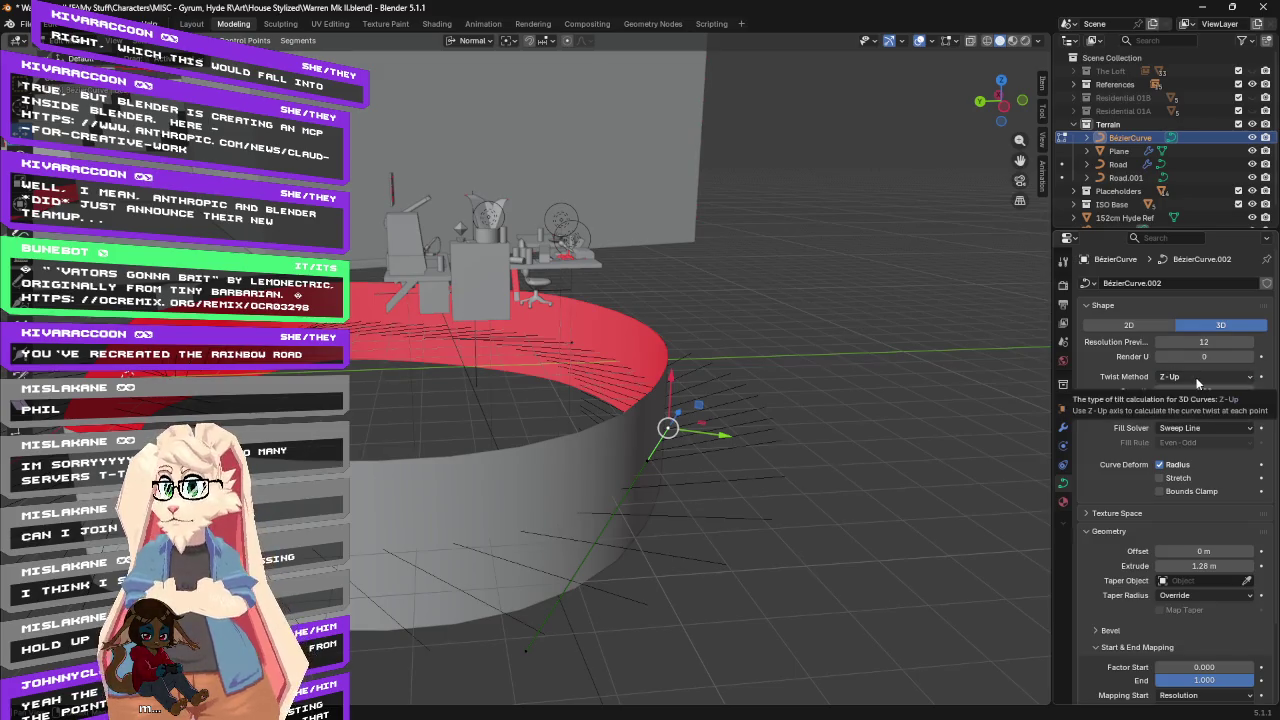
left_click(1197, 379)
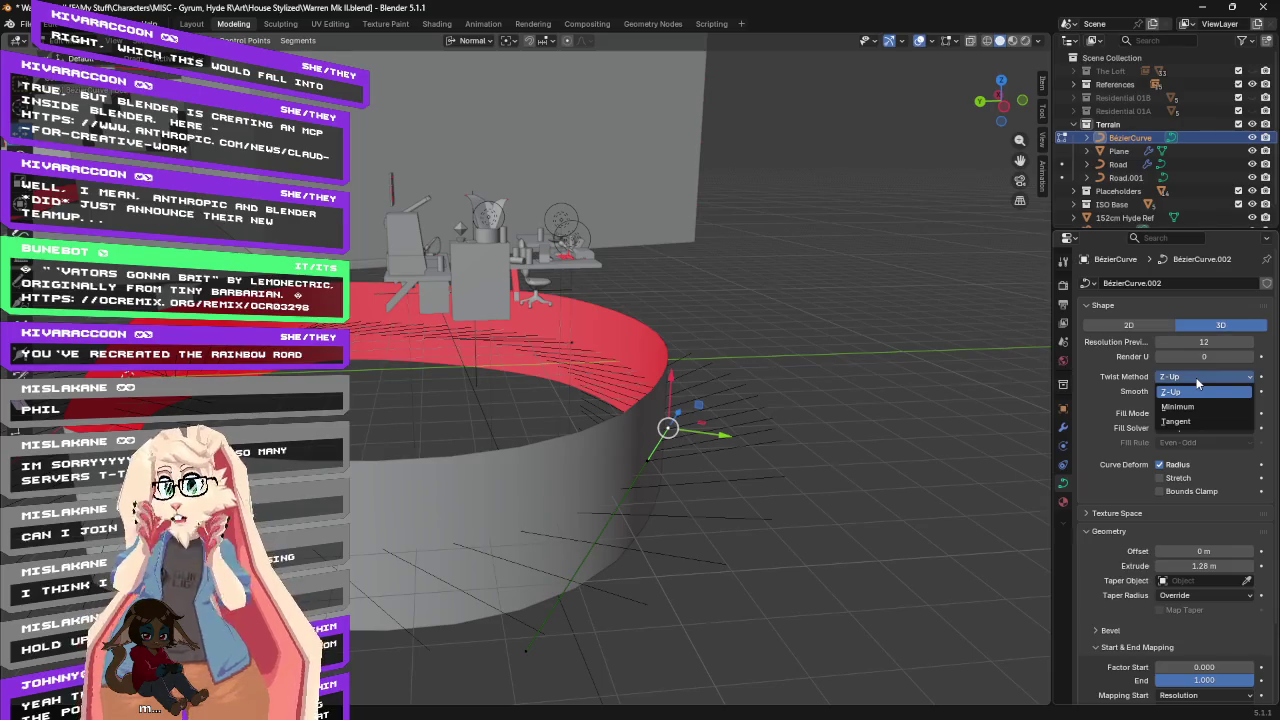
left_click(1195, 407)
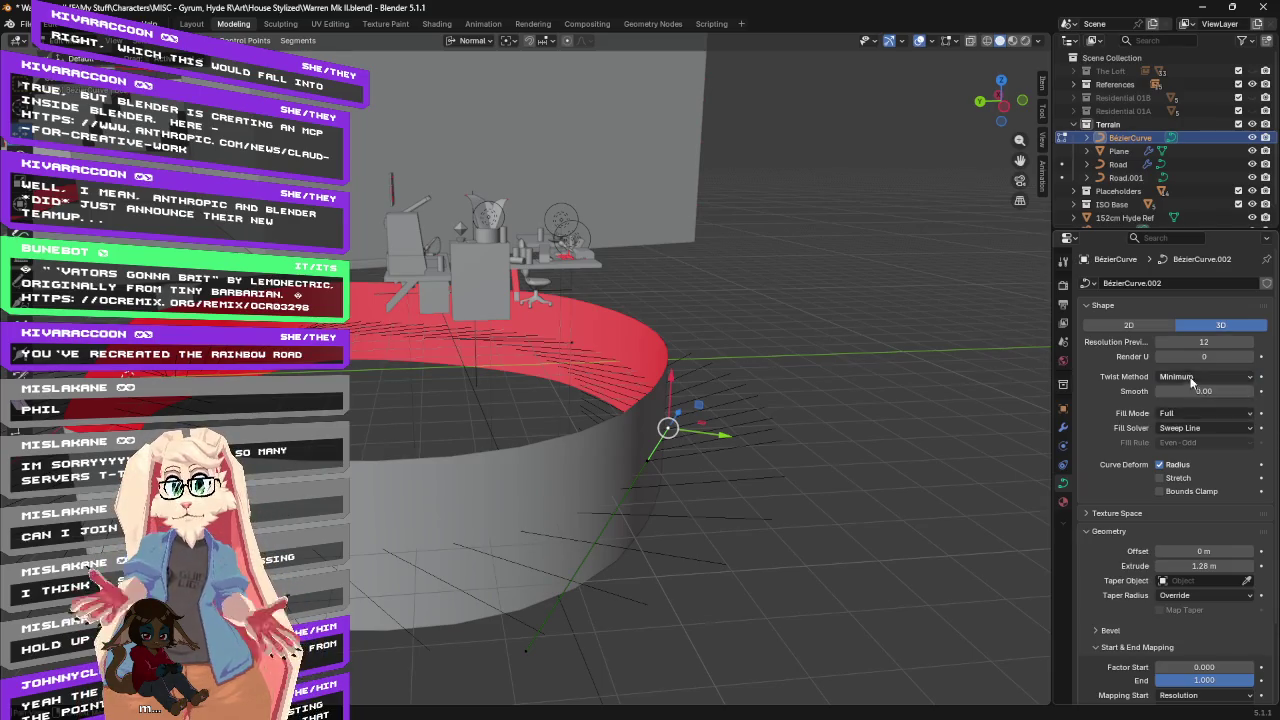
left_click(1192, 377)
left_click(1191, 394)
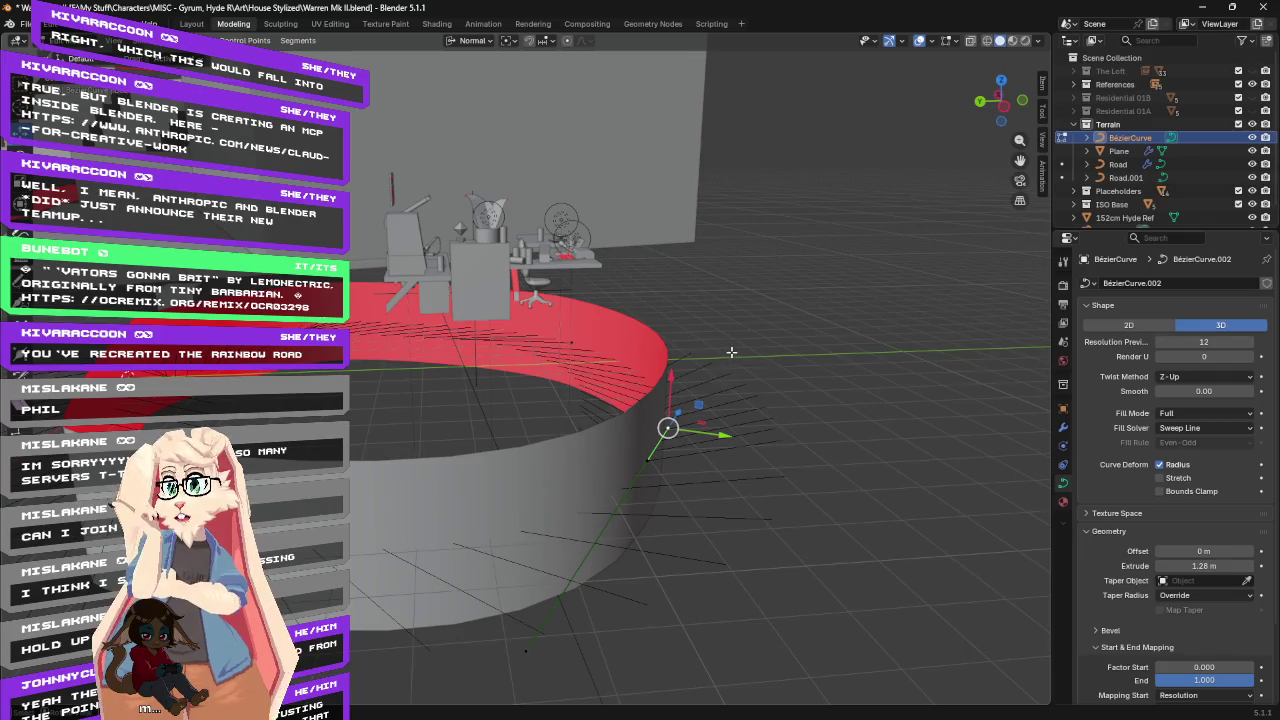
middle_click_drag(732, 352, 890, 395)
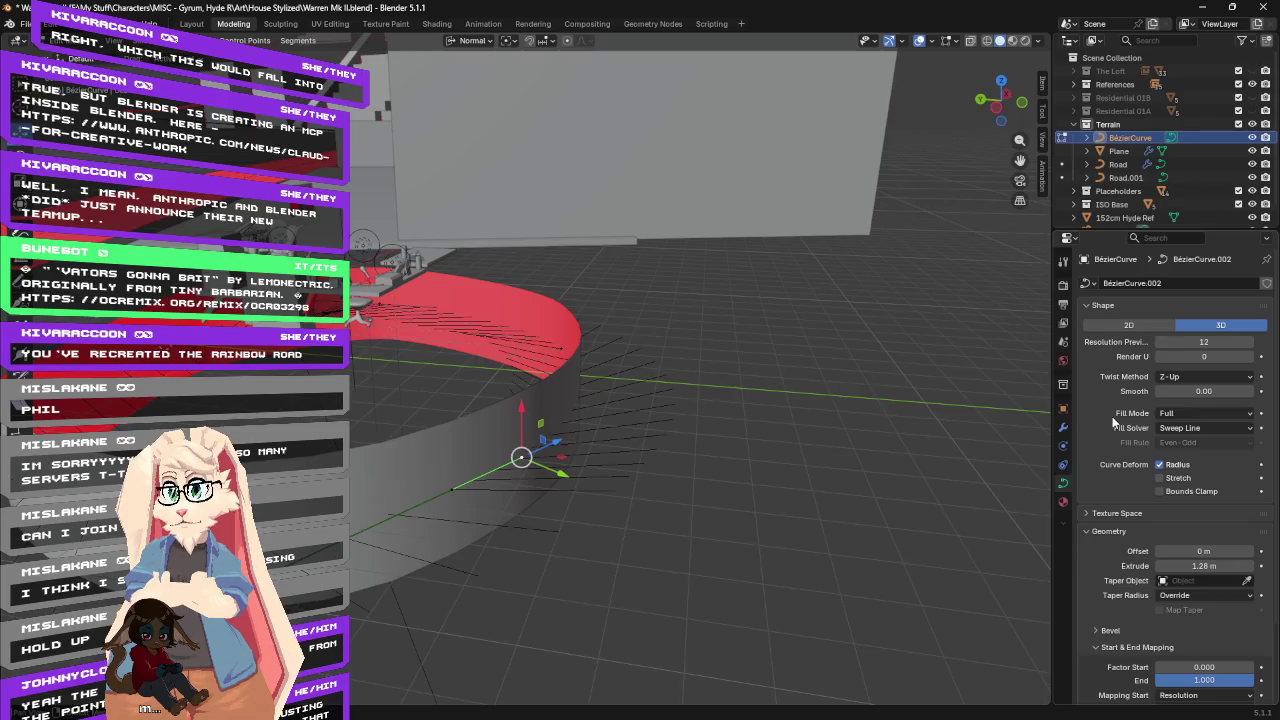
Compare Minimum once more, settle on Z-Up, and switch to the road tutorial in the browser.
left_click(1191, 376)
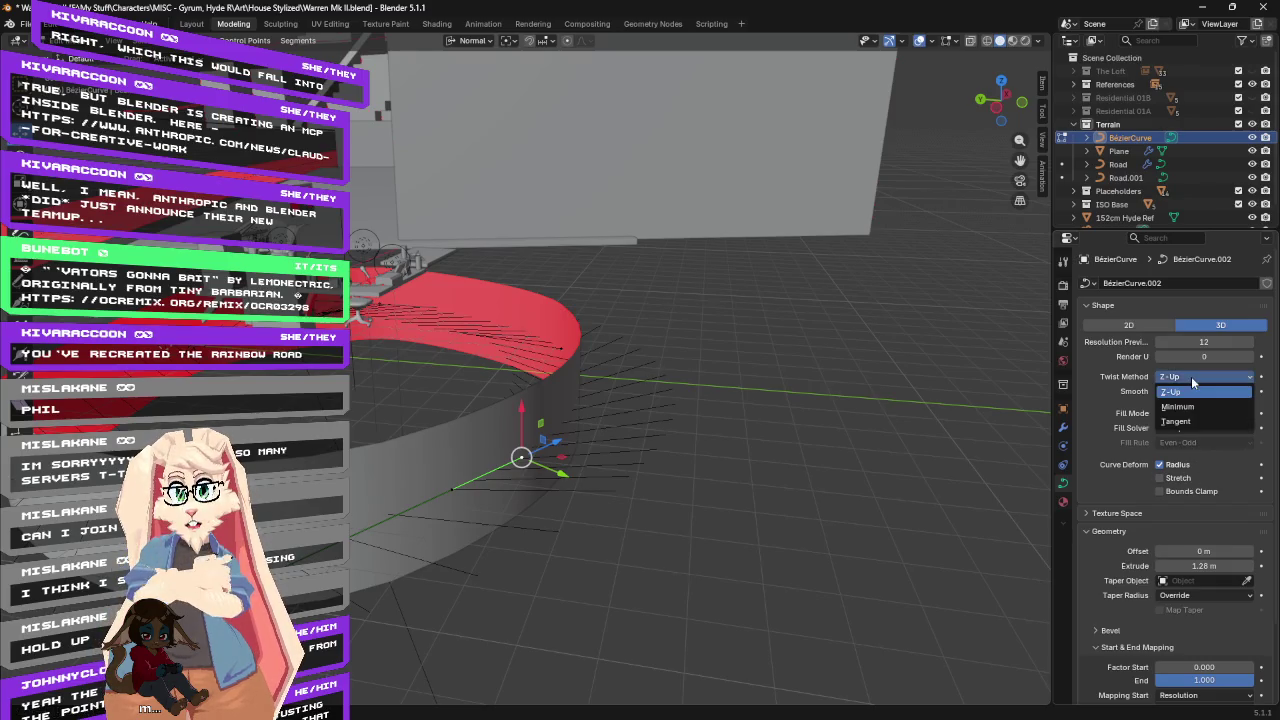
left_click(1190, 399)
left_click(1196, 380)
left_click(1196, 406)
left_click(1190, 376)
left_click(1192, 386)
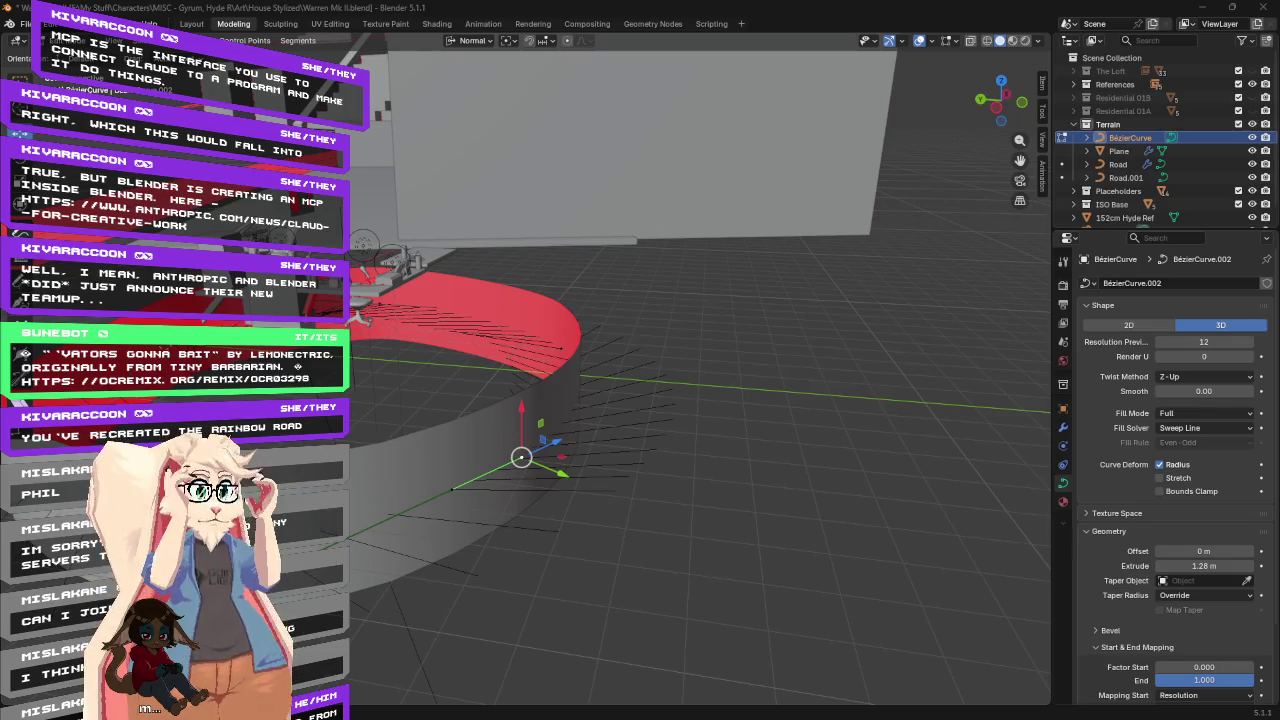
key("alt+Tab")
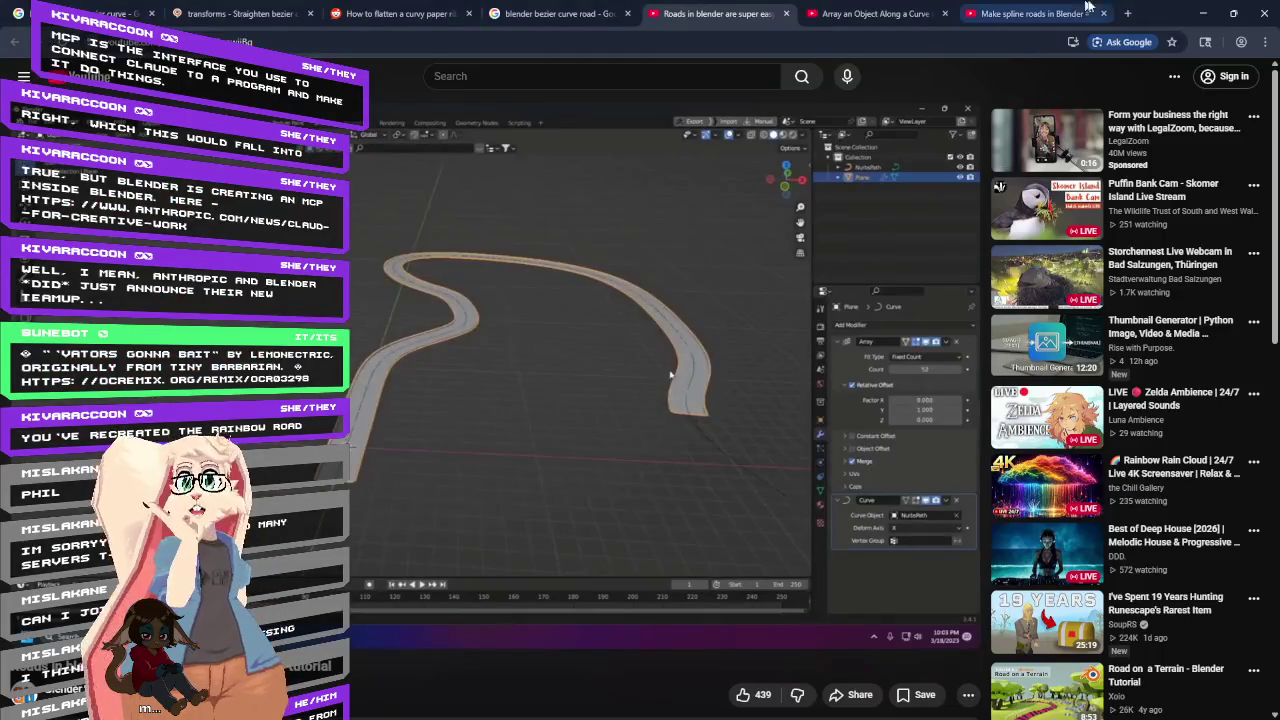
Load the pasted URL of Anthropic's 'Claude for Creative Work' article in a new tab.
left_click(1127, 13)
type("https://www.anthropic.com/news/claude-for-creative-work")
key("Return")
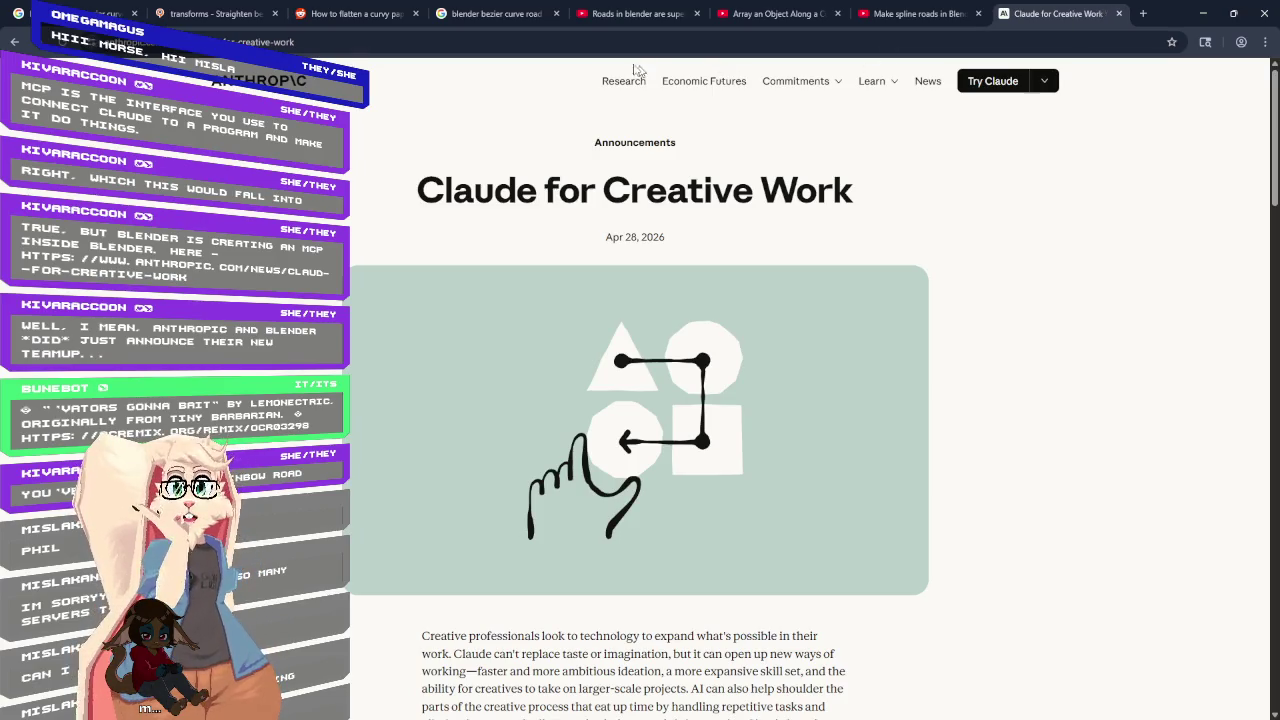
Scroll down to the article's Connecting Claude section, then return to Blender.
scroll(1134, 277, "down", 3)
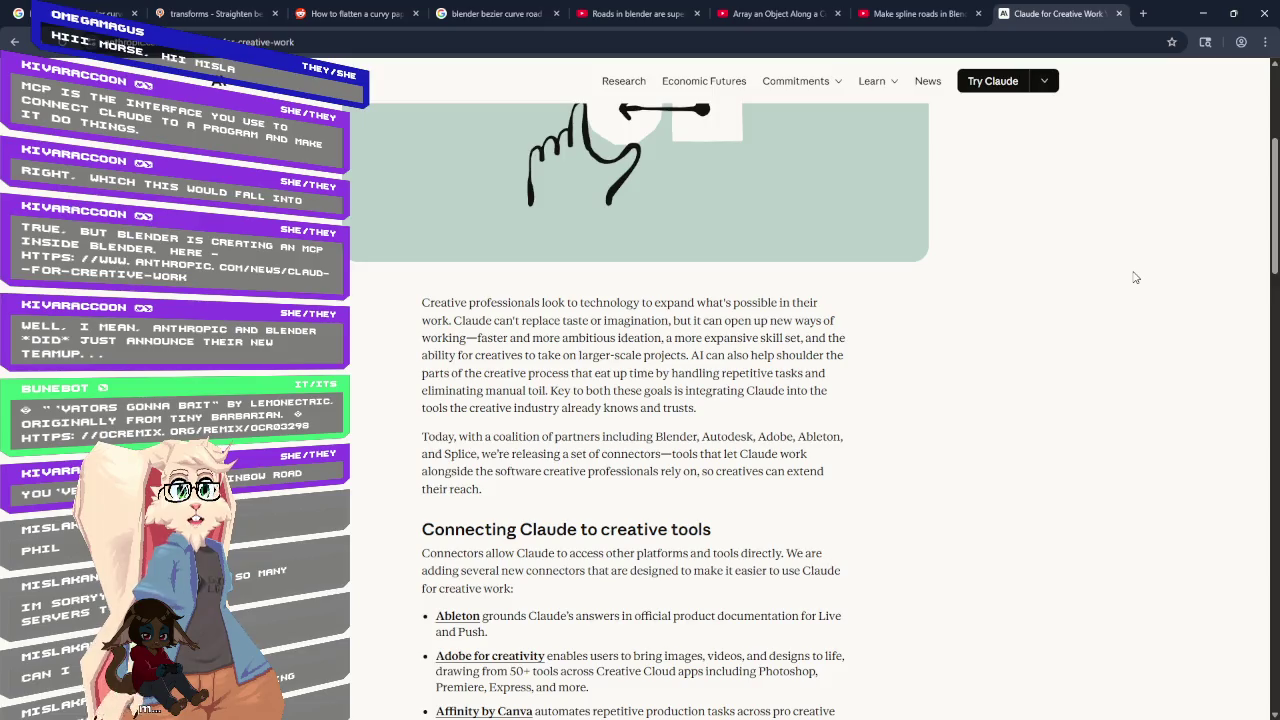
scroll(1134, 277, "down", 1)
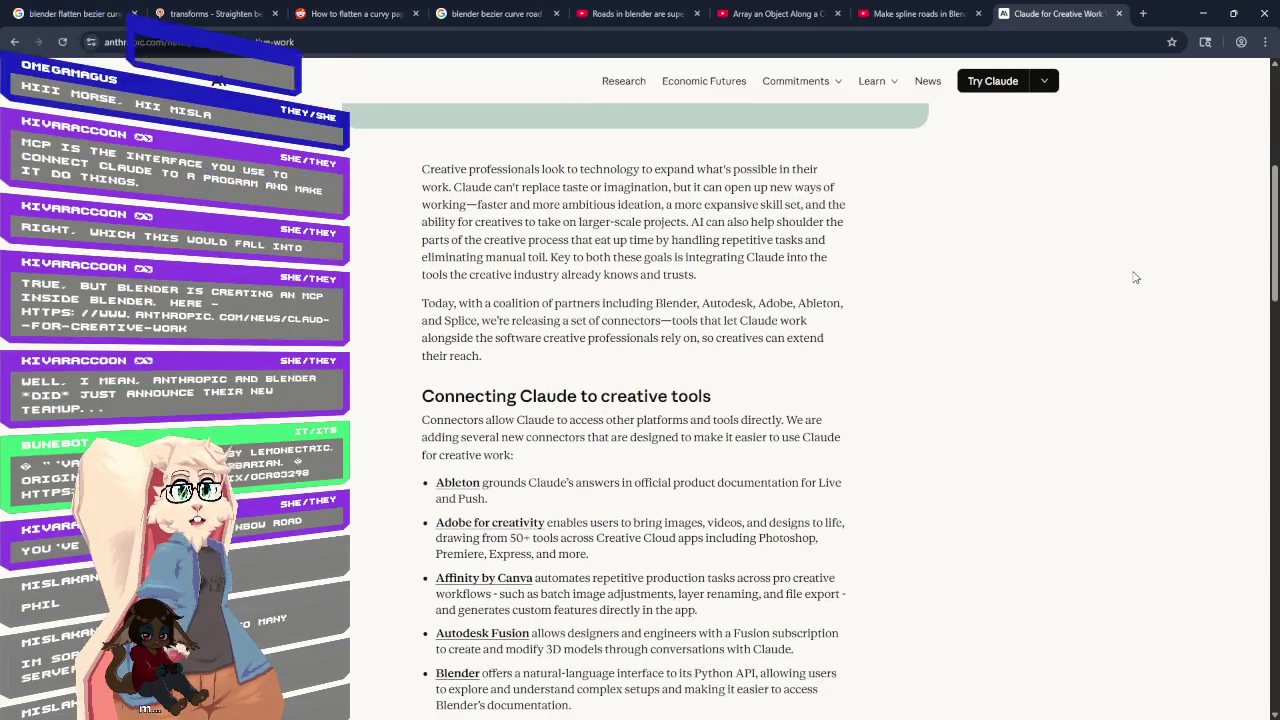
scroll(1134, 277, "down", 2)
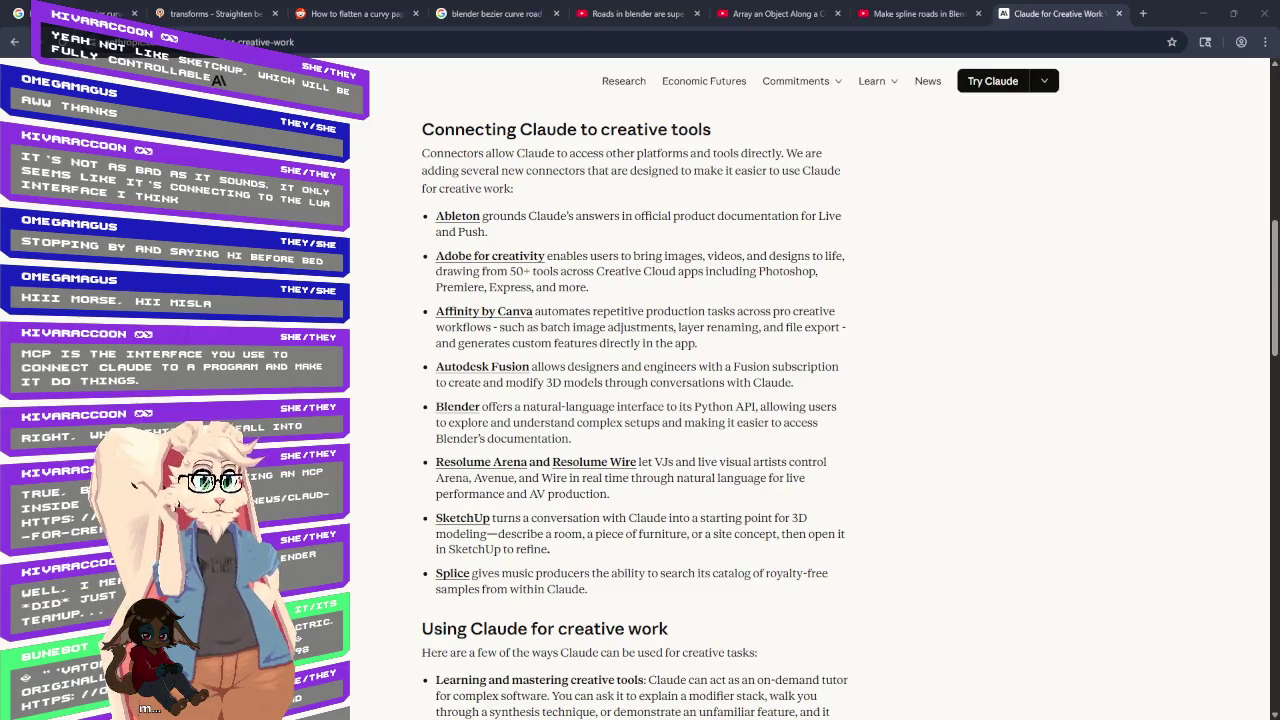
key("alt+Tab")
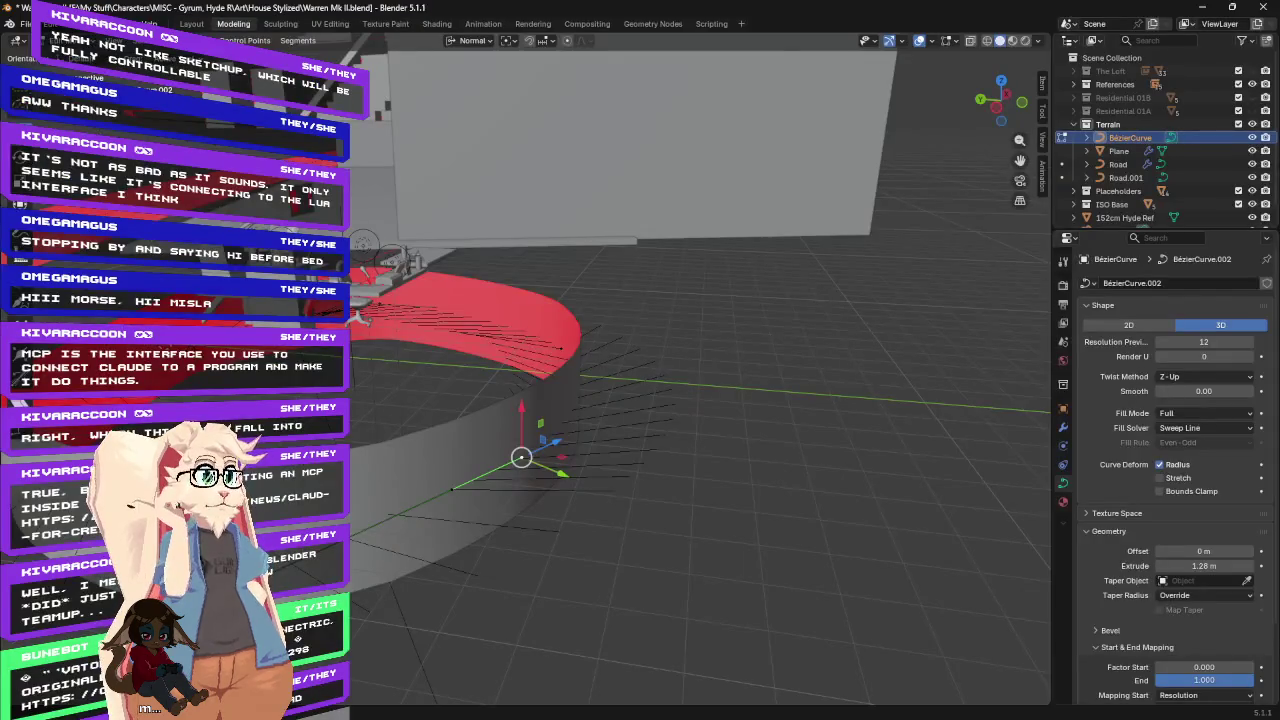
Set the road curve's Twist Method to Tangent and deselect its control point.
left_click(1190, 376)
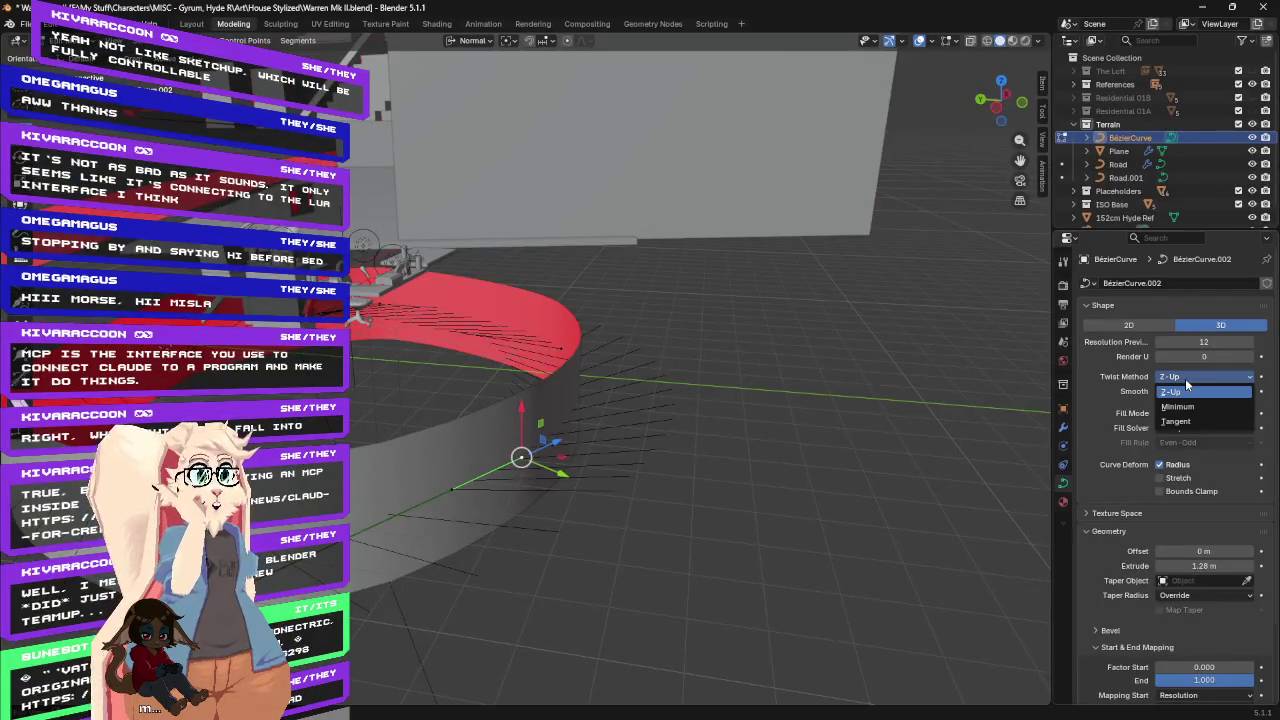
left_click(1180, 407)
left_click(1190, 377)
left_click(1185, 421)
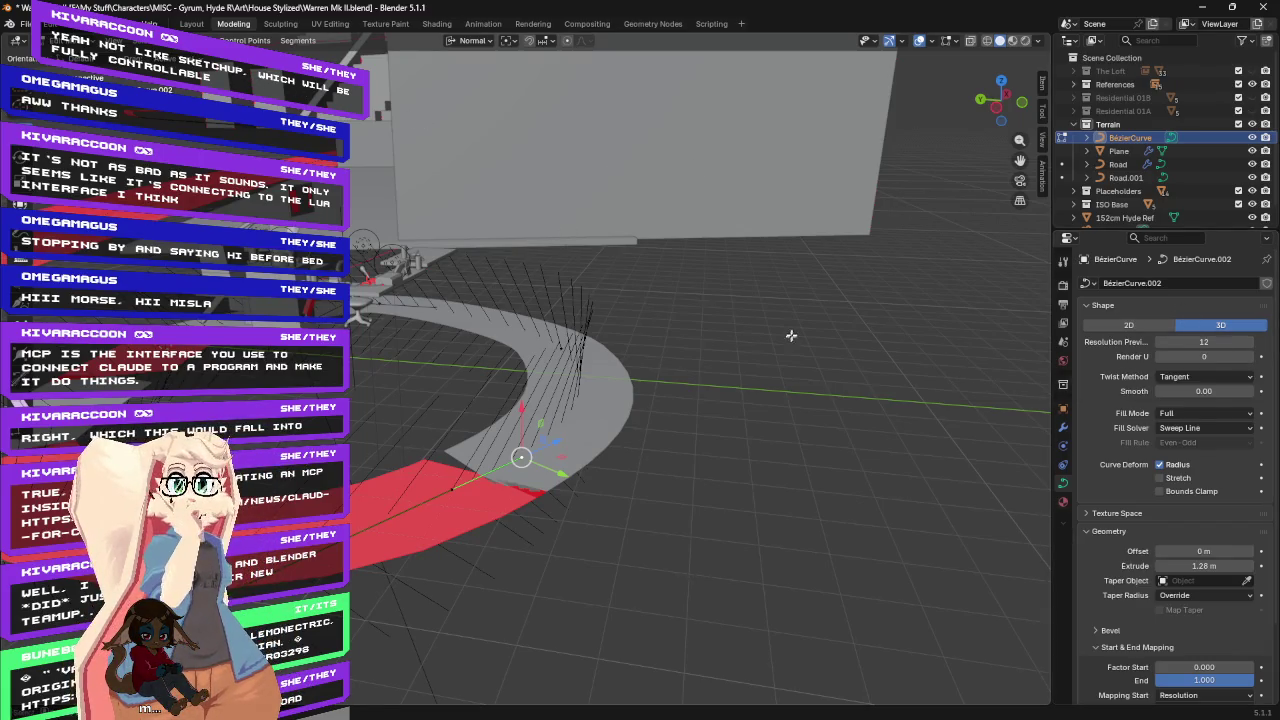
left_click(777, 286)
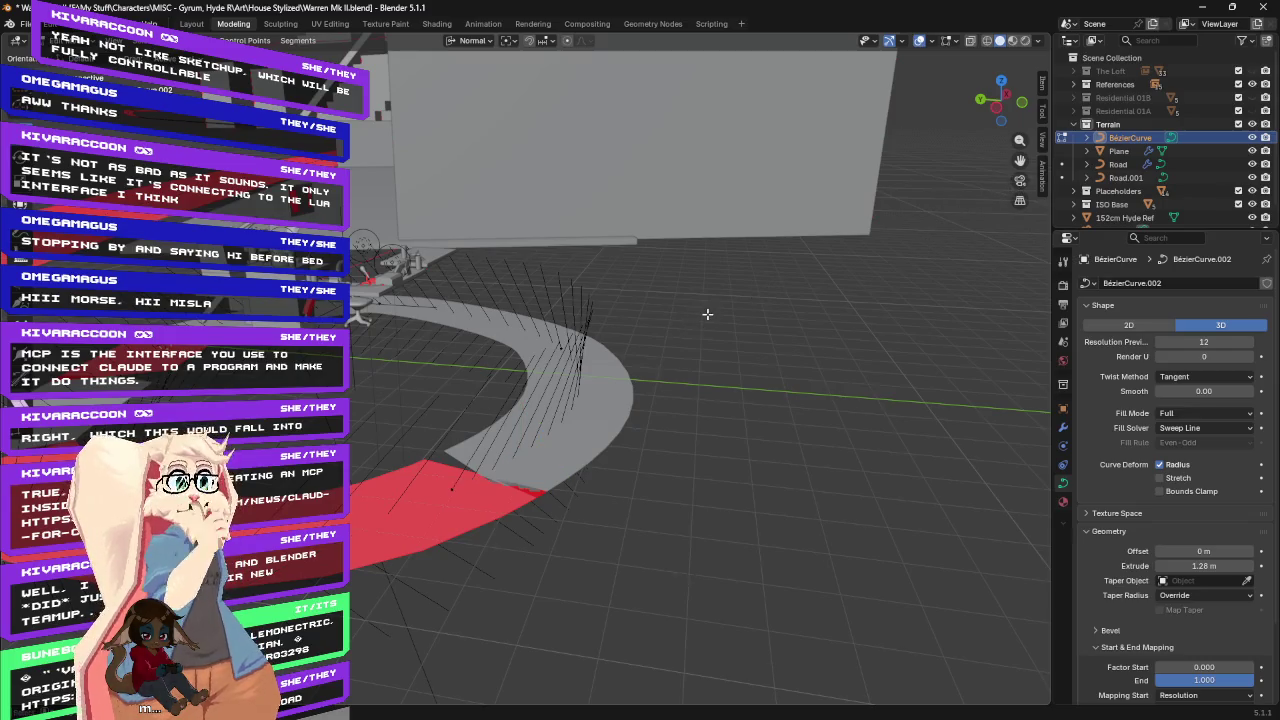
Leave Edit Mode and add a NURBS Path curve from the Add menu.
key("Tab")
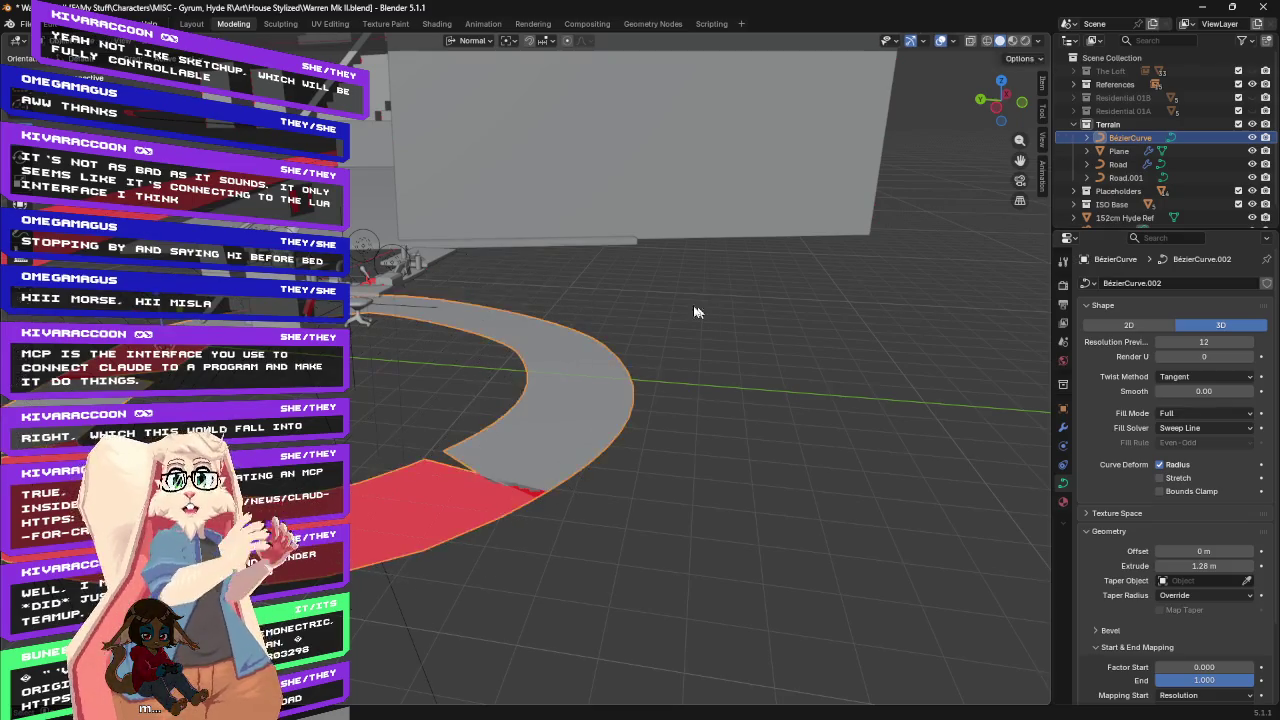
left_click(178, 40)
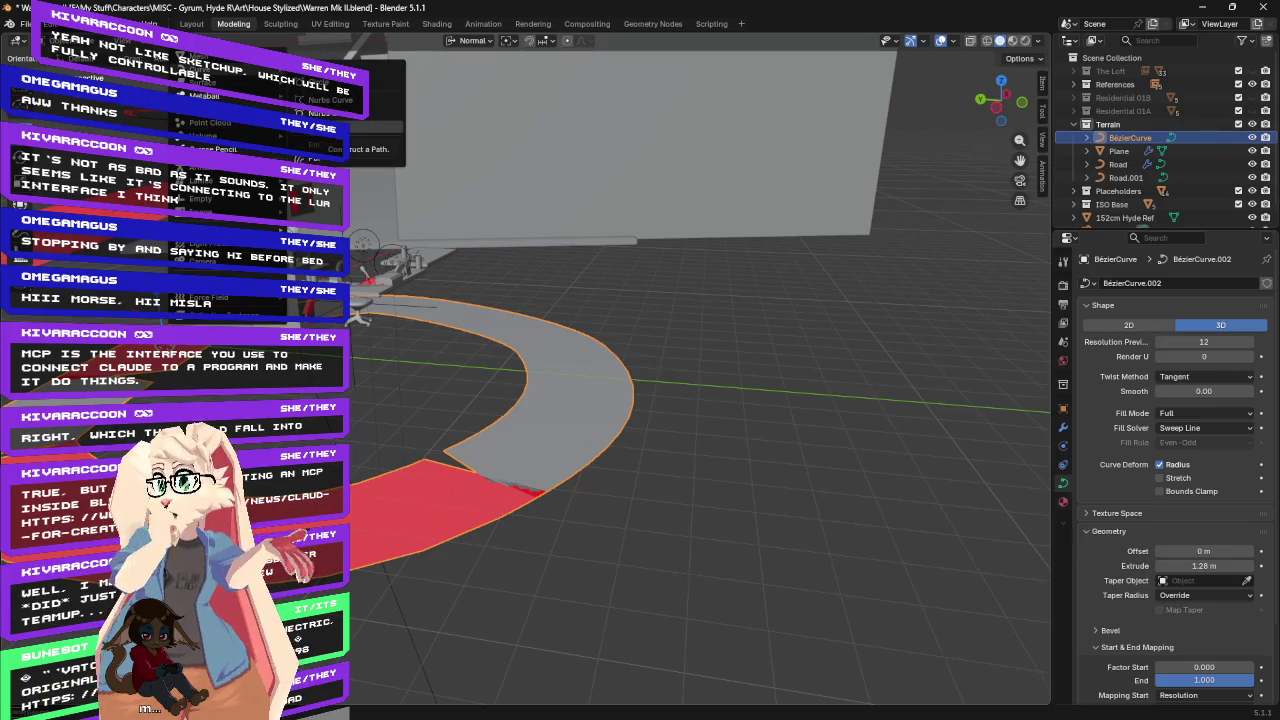
left_click(320, 127)
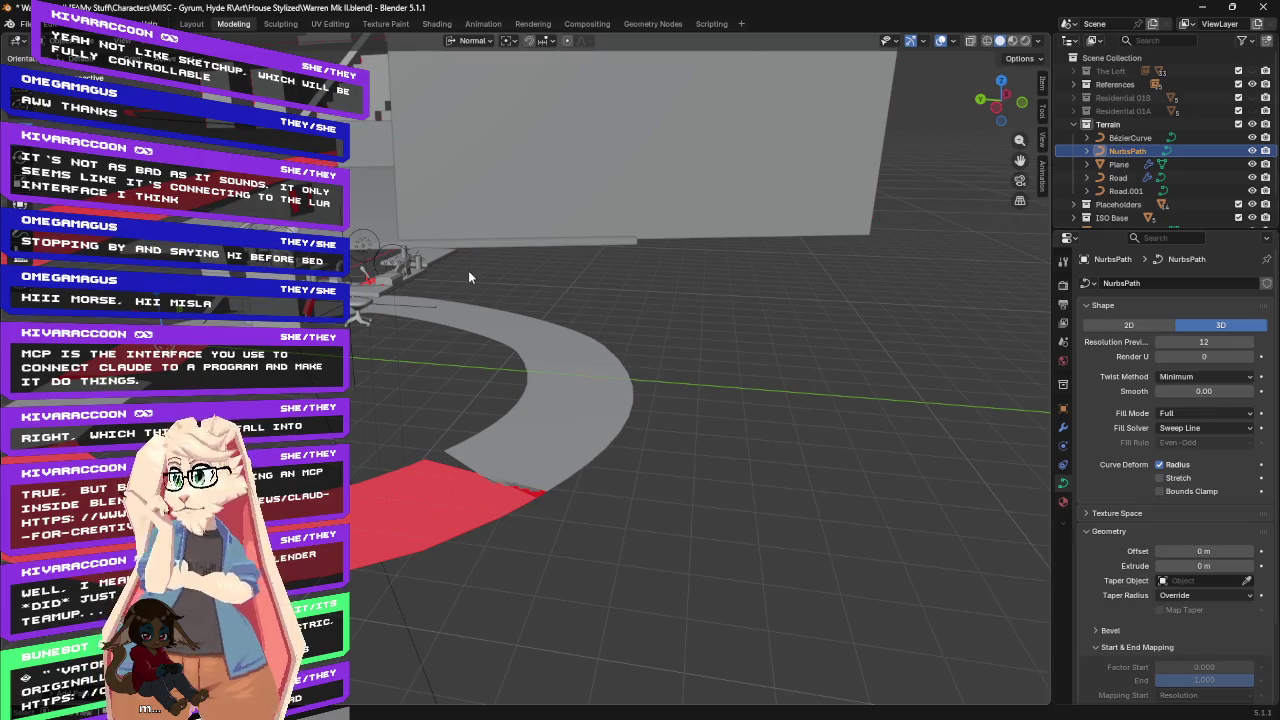
Frame the view, hide BezierCurve in the Outliner, and select the new NurbsPath.
key("KP_Decimal")
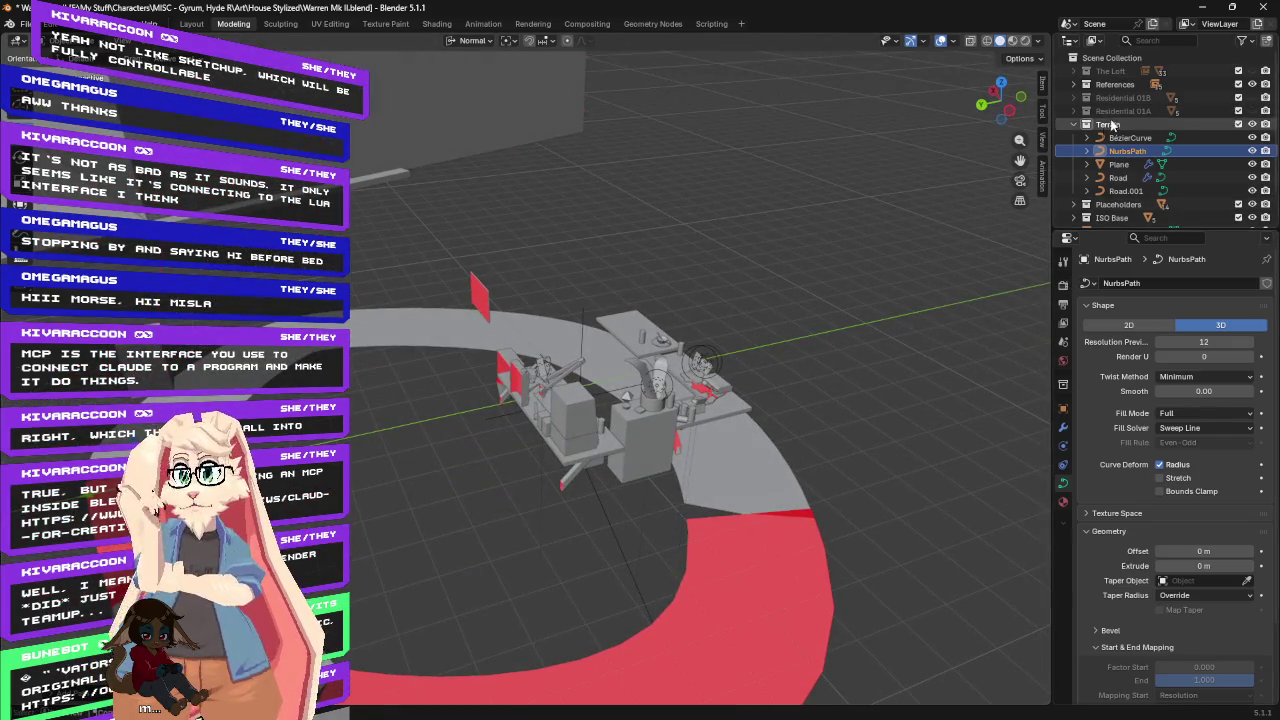
left_click(1114, 138)
left_click(1252, 138)
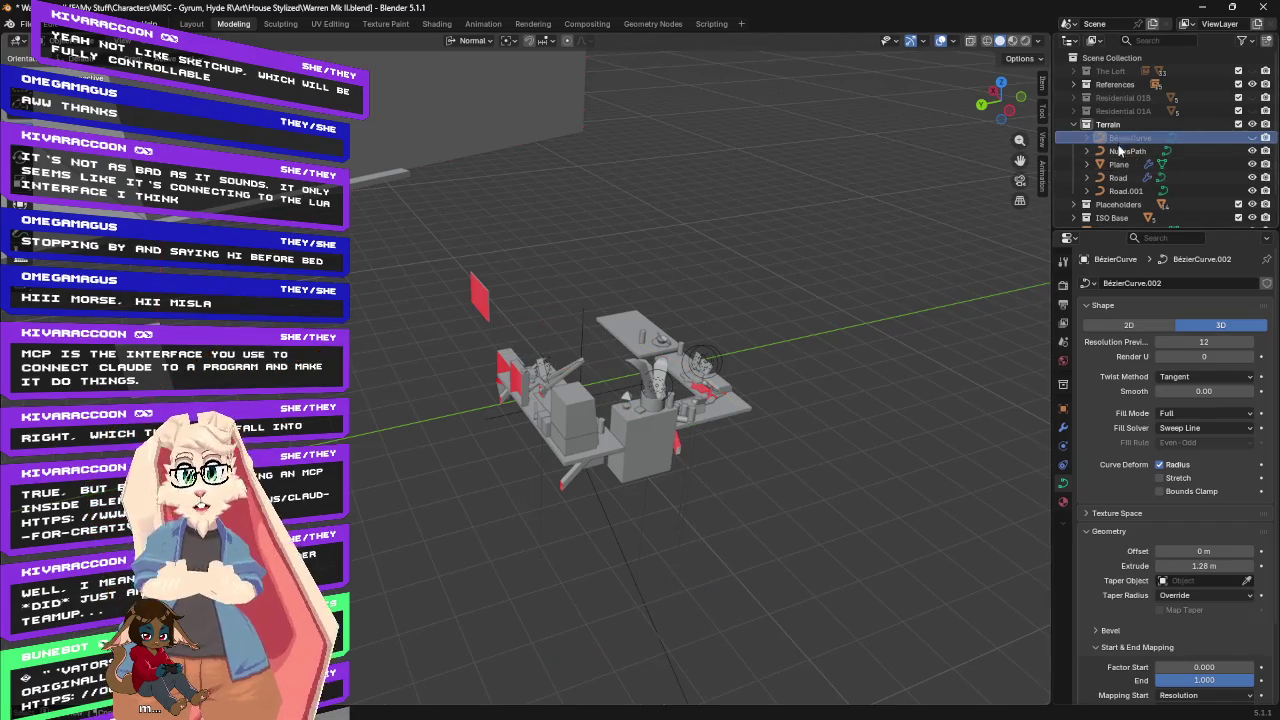
left_click(1127, 151)
mouse_move(389, 367)
middle_mouse_down()
mouse_move(376, 410)
mouse_move(378, 397)
middle_mouse_up()
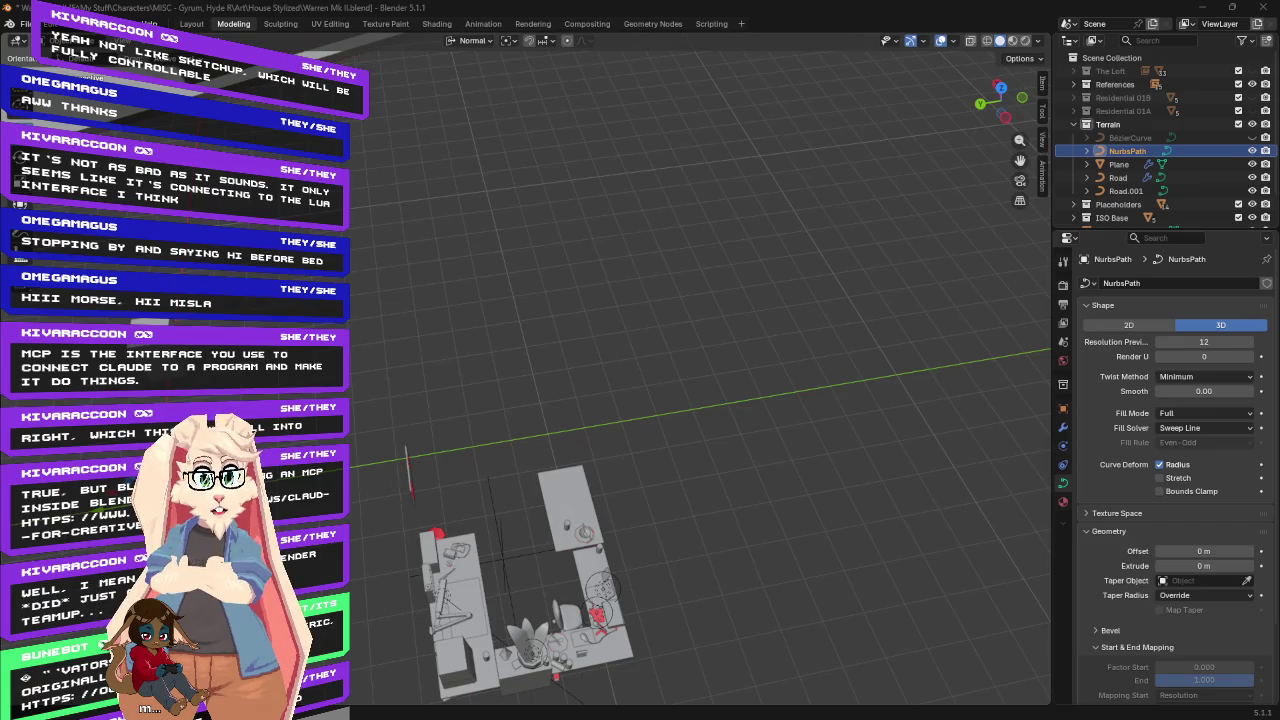
mouse_move(692, 271)
middle_mouse_down("shift")
mouse_move(574, 217)
mouse_move(545, 225)
mouse_move(579, 248)
mouse_move(654, 236)
middle_mouse_up("shift")
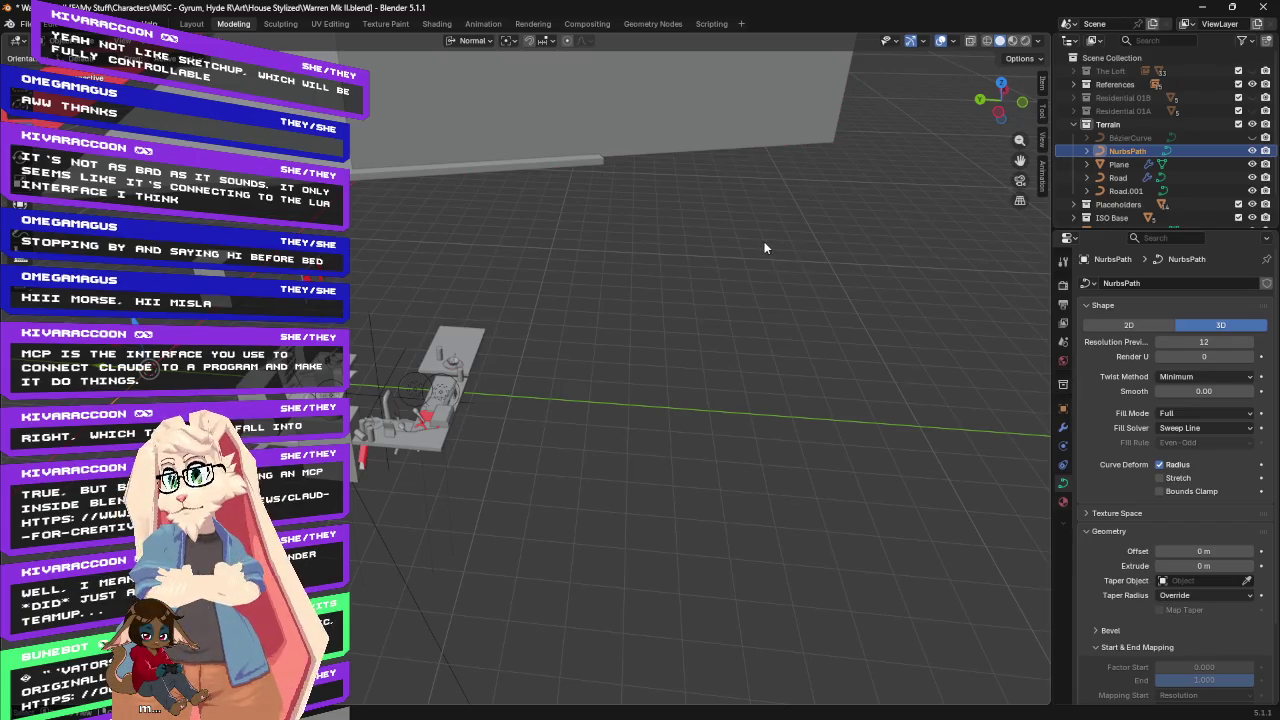
Orbit and zoom to inspect the winding red road curve and the small box.
middle_click_drag(673, 250, 538, 253)
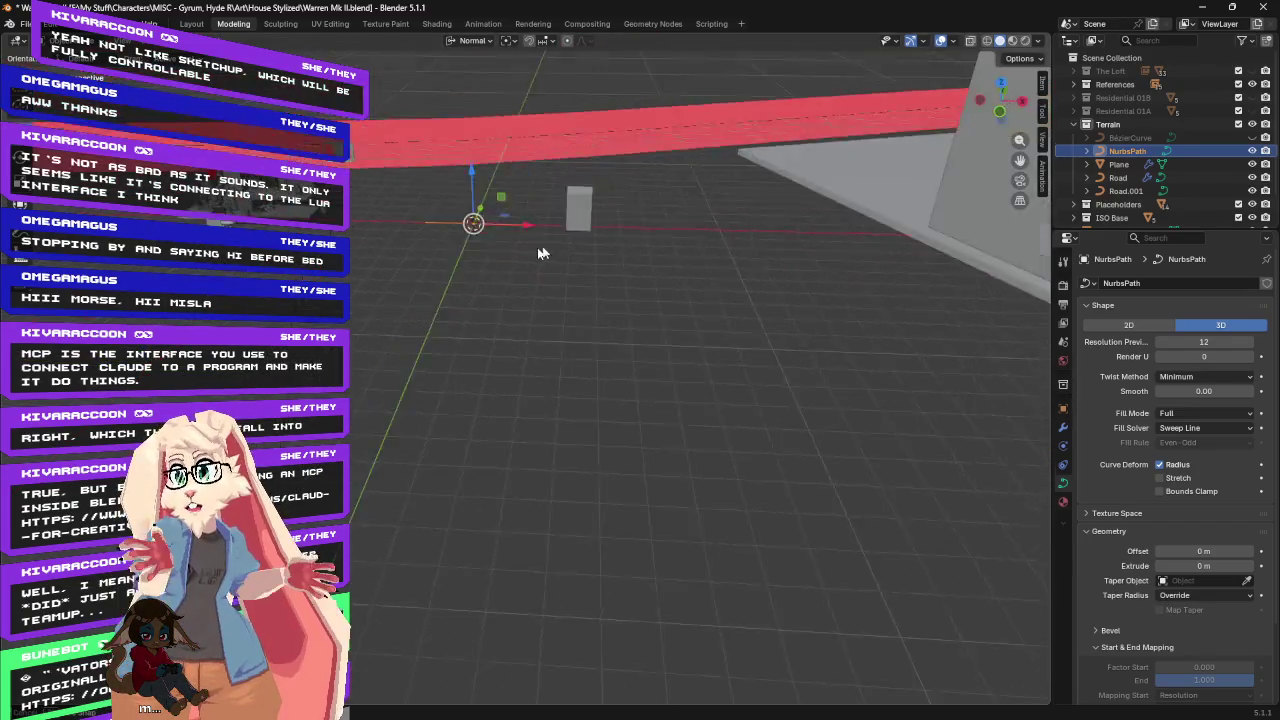
scroll(538, 253, "down", 5)
middle_click_drag(780, 216, 714, 255)
scroll(710, 256, "up", 5)
mouse_move(683, 308)
middle_mouse_down()
mouse_move(666, 314)
mouse_move(586, 271)
mouse_move(575, 280)
mouse_move(571, 266)
mouse_move(689, 271)
mouse_move(594, 321)
mouse_move(591, 282)
mouse_move(576, 277)
mouse_move(604, 263)
mouse_move(649, 290)
mouse_move(593, 299)
mouse_move(590, 282)
middle_mouse_up()
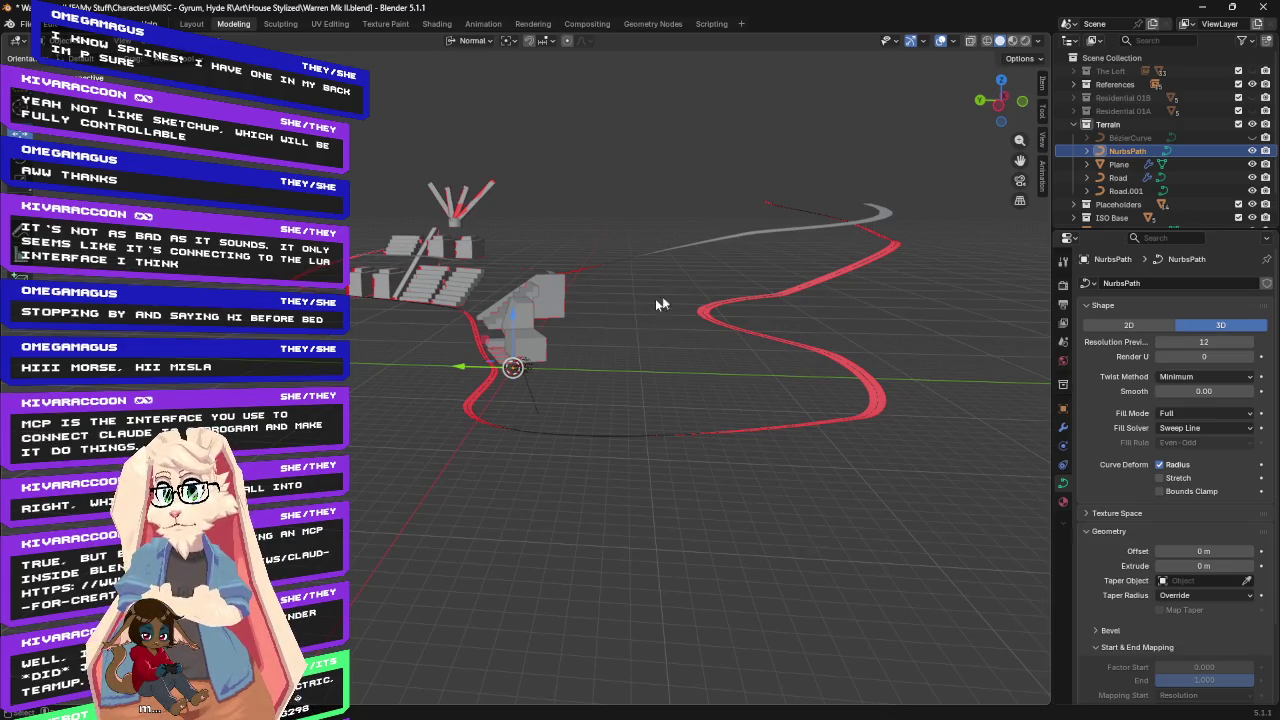
scroll(650, 308, "up", 3)
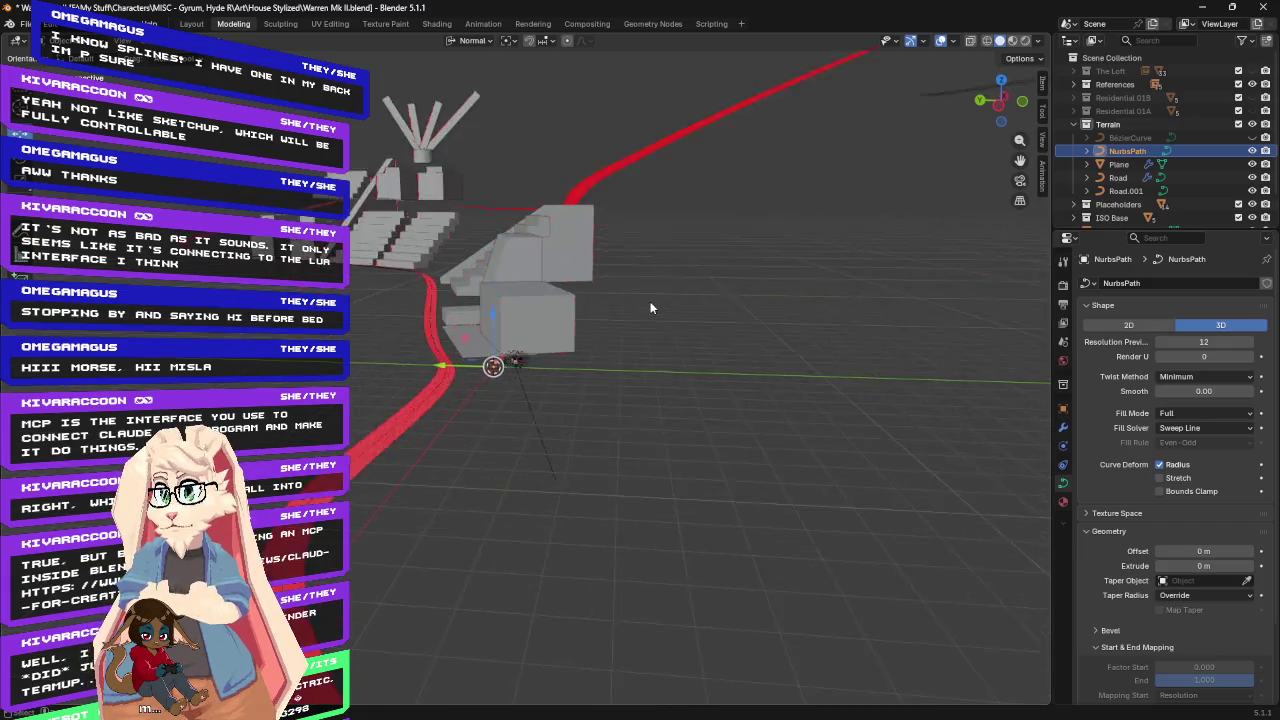
scroll(650, 308, "up", 2)
mouse_move(678, 293)
middle_mouse_down()
mouse_move(782, 233)
mouse_move(642, 262)
mouse_move(791, 277)
middle_mouse_up()
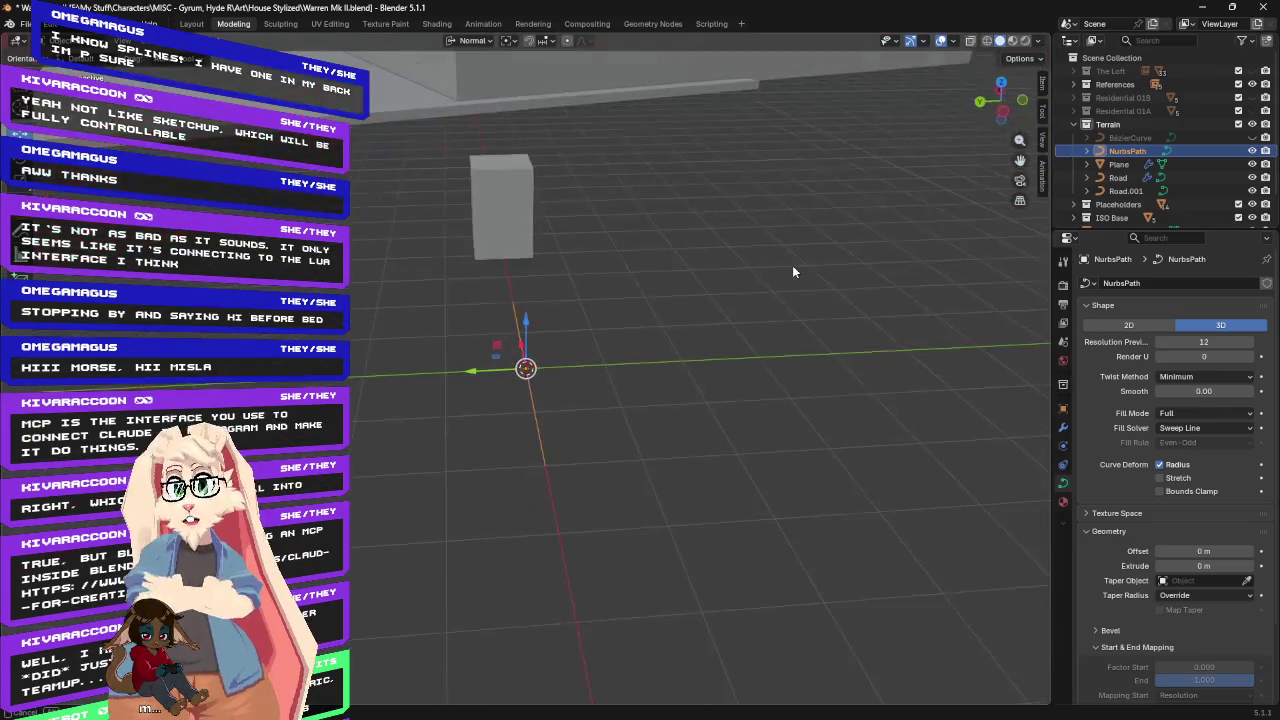
Make NurbsPath the active object and orbit around the cube and red plane.
left_click(1123, 148)
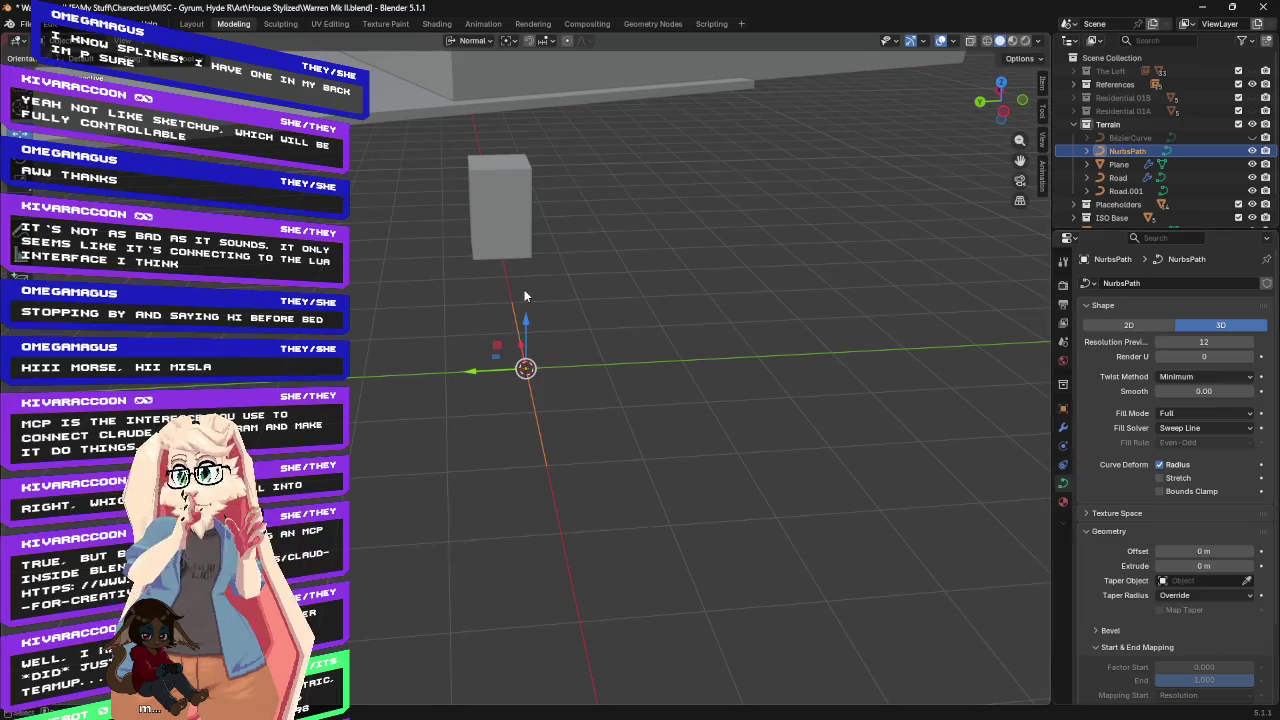
scroll(524, 289, "down", 5)
scroll(525, 290, "up", 2)
mouse_move(598, 330)
middle_mouse_down()
mouse_move(457, 354)
mouse_move(414, 294)
mouse_move(399, 343)
mouse_move(597, 349)
middle_mouse_up()
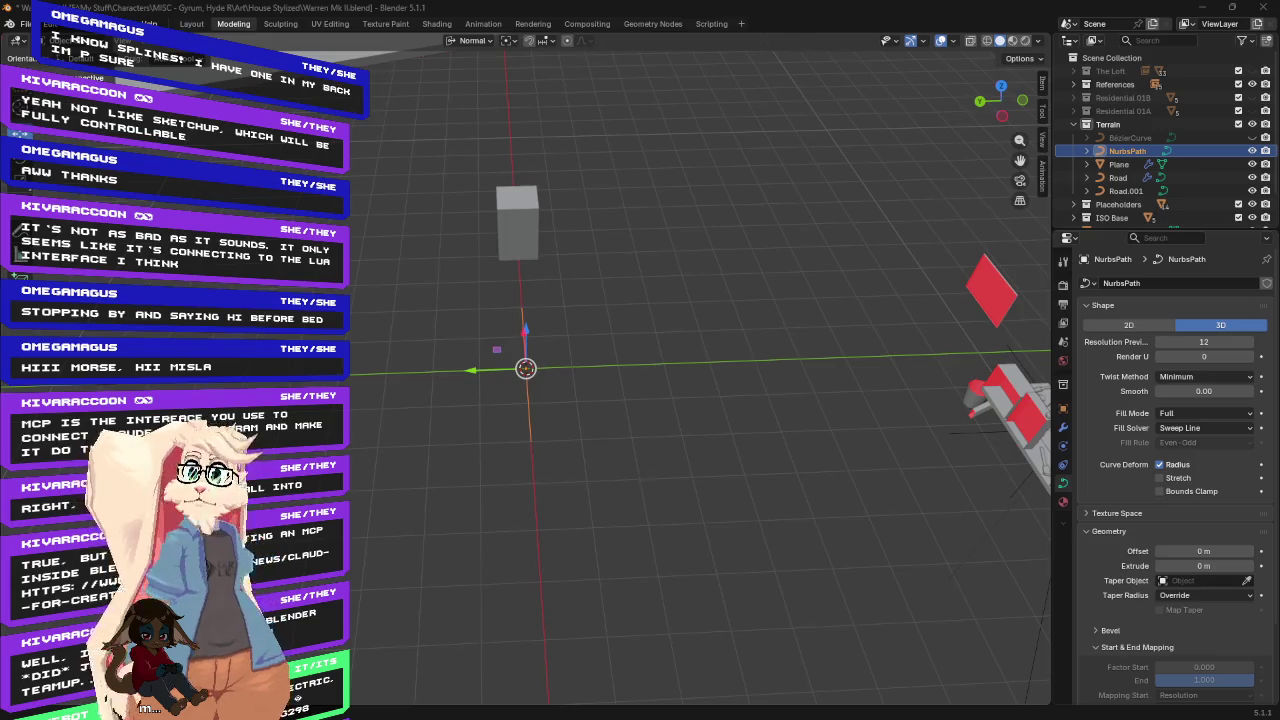
mouse_move(651, 246)
middle_mouse_down()
mouse_move(716, 212)
mouse_move(621, 217)
mouse_move(628, 236)
mouse_move(545, 229)
mouse_move(557, 250)
middle_mouse_up()
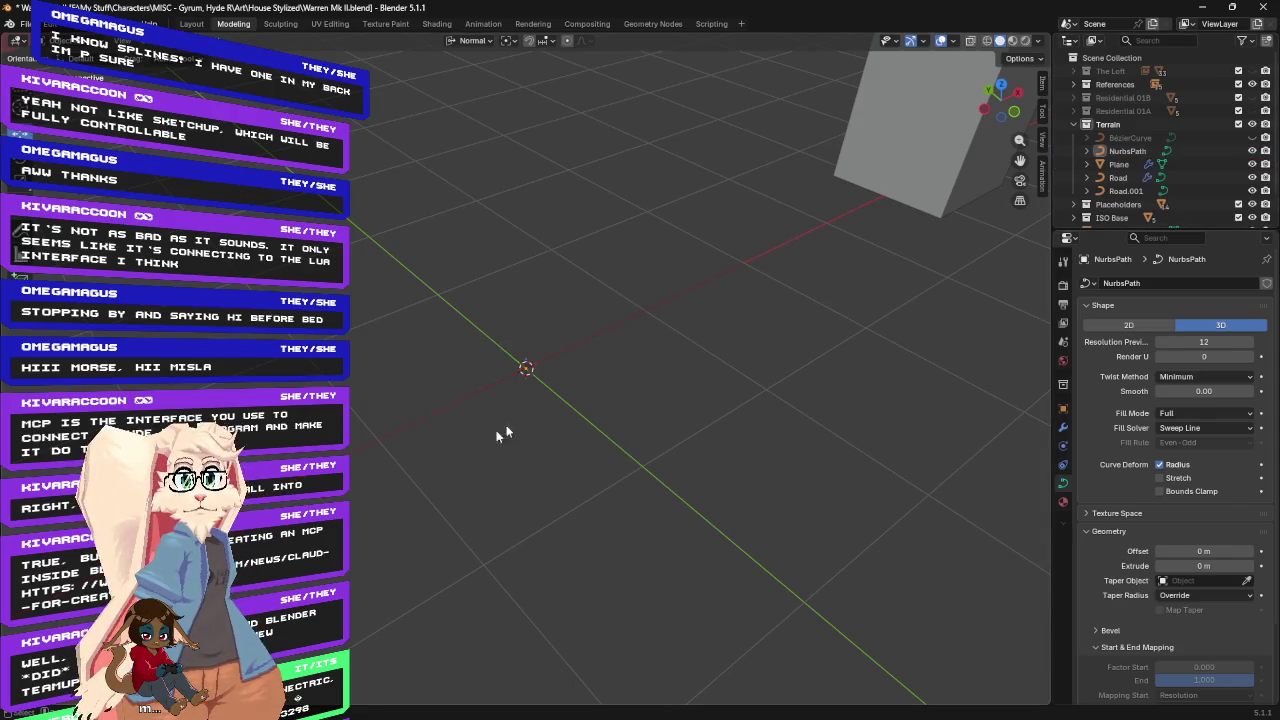
mouse_move(620, 398)
middle_mouse_down()
mouse_move(757, 371)
mouse_move(866, 378)
mouse_move(669, 376)
mouse_move(790, 404)
middle_mouse_up()
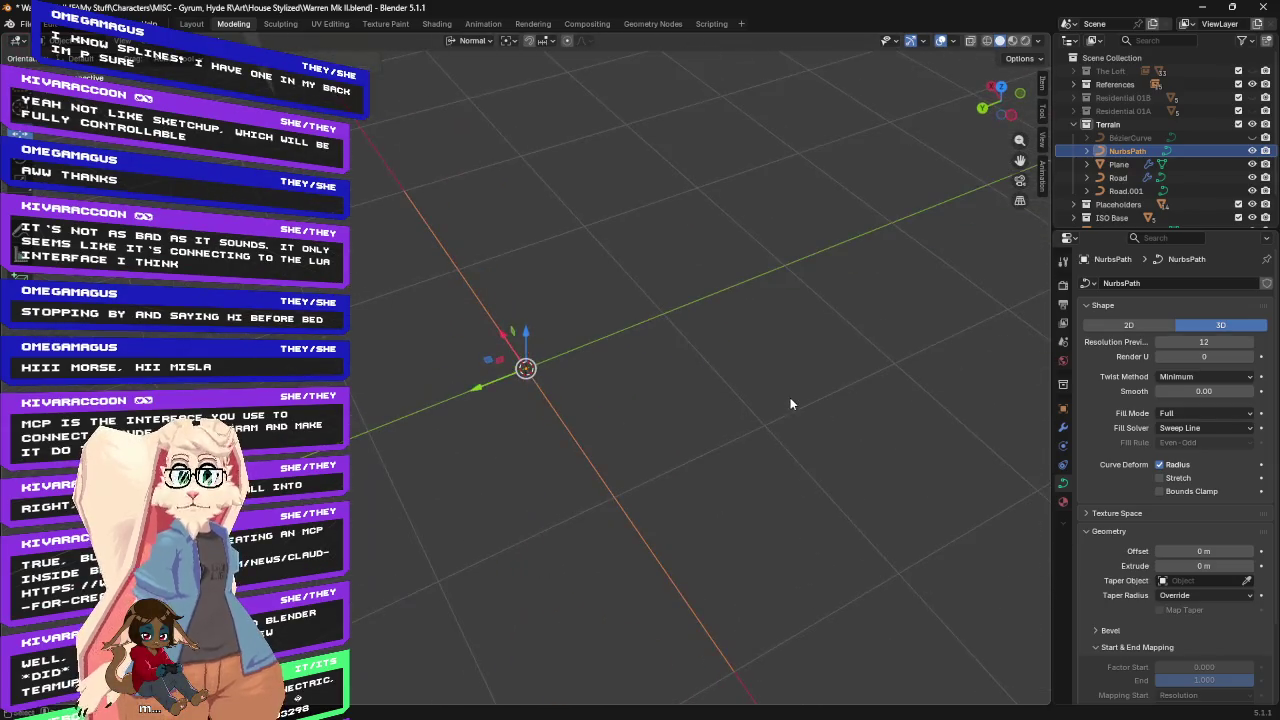
middle_click_drag(695, 263, 544, 246)
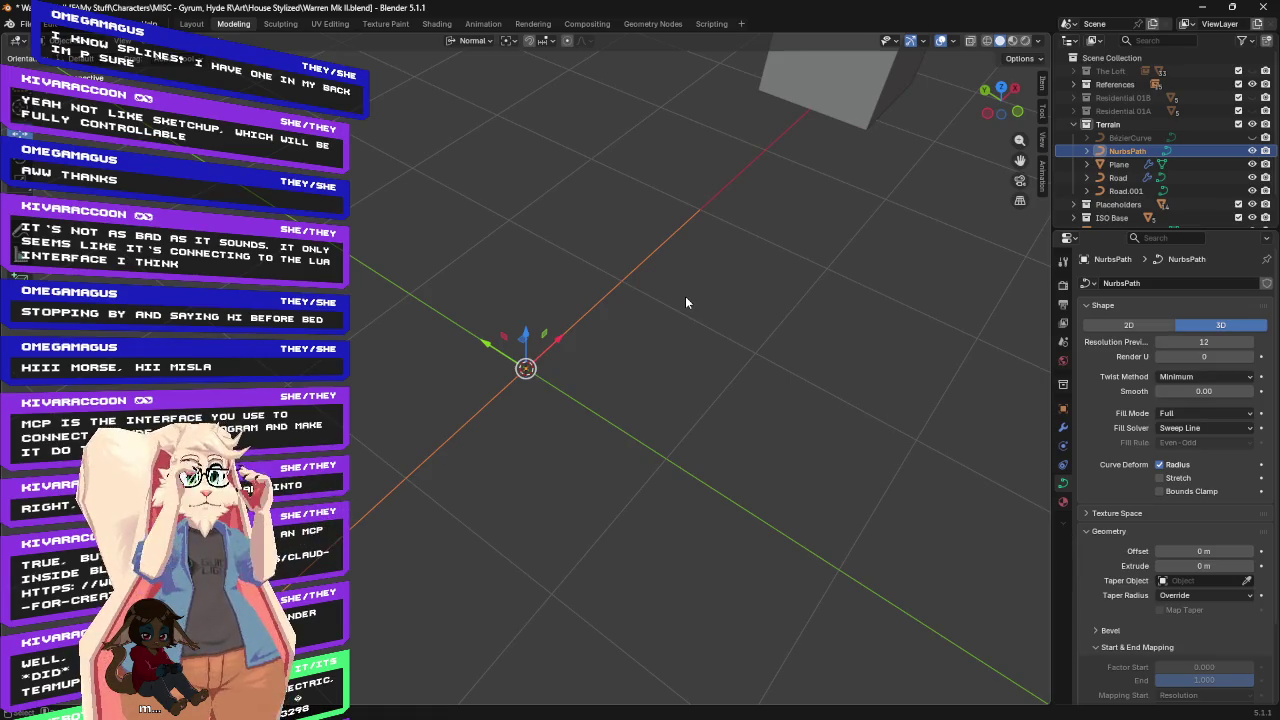
mouse_move(673, 333)
middle_mouse_down()
mouse_move(780, 334)
mouse_move(714, 300)
mouse_move(697, 321)
middle_mouse_up()
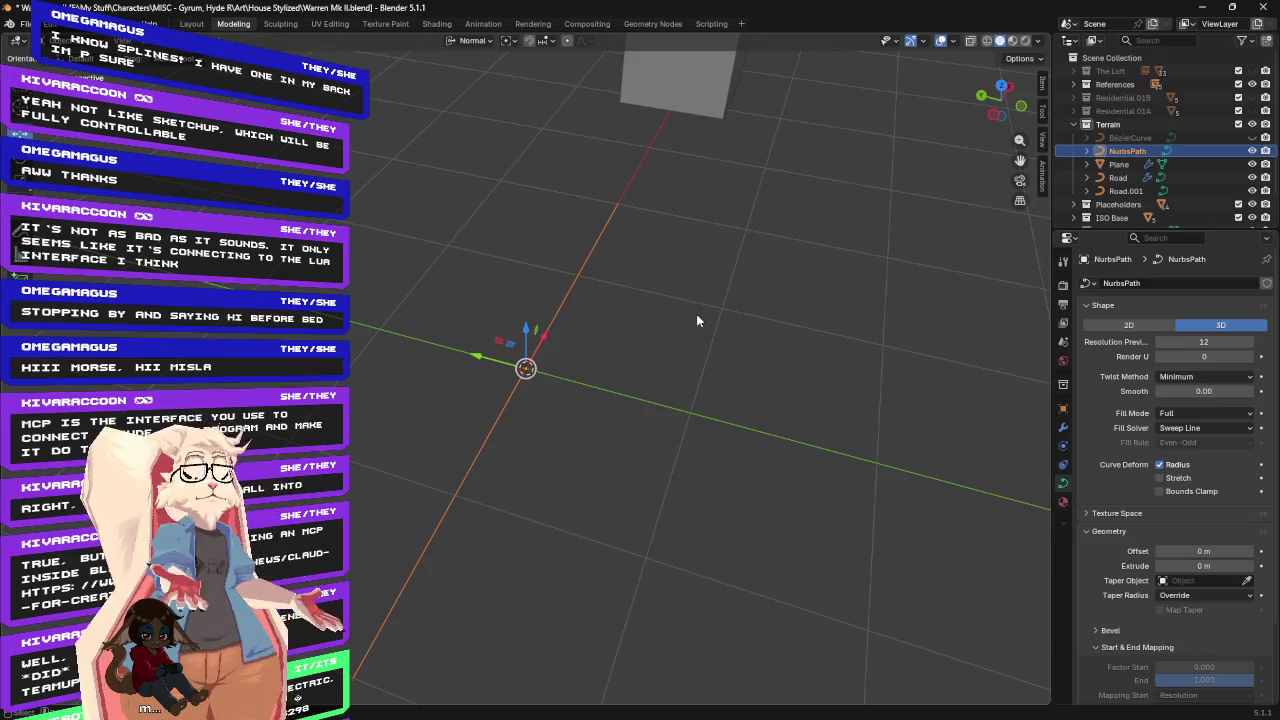
mouse_move(732, 278)
middle_mouse_down()
mouse_move(732, 315)
mouse_move(748, 288)
mouse_move(875, 280)
mouse_move(742, 267)
middle_mouse_up()
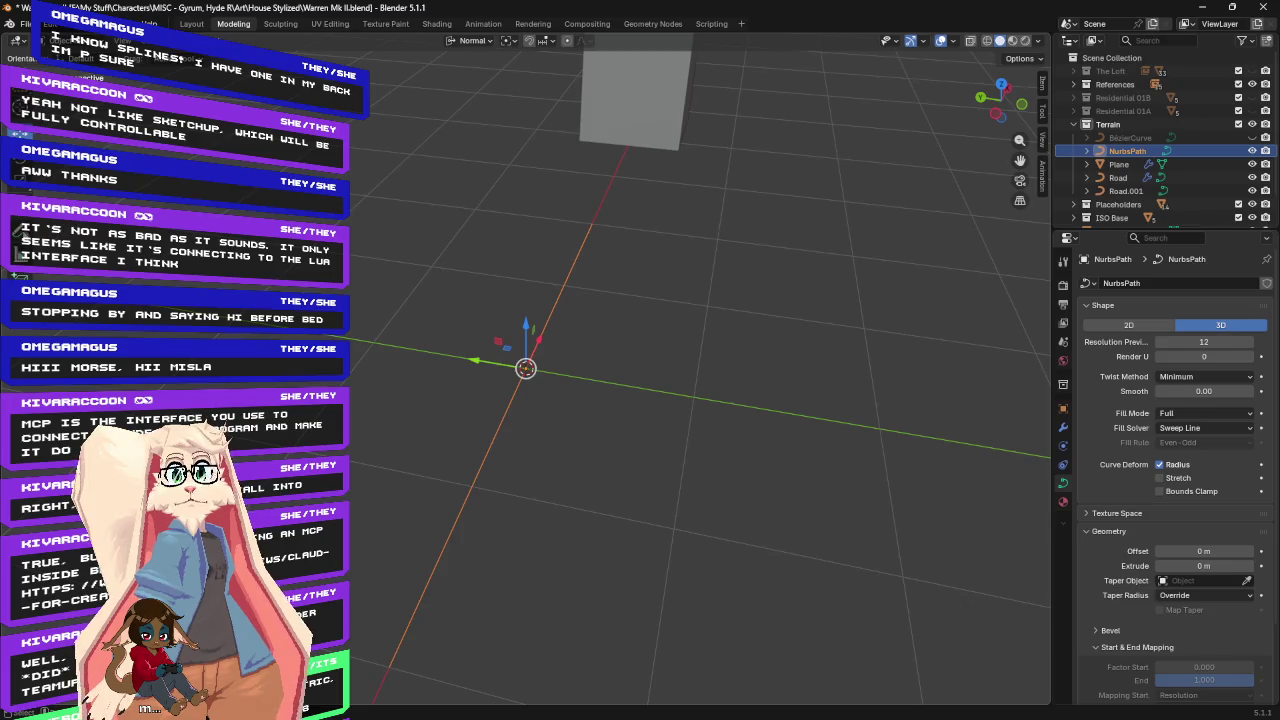
mouse_move(649, 267)
middle_mouse_down()
mouse_move(669, 348)
mouse_move(643, 294)
mouse_move(614, 277)
middle_mouse_up()
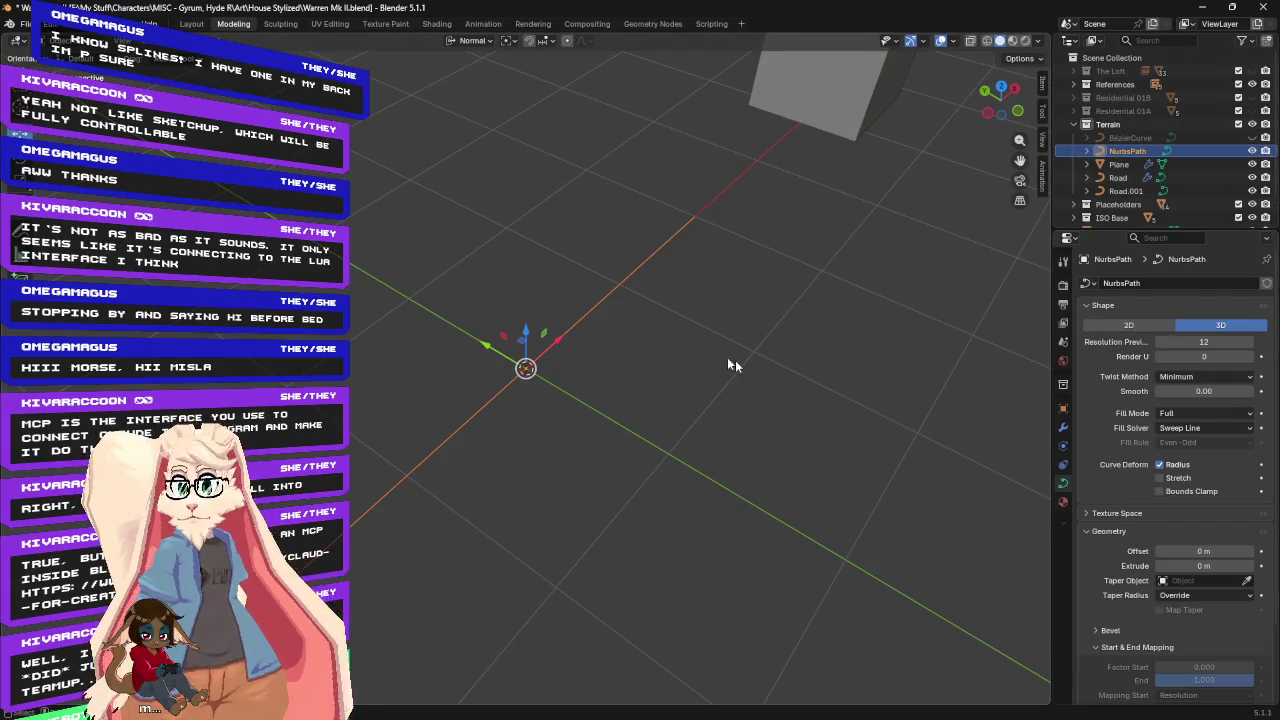
mouse_move(735, 356)
middle_mouse_down()
mouse_move(786, 331)
mouse_move(853, 350)
middle_mouse_up()
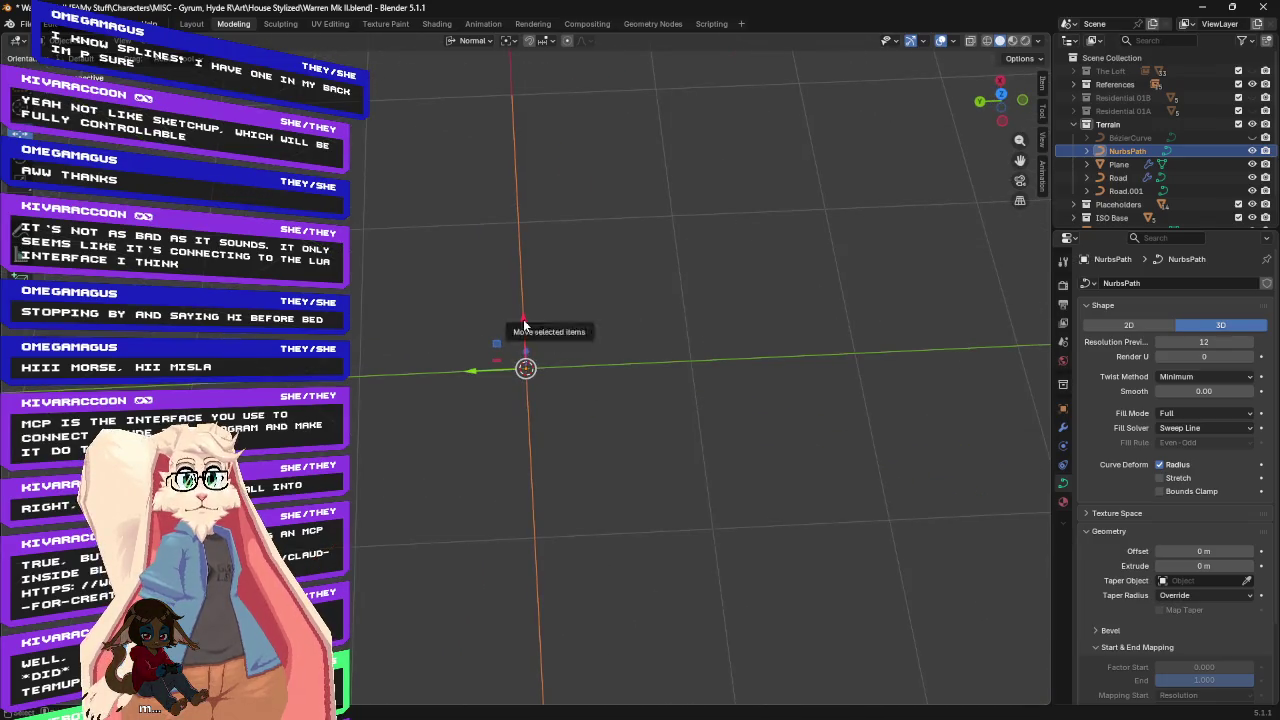
Clear the NurbsPath location with Alt+G, moving it to the world origin.
mouse_move(575, 218)
middle_mouse_down()
mouse_move(808, 219)
mouse_move(691, 209)
mouse_move(651, 240)
middle_mouse_up()
mouse_move(433, 297)
middle_mouse_down()
mouse_move(570, 294)
mouse_move(563, 350)
middle_mouse_up()
key("alt+g")
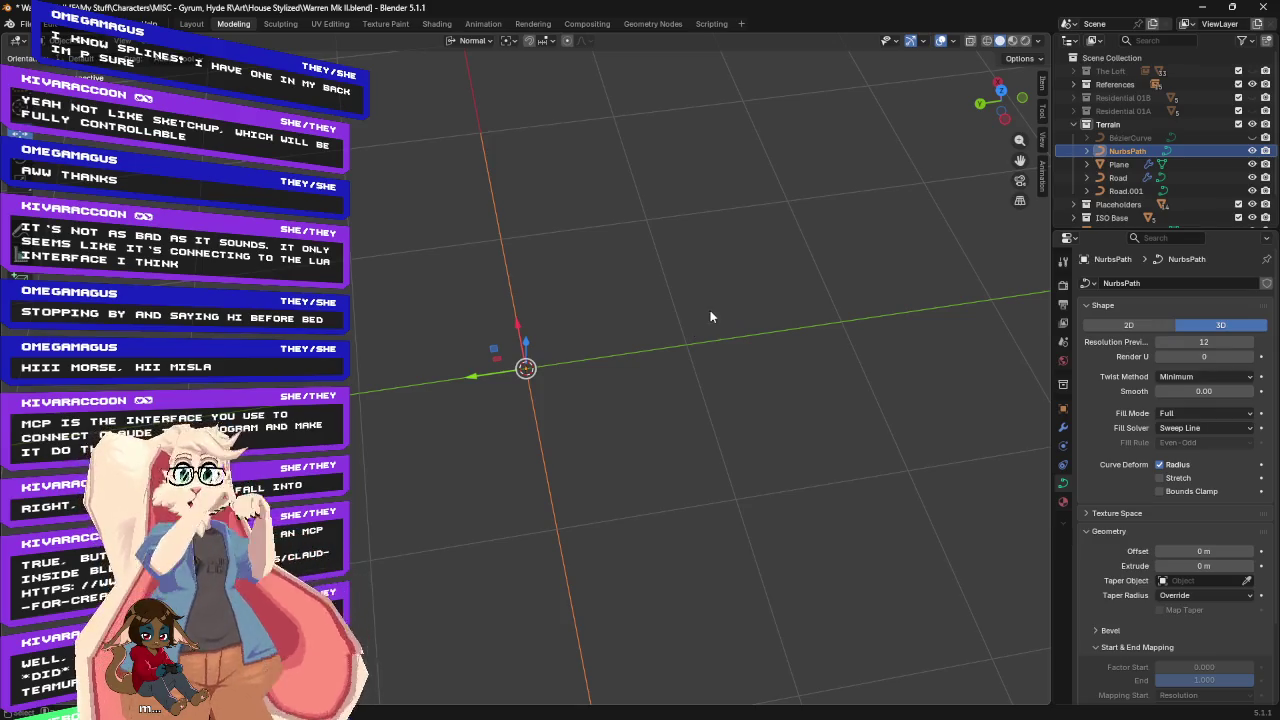
Orbit low toward the cube and unhide the large staircase array object.
scroll(696, 288, "down", 4)
scroll(696, 288, "up", 3)
mouse_move(683, 316)
middle_mouse_down()
mouse_move(753, 260)
mouse_move(870, 260)
mouse_move(666, 277)
mouse_move(665, 248)
middle_mouse_up()
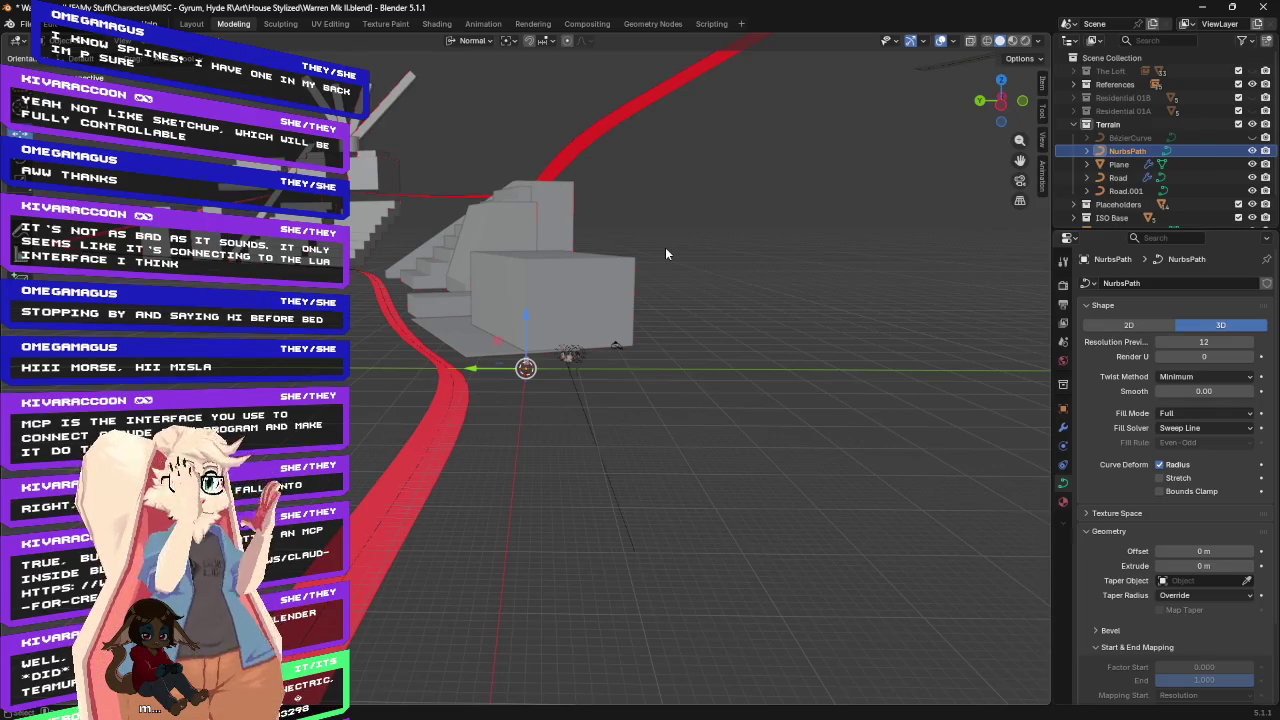
left_click(1238, 111)
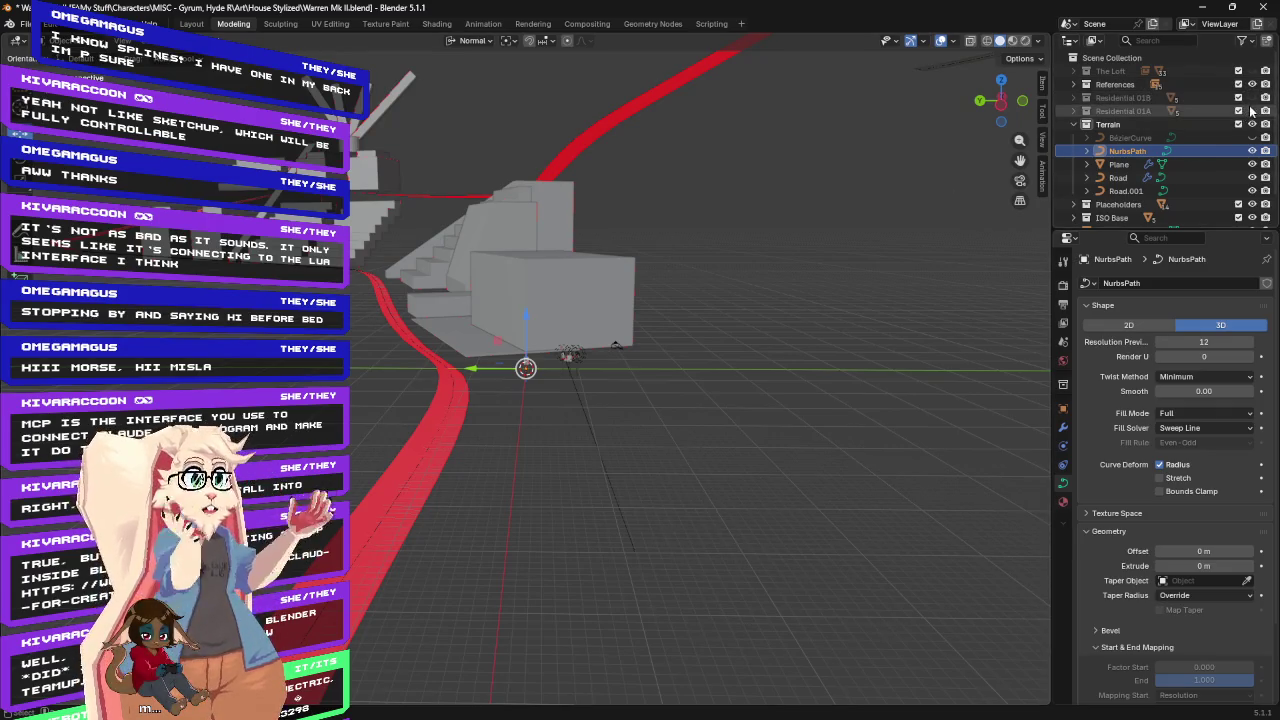
Deselect the NurbsPath and check the viewport Overlays options.
left_click(863, 370)
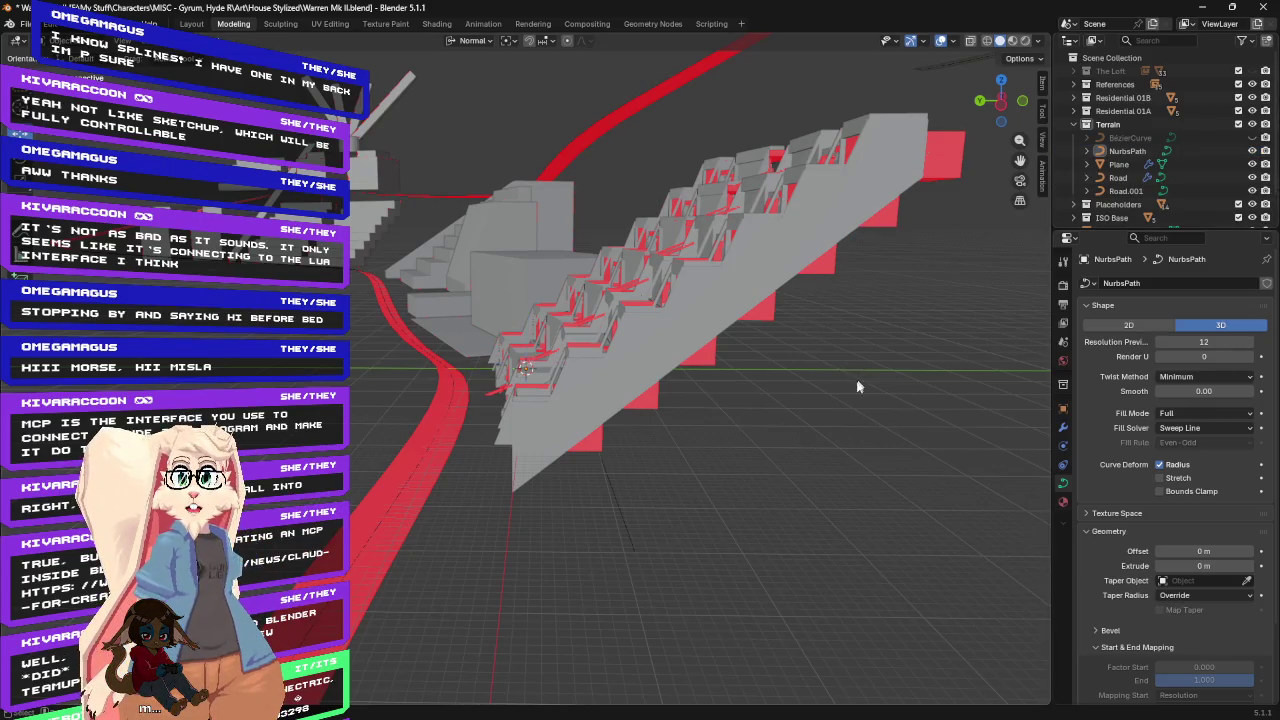
left_click(953, 42)
left_click(954, 44)
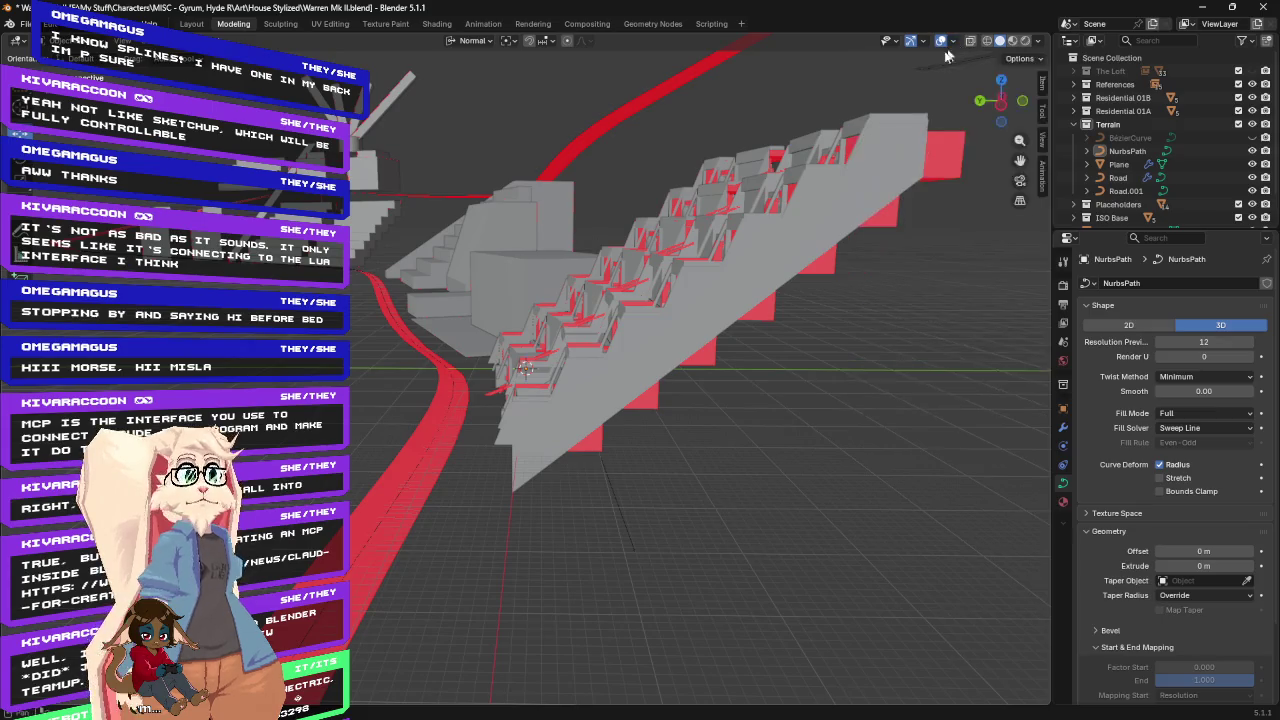
mouse_move(871, 328)
middle_mouse_down()
mouse_move(932, 376)
mouse_move(911, 354)
middle_mouse_up()
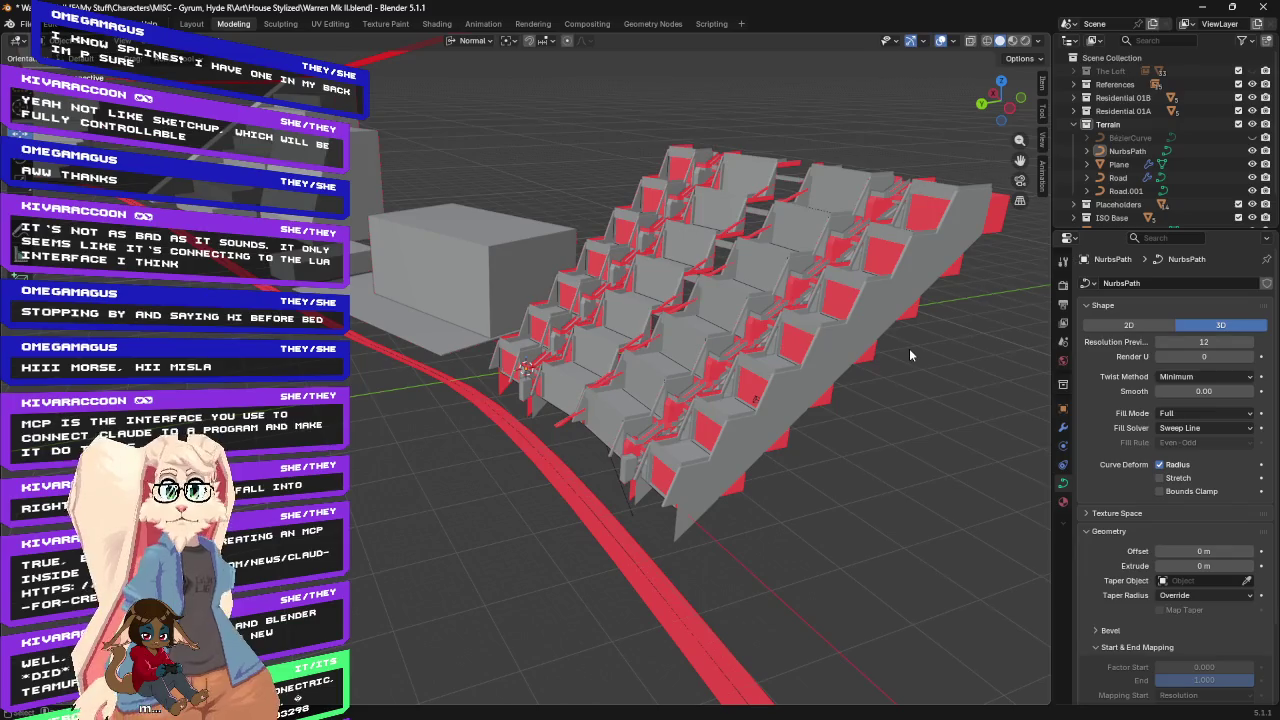
Orbit and zoom around the stairs, residential blocks and red road curves.
mouse_move(838, 393)
middle_mouse_down()
mouse_move(906, 431)
mouse_move(928, 402)
mouse_move(922, 388)
mouse_move(773, 404)
middle_mouse_up()
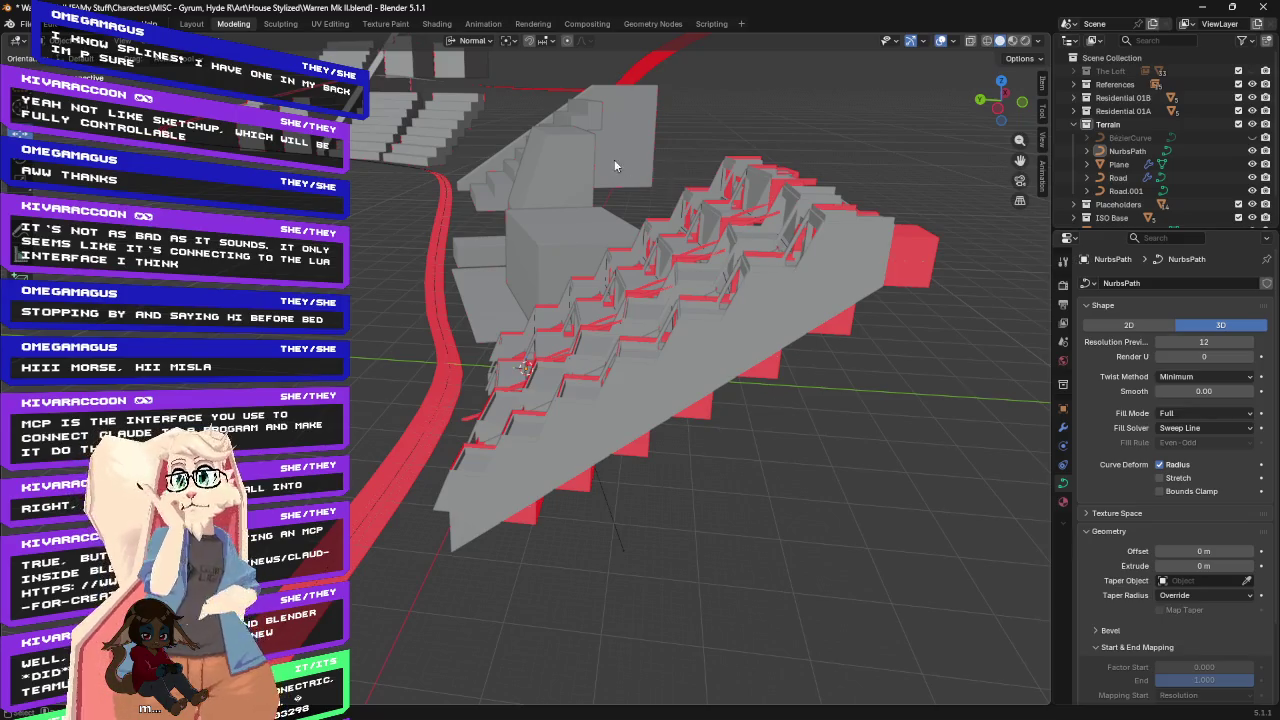
middle_click_drag(710, 200, 690, 196)
scroll(672, 199, "down", 5)
middle_click_drag(668, 202, 438, 142)
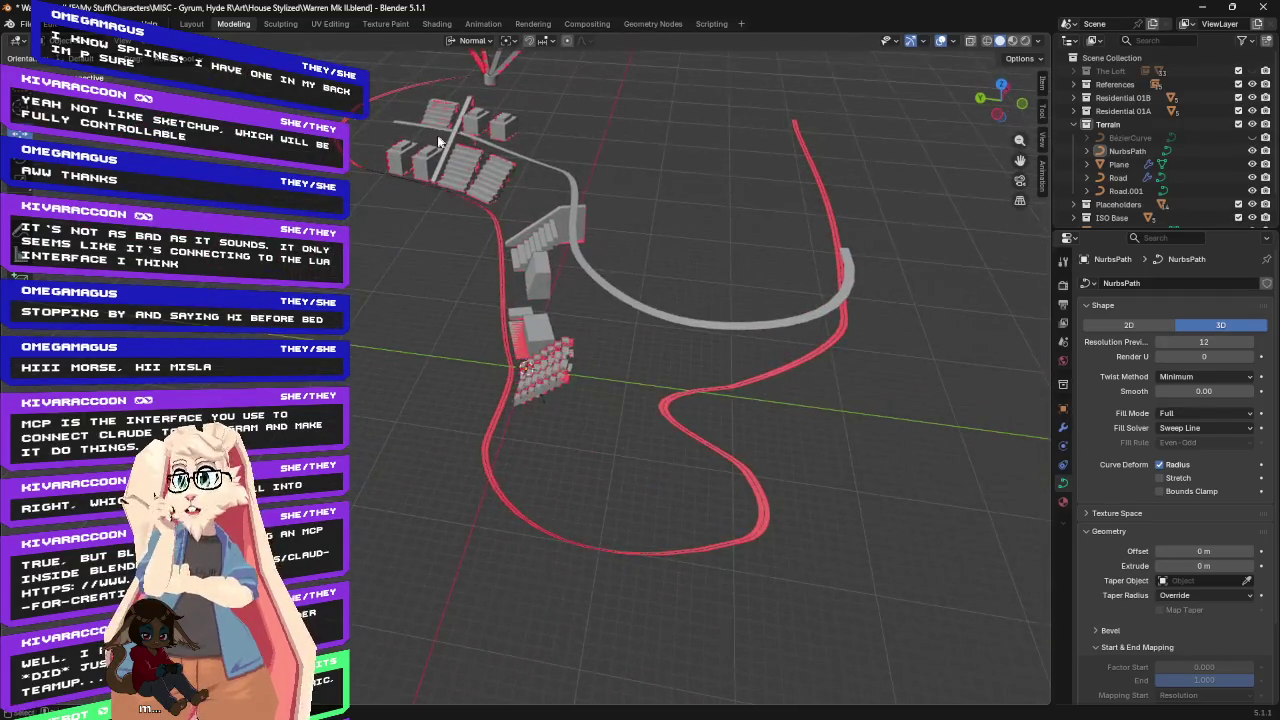
mouse_move(722, 355)
middle_mouse_down()
mouse_move(714, 294)
mouse_move(808, 334)
mouse_move(643, 307)
mouse_move(772, 335)
mouse_move(686, 388)
middle_mouse_up()
scroll(729, 371, "up", 2)
scroll(726, 369, "up", 2)
scroll(691, 390, "up", 2)
Select and frame the slab Cube.004, orbit to a three-quarter view, then bring up the Add menu.
left_click(480, 285)
mouse_move(480, 285)
middle_mouse_down()
mouse_move(567, 319)
mouse_move(649, 201)
mouse_move(360, 370)
mouse_move(372, 313)
mouse_move(349, 271)
mouse_move(366, 397)
middle_mouse_up()
scroll(649, 201, "down", 3)
scroll(645, 201, "up", 3)
key("KP_Decimal")
scroll(439, 332, "down", 2)
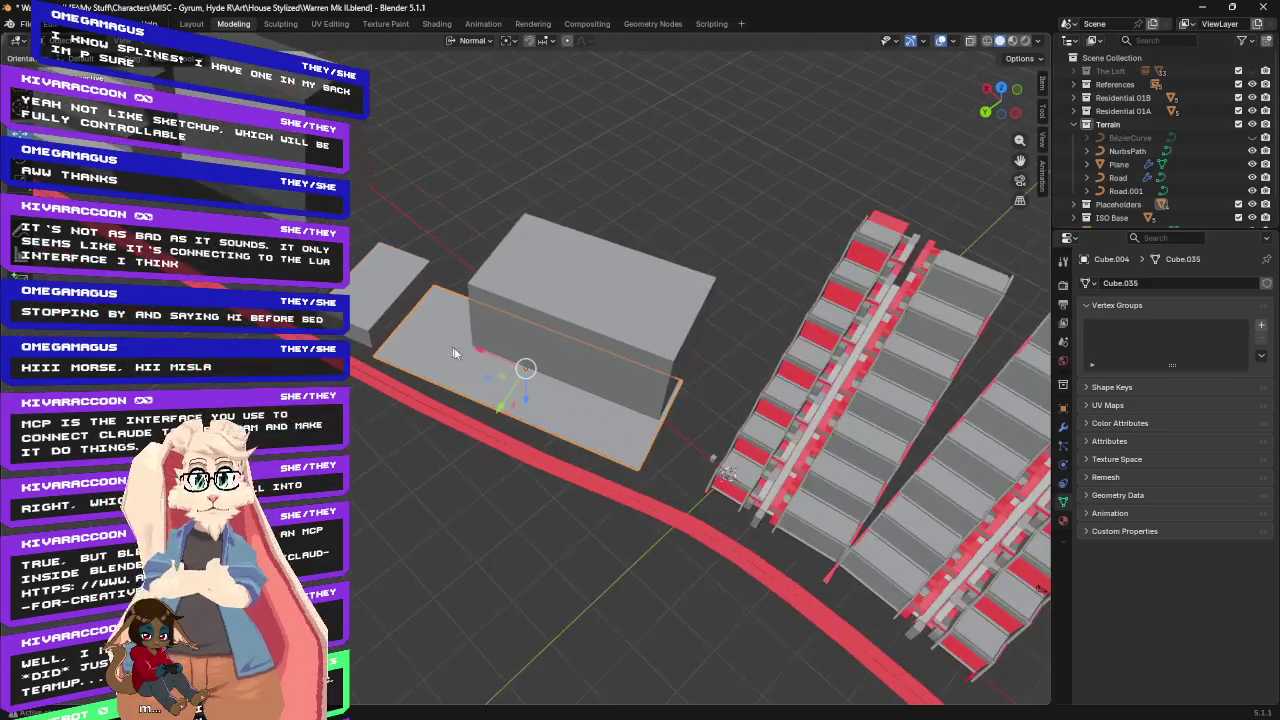
mouse_move(453, 352)
middle_mouse_down()
mouse_move(535, 309)
mouse_move(580, 322)
middle_mouse_up()
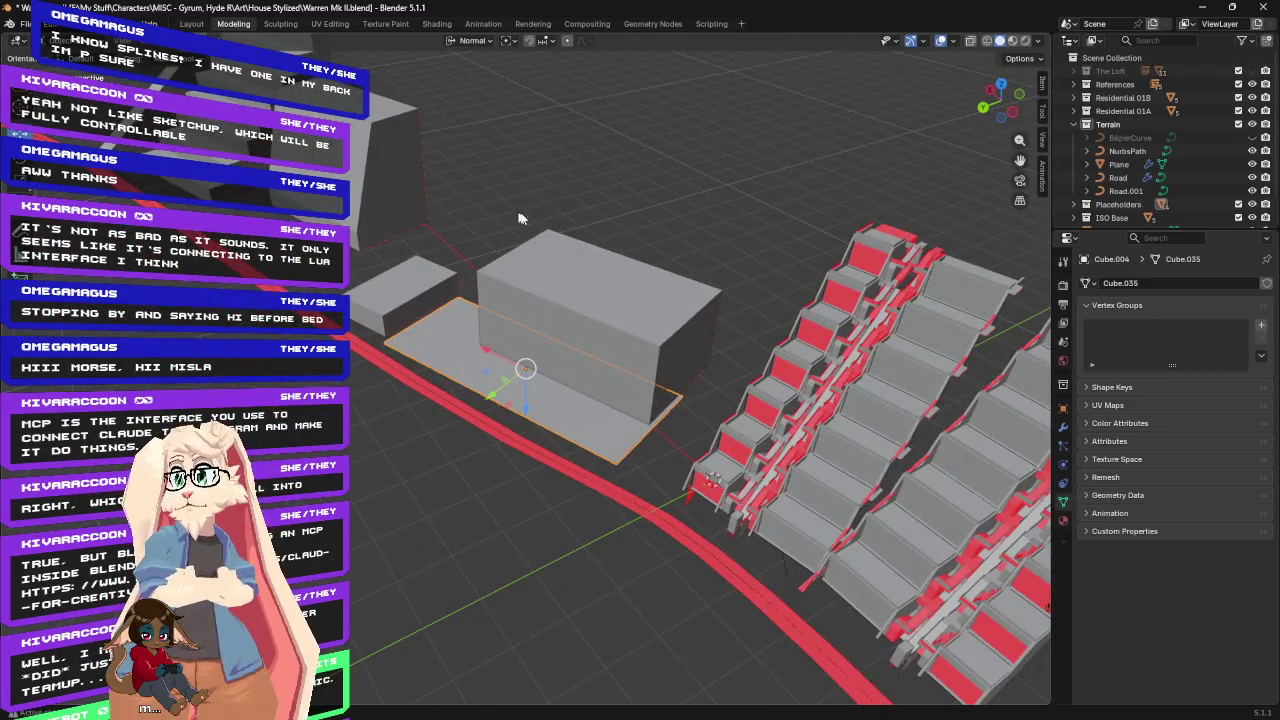
middle_click_drag(519, 218, 485, 206)
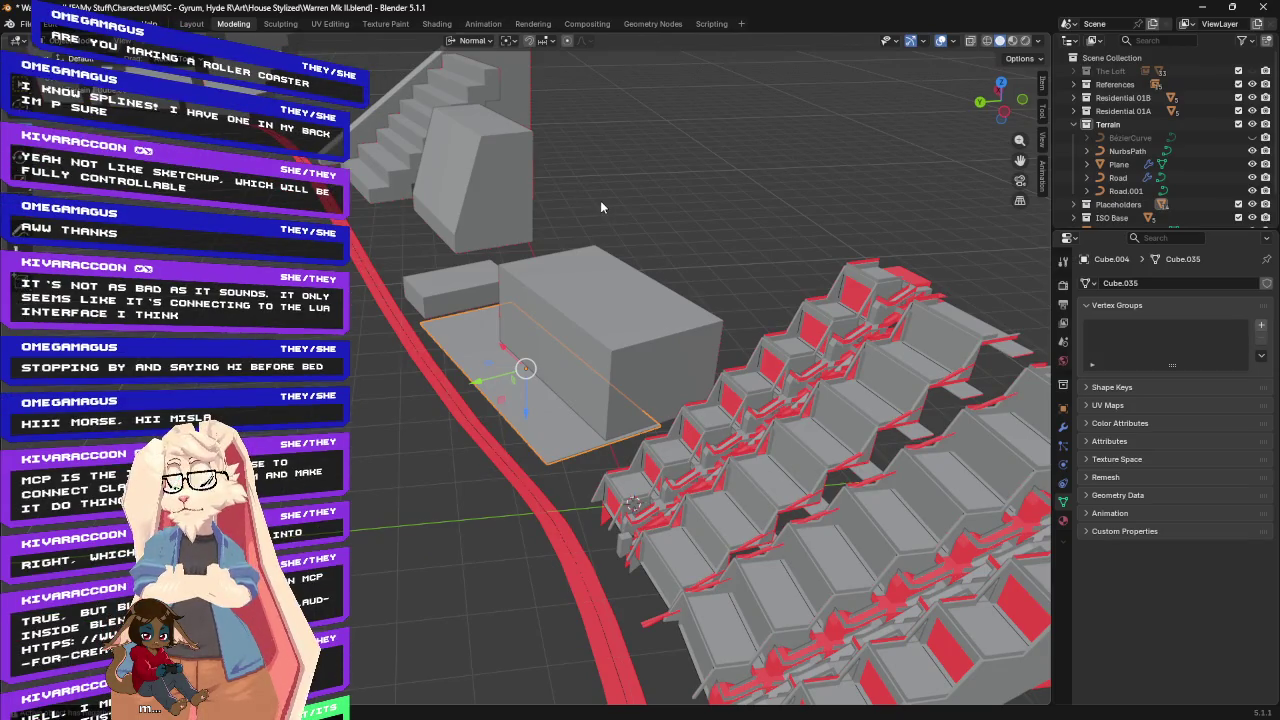
key("shift+a")
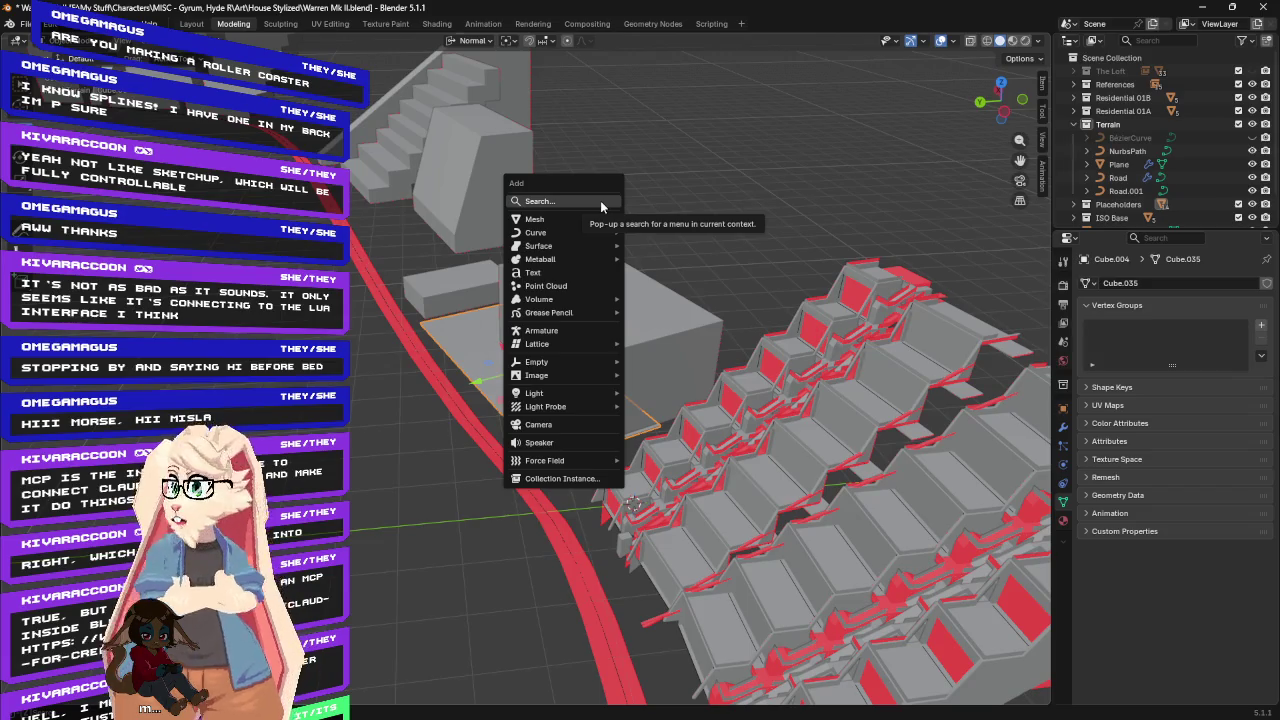
mouse_move(535, 219)
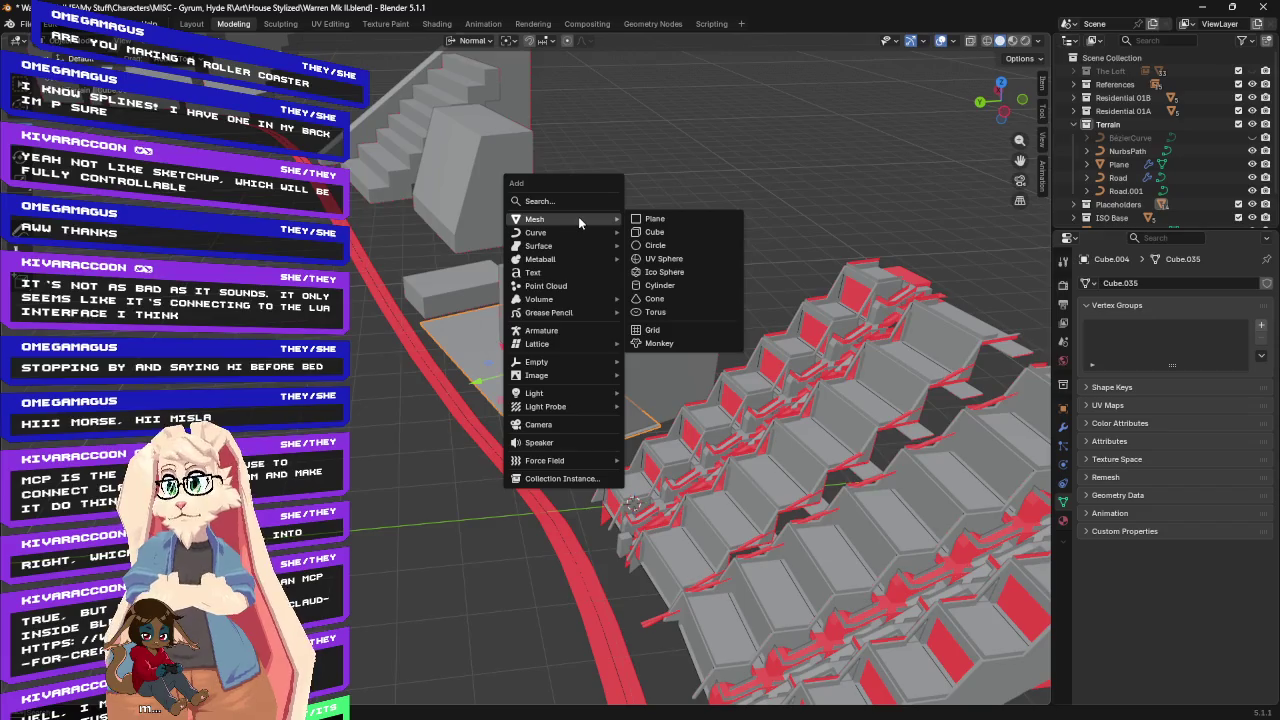
Cancel the Add menu without adding anything, then check the mode dropdown and Edit menu.
key("Escape")
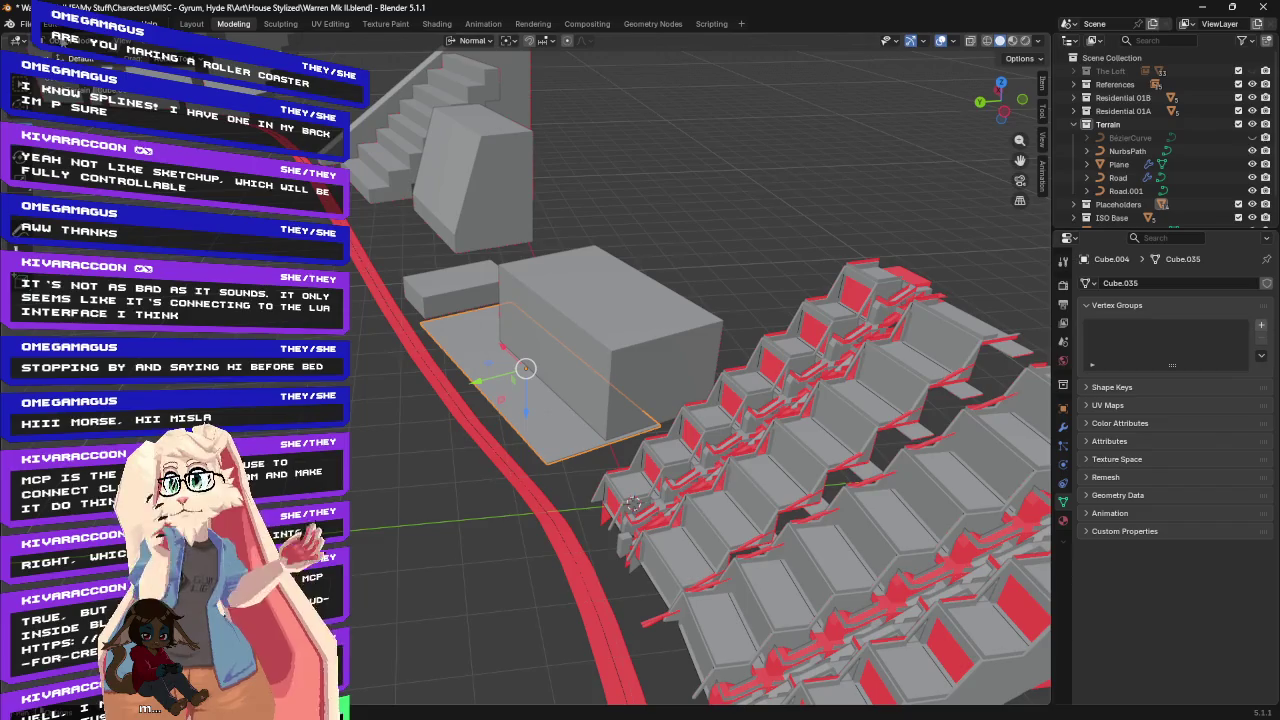
left_click(45, 40)
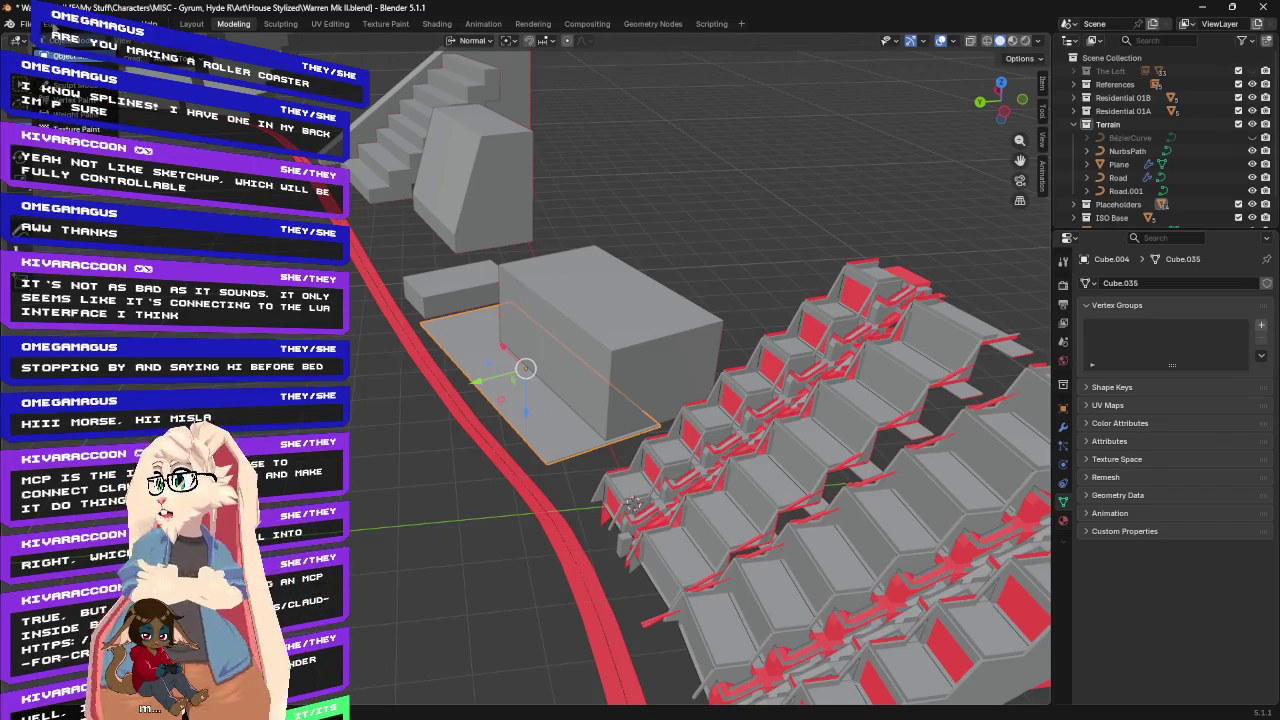
left_click(48, 23)
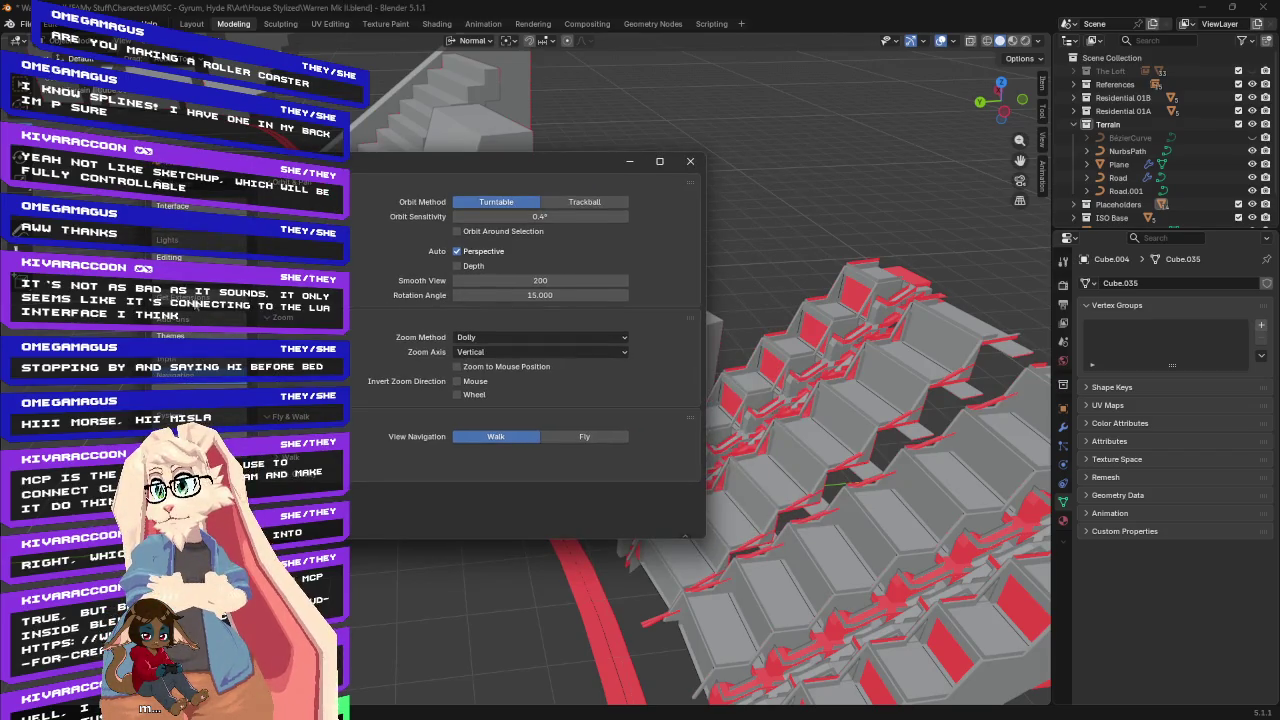
Filter the Add-ons list by 'mcp' and check the install dropdown, finding no match.
left_click(196, 317)
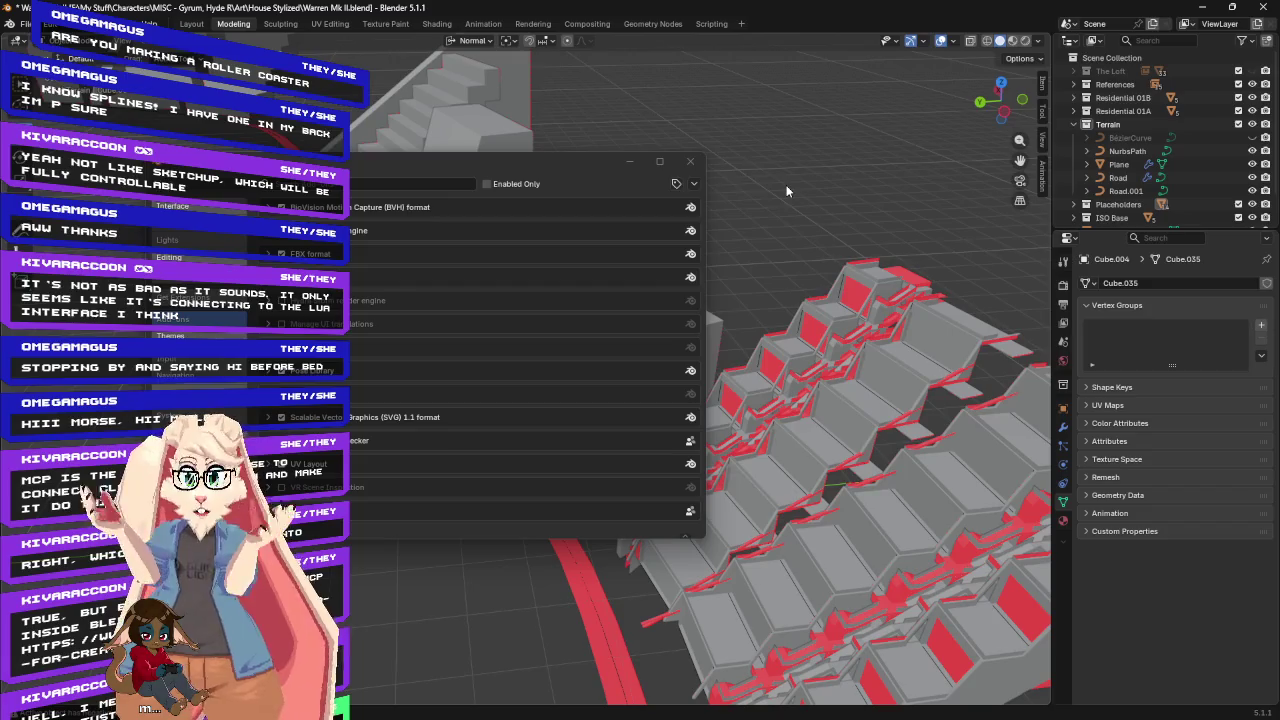
type("mcp")
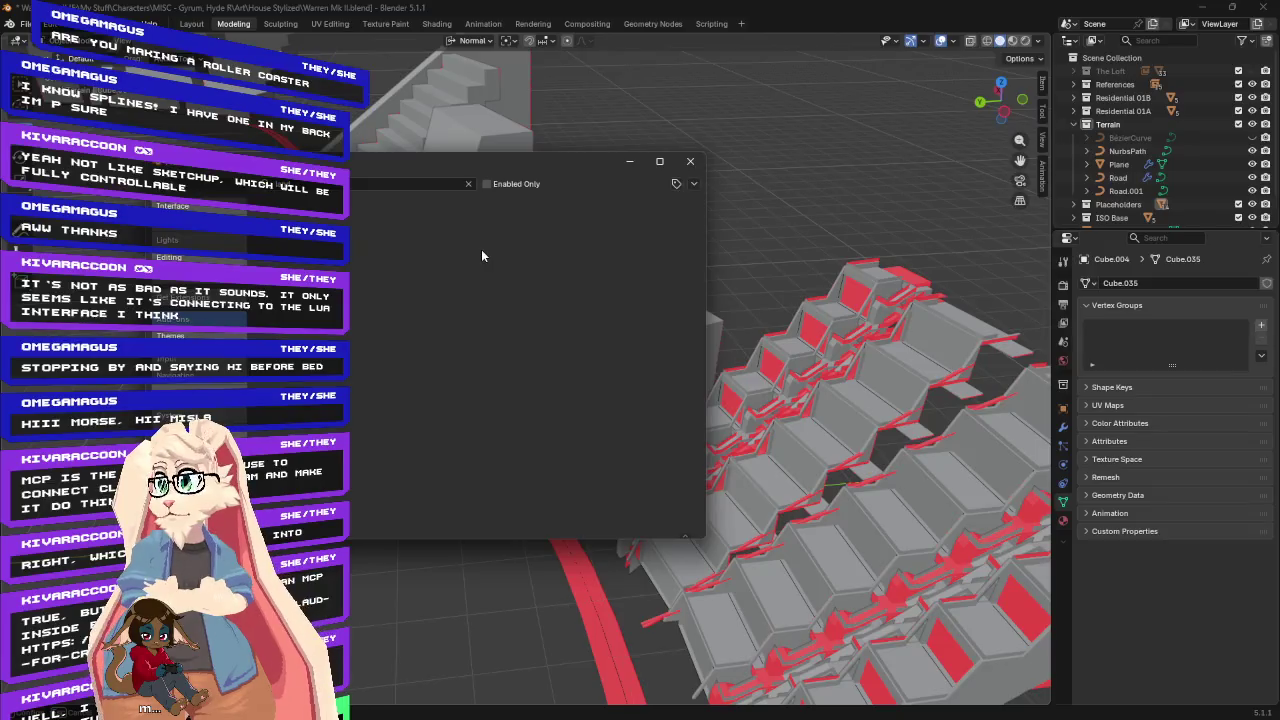
left_click(694, 184)
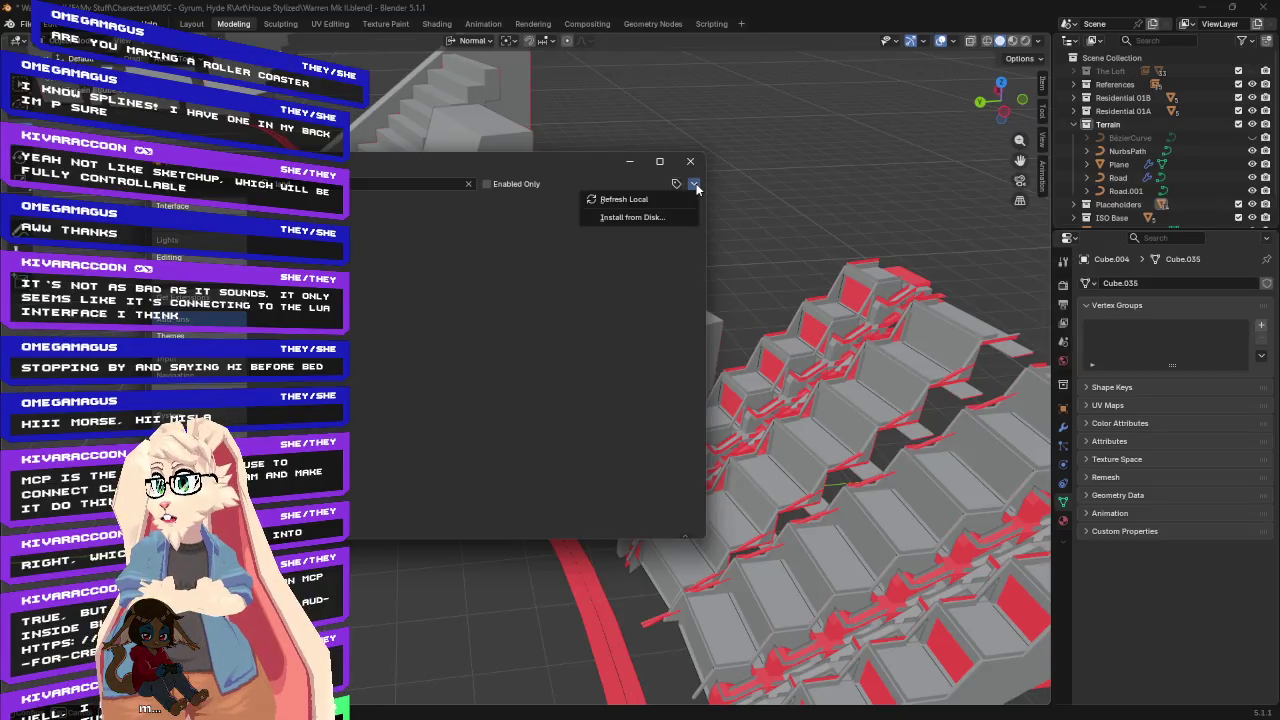
left_click(696, 187)
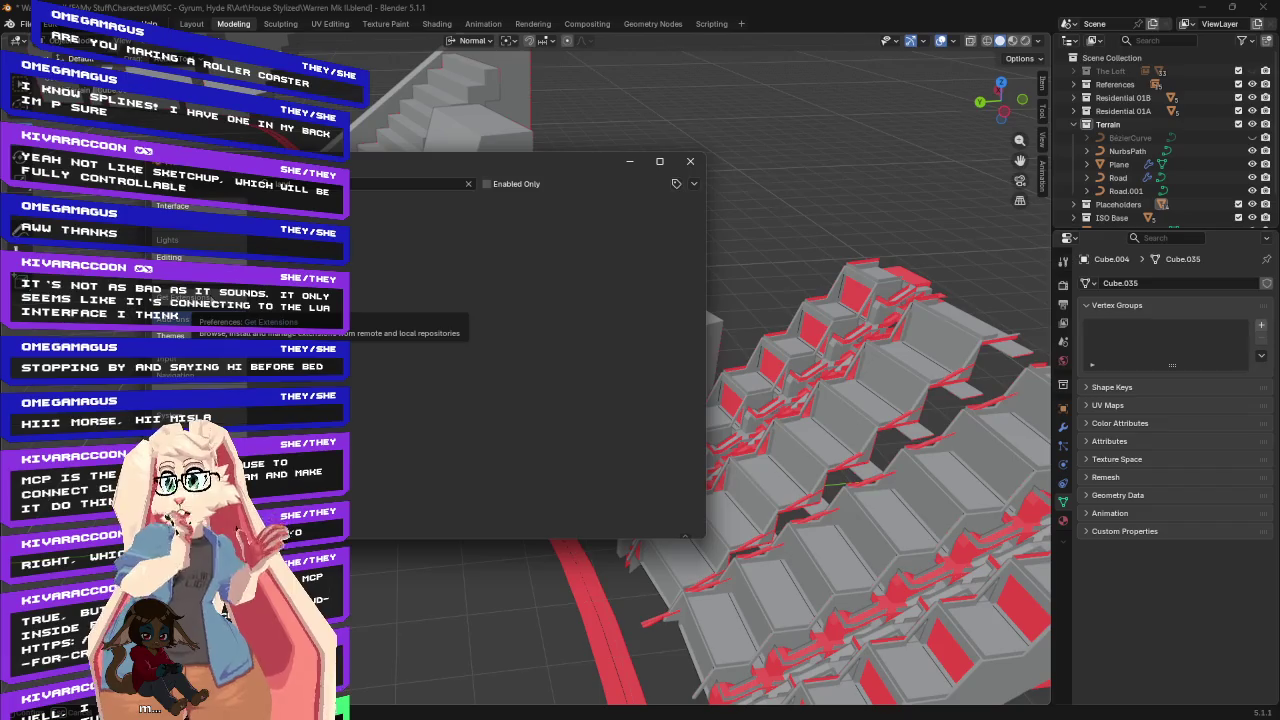
Search extensions for 'terrain', install A.N.T. Landscape, confirm it is enabled, and close Preferences.
left_click(180, 302)
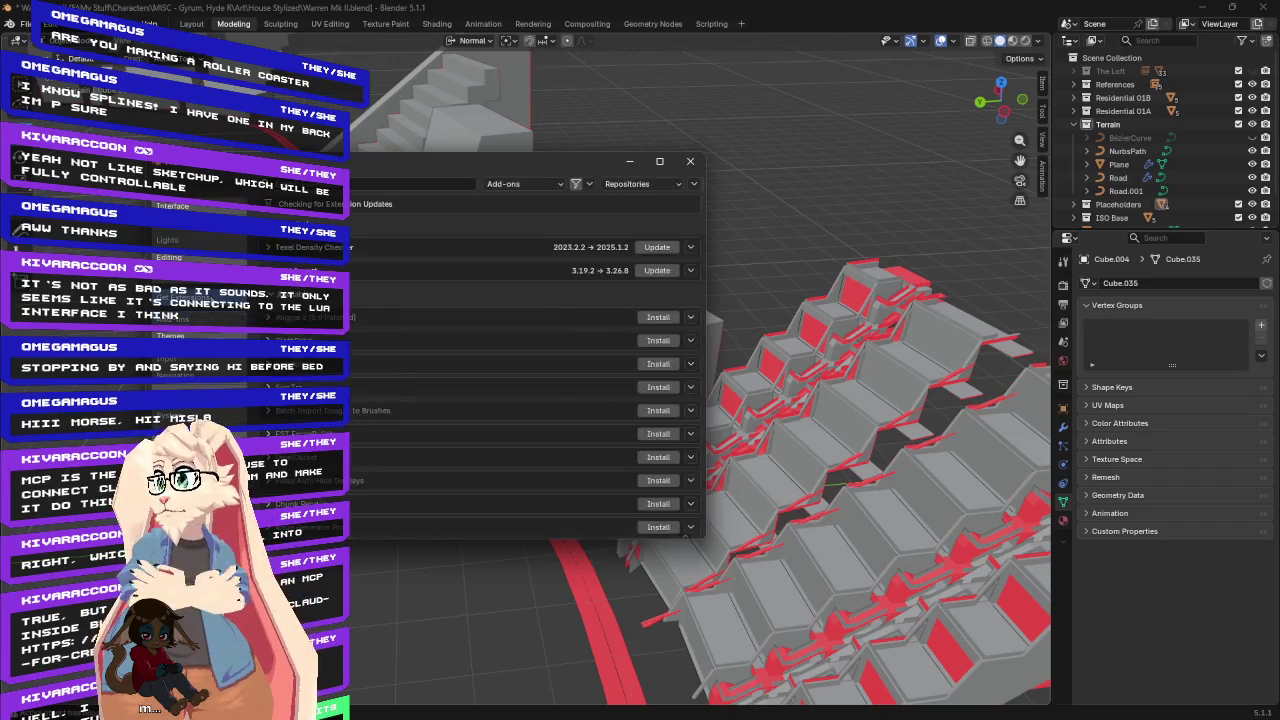
left_click(398, 183)
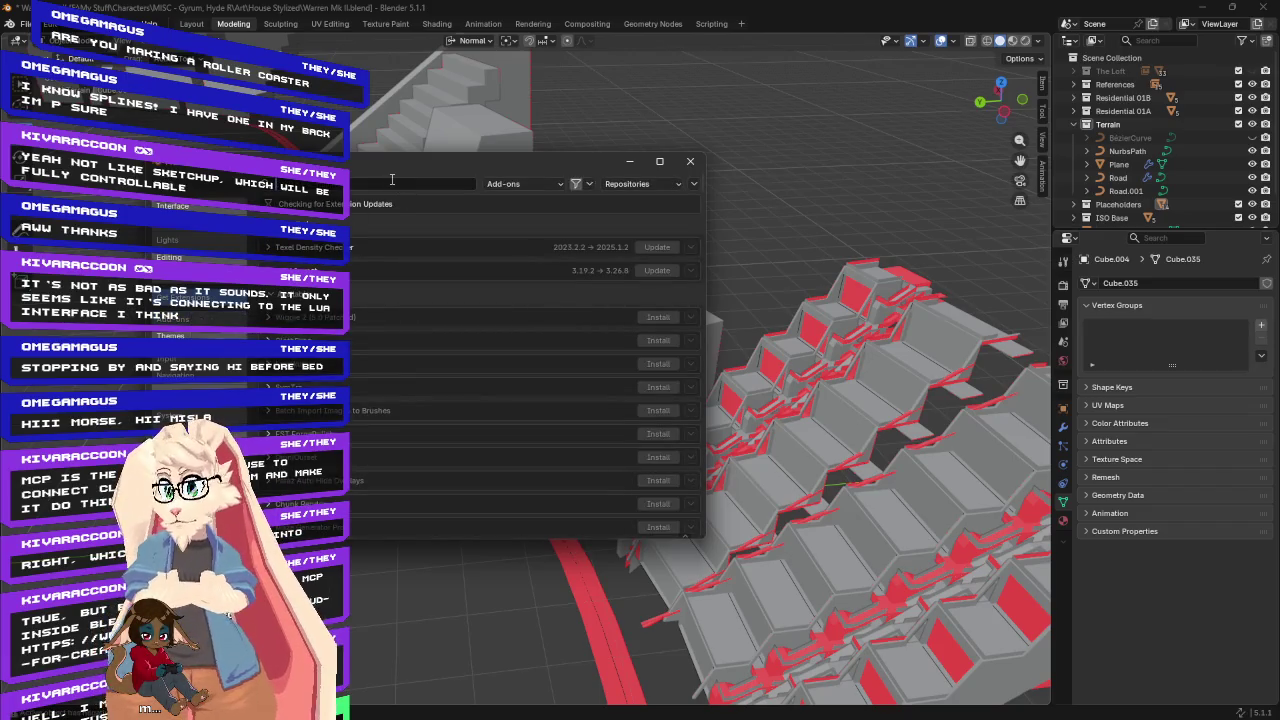
type("terrain")
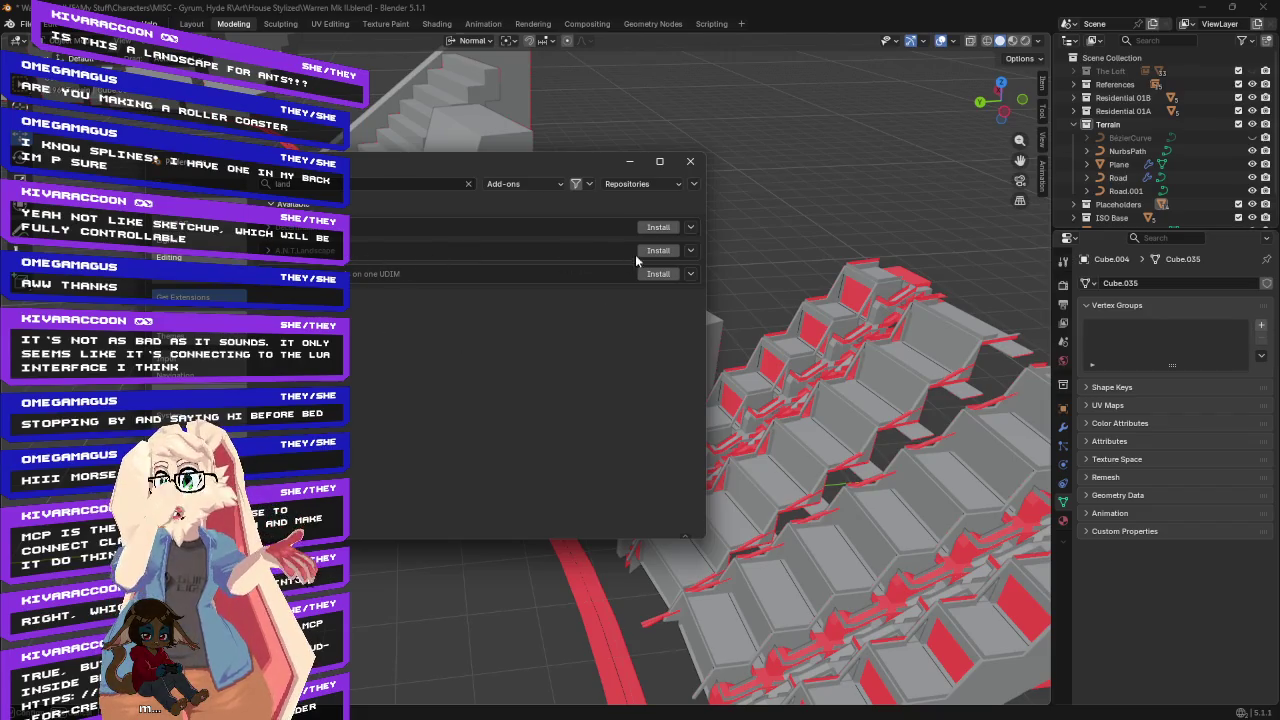
left_click(270, 251)
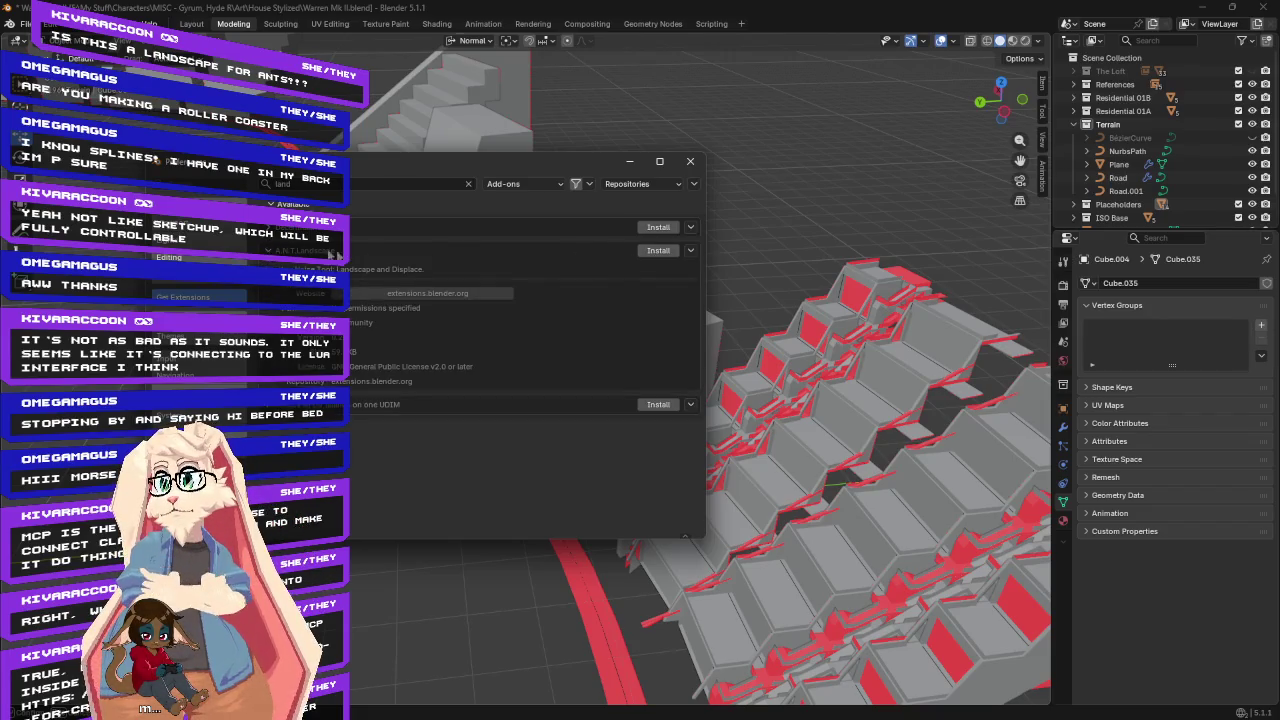
left_click(649, 254)
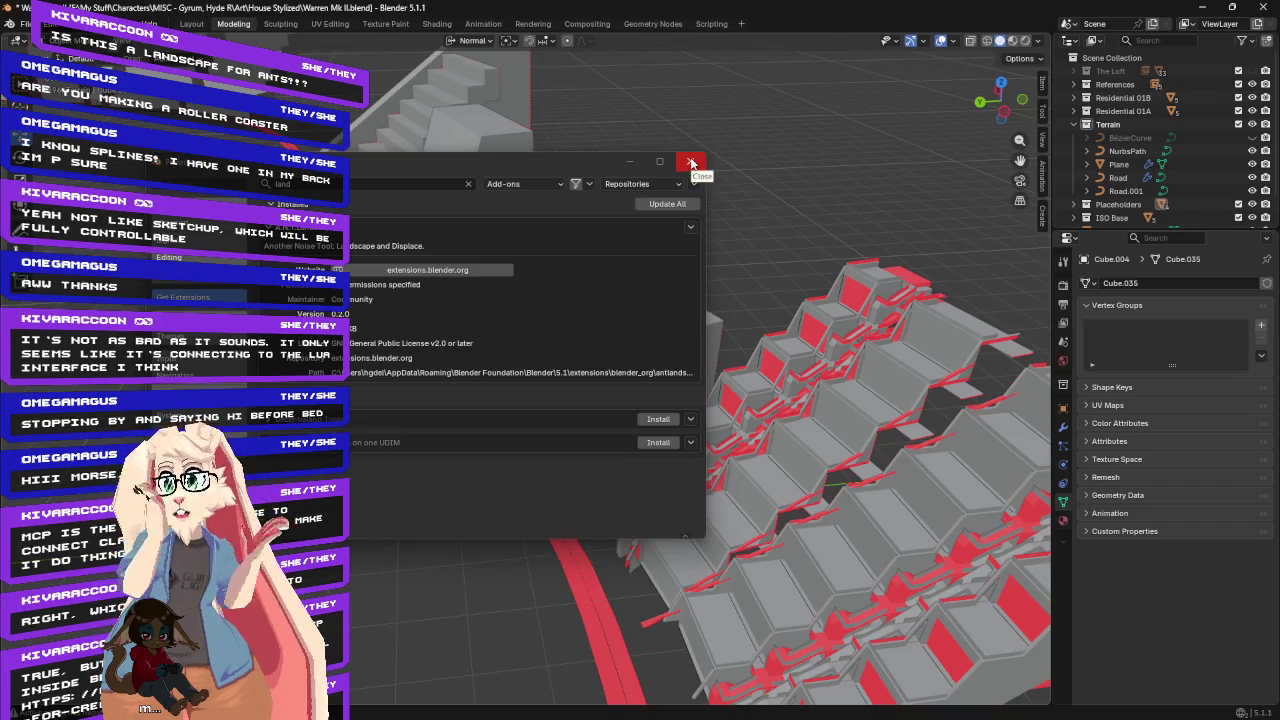
left_click(180, 317)
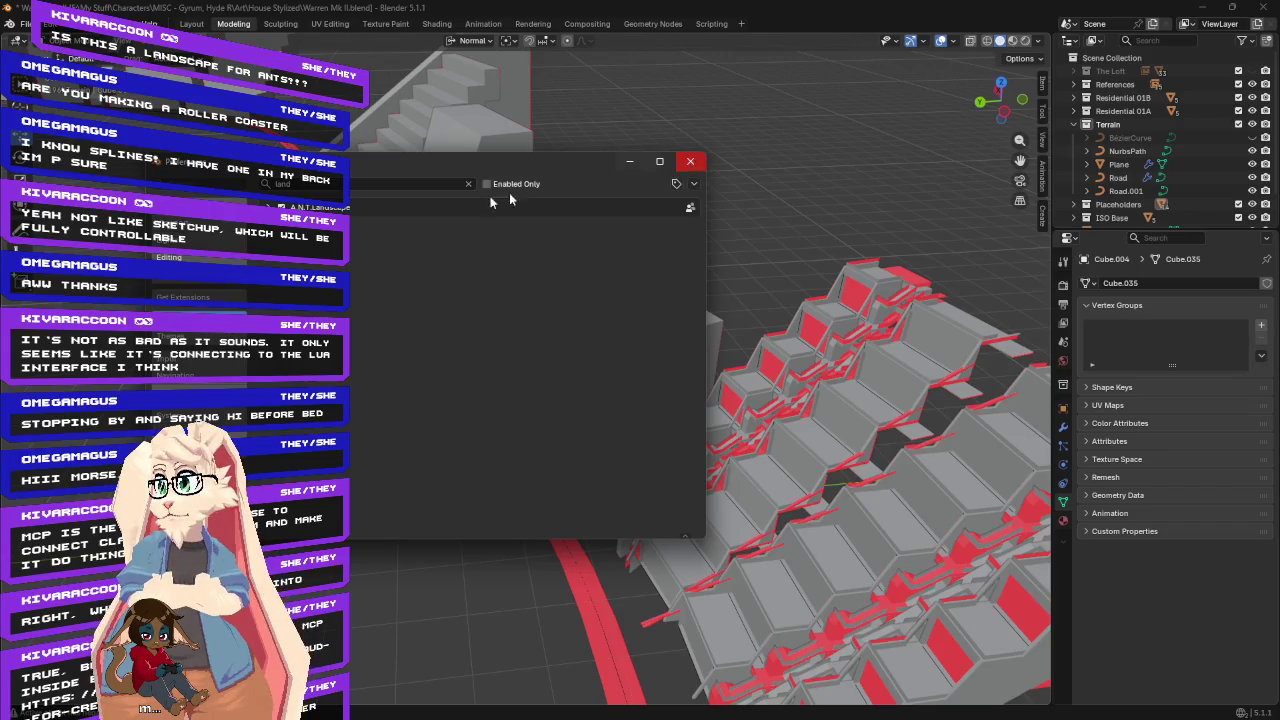
left_click(690, 161)
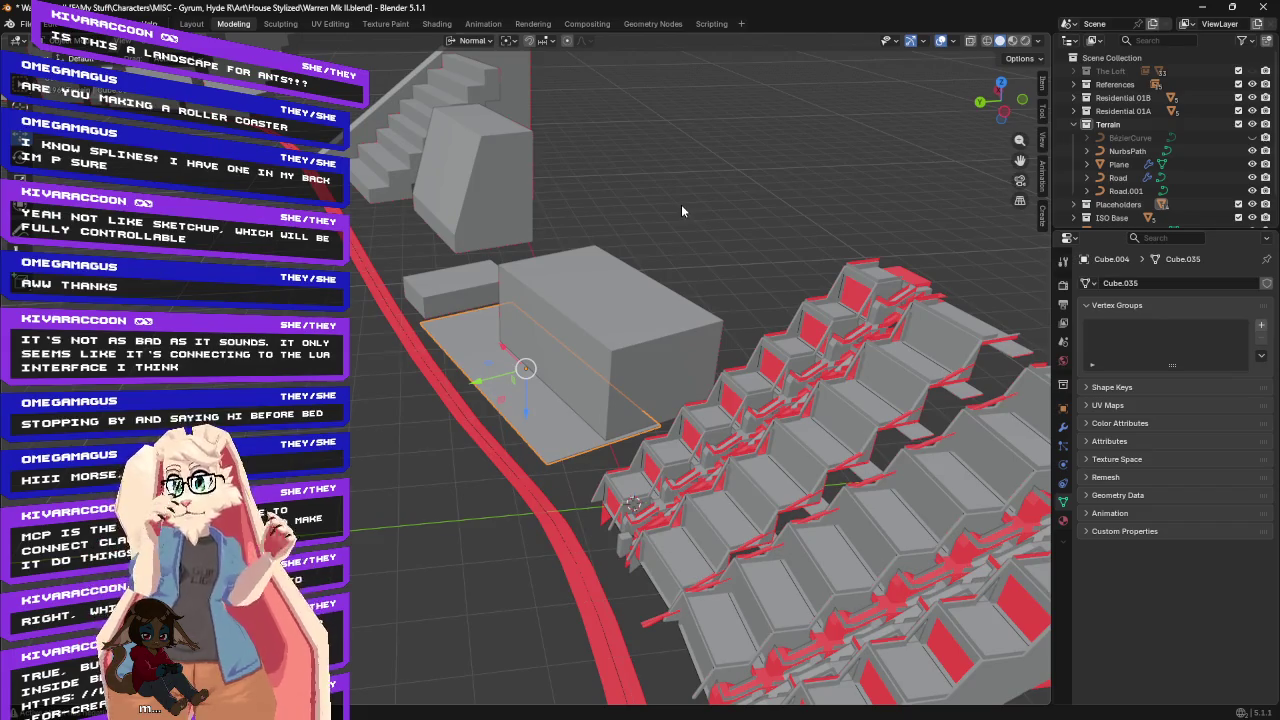
Dismiss the Add menu and save the file as Warren Mk II.blend.
key("shift+a")
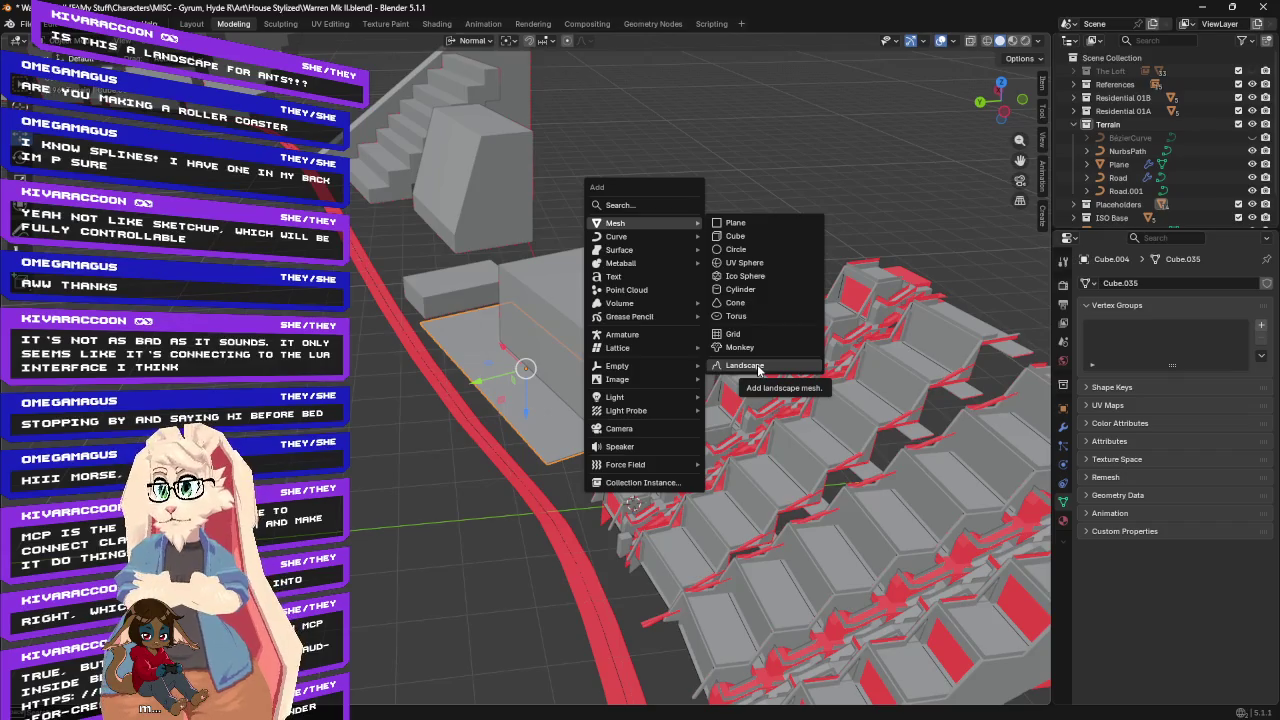
left_click(748, 137)
key("ctrl+s")
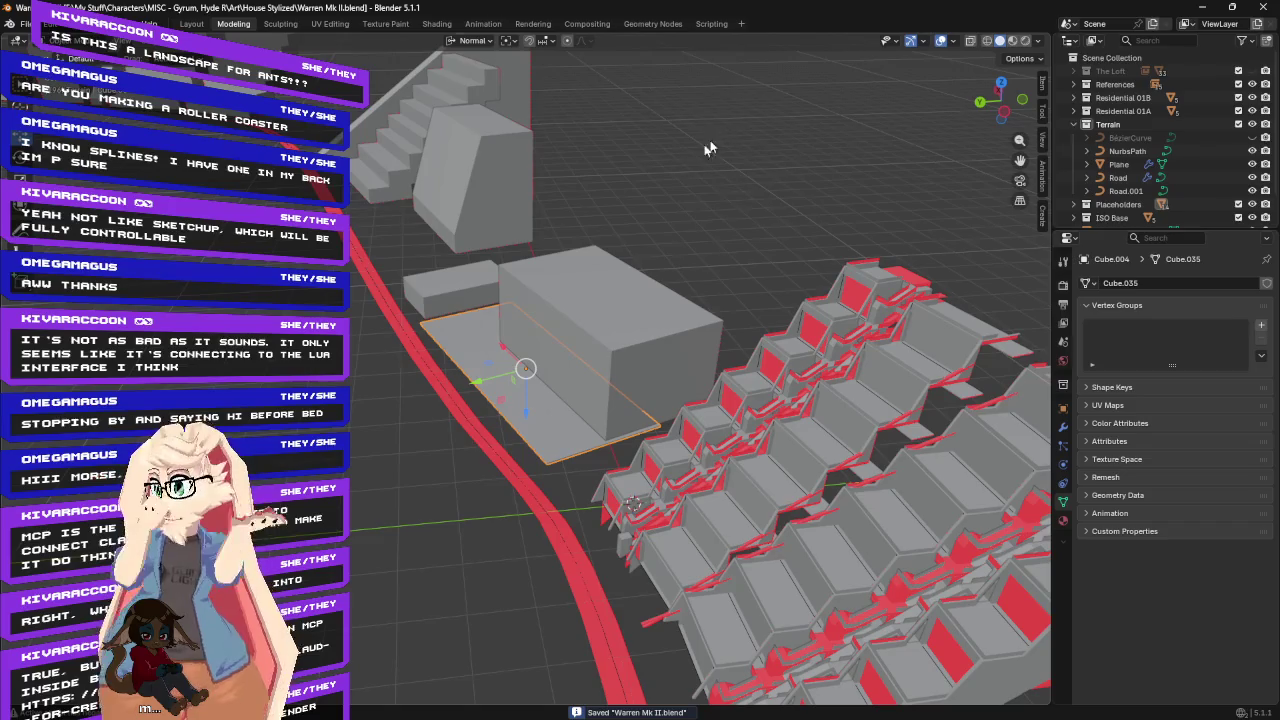
Orbit so the stairs sit to the right, then bring up the Add menu.
middle_click_drag(688, 181, 882, 202)
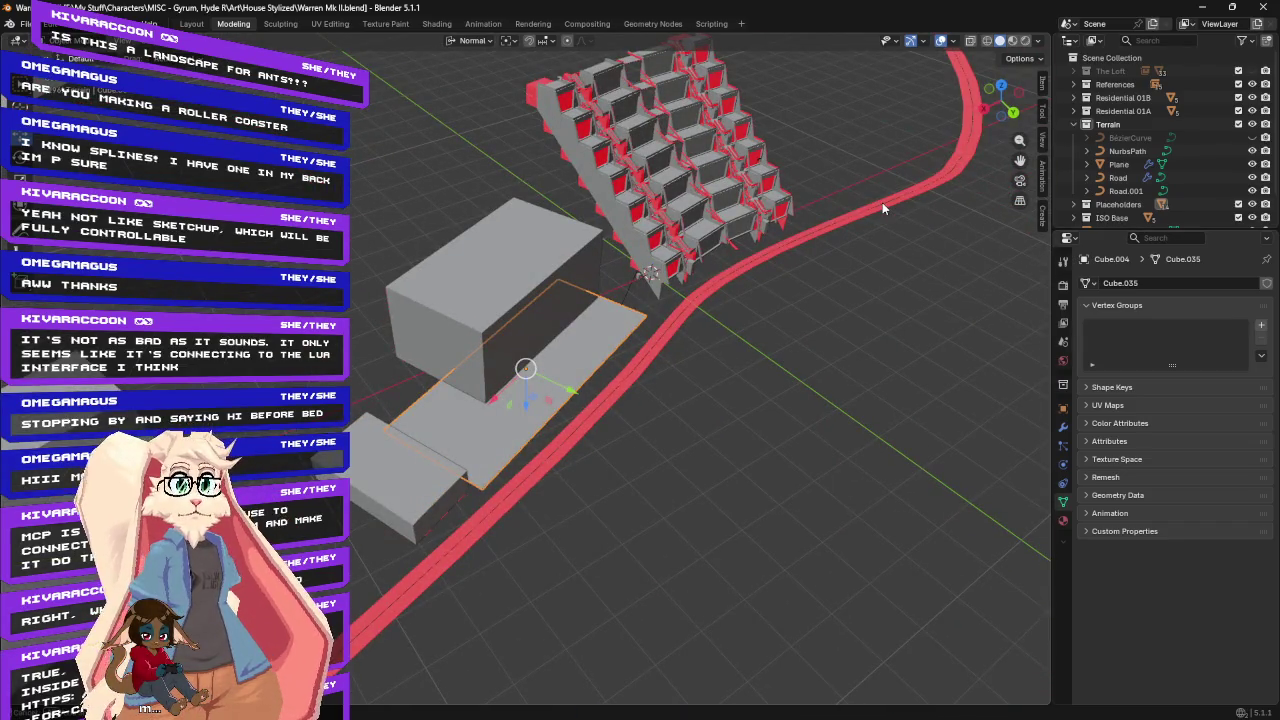
mouse_move(882, 202)
middle_mouse_down()
mouse_move(594, 160)
mouse_move(734, 172)
middle_mouse_up()
mouse_move(648, 176)
middle_mouse_down()
mouse_move(776, 175)
mouse_move(615, 160)
mouse_move(615, 181)
middle_mouse_up()
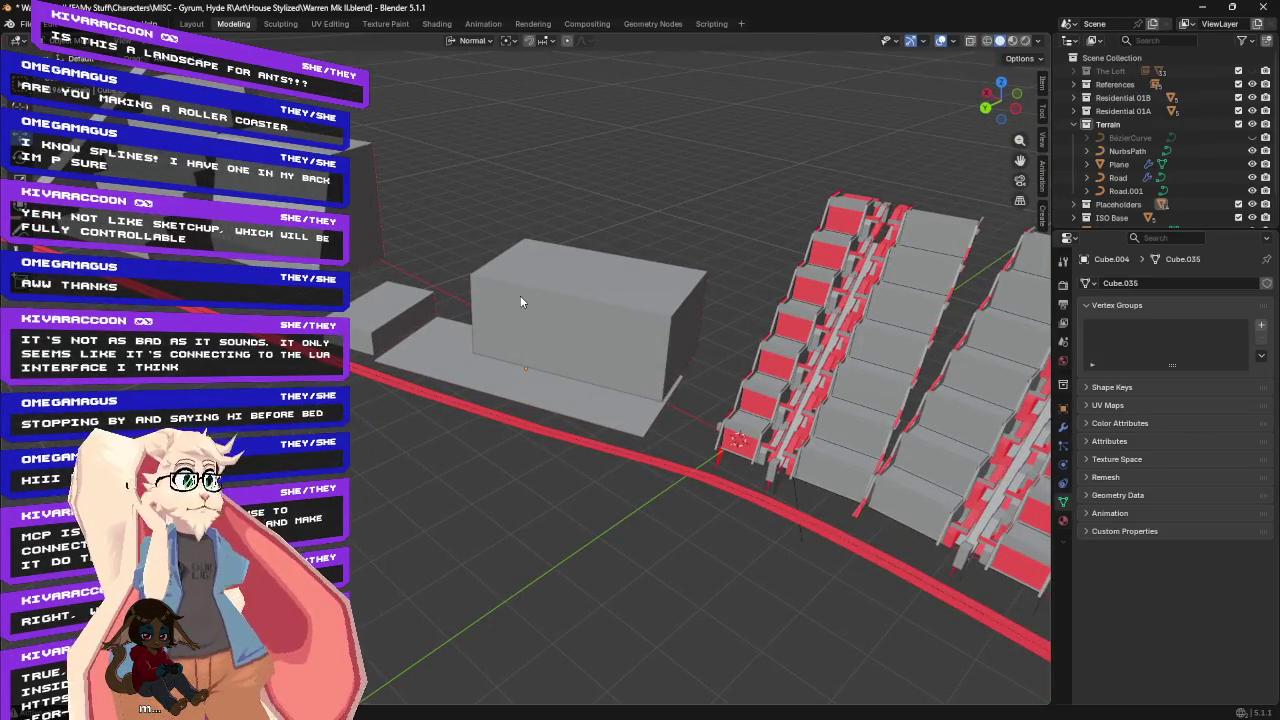
scroll(518, 159, "down", 2)
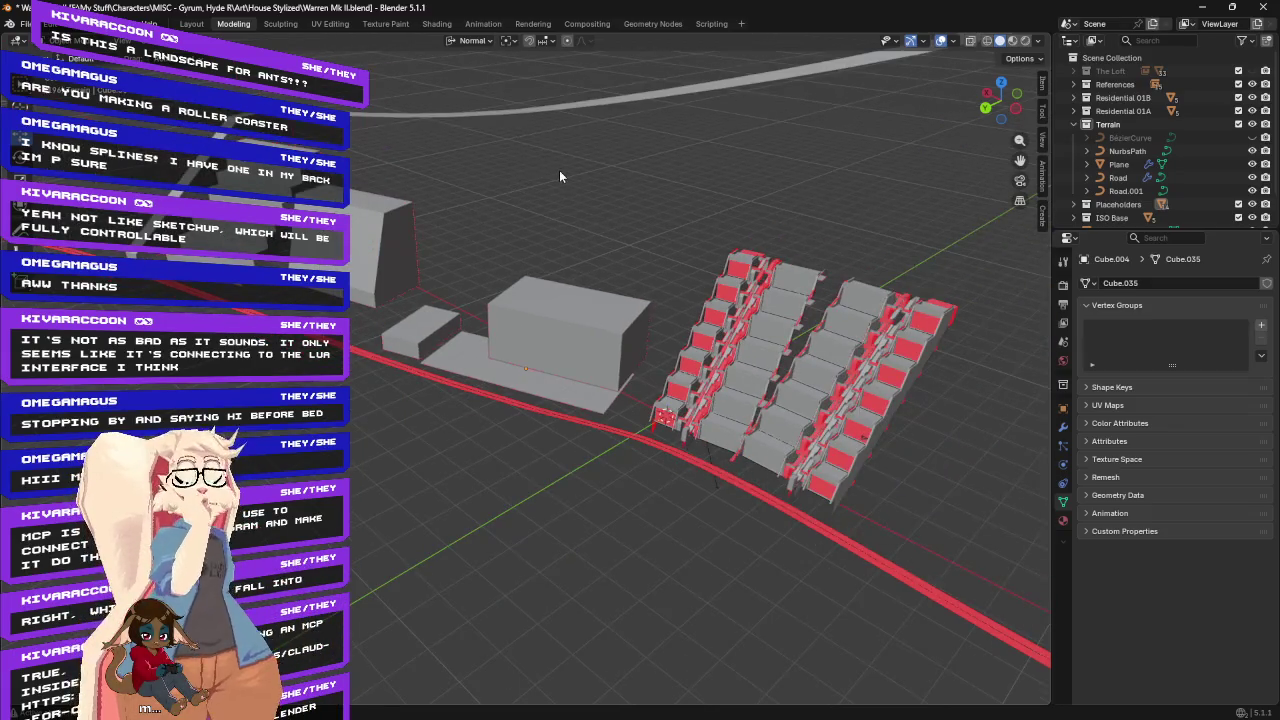
key("shift+a")
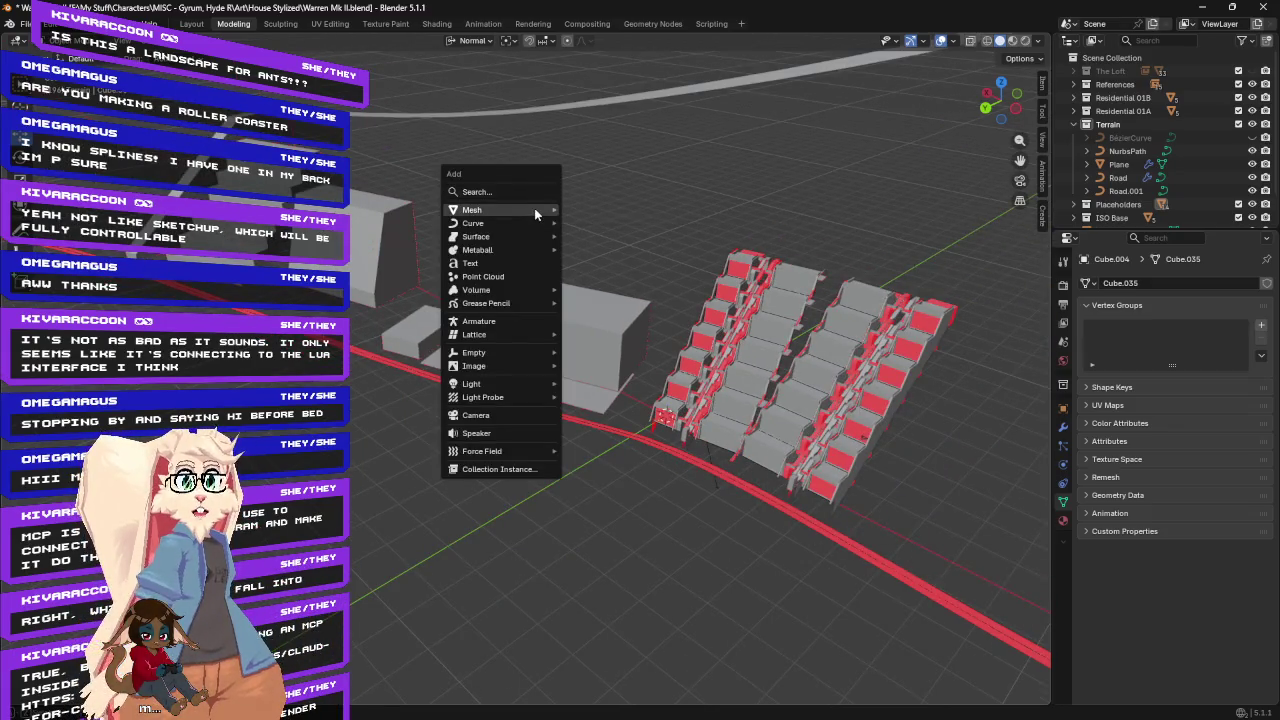
Add a Landscape terrain mesh and frame it in the view.
left_click(589, 354)
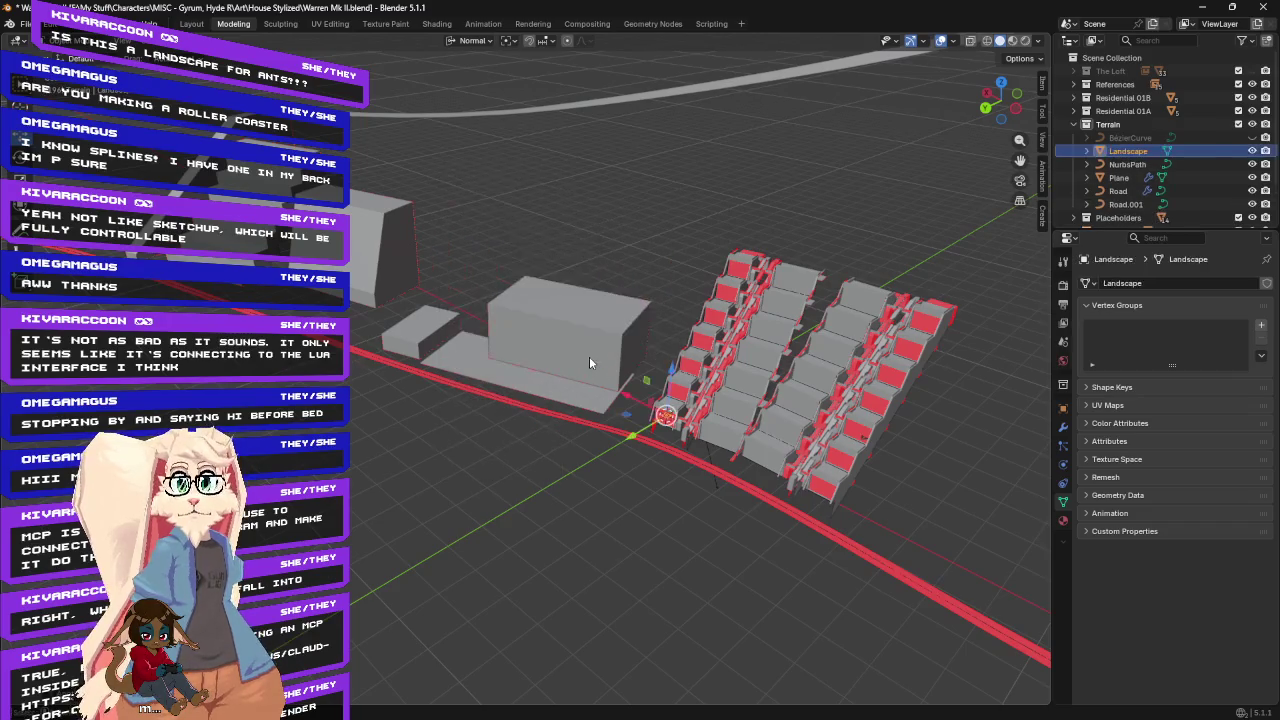
key("KP_Decimal")
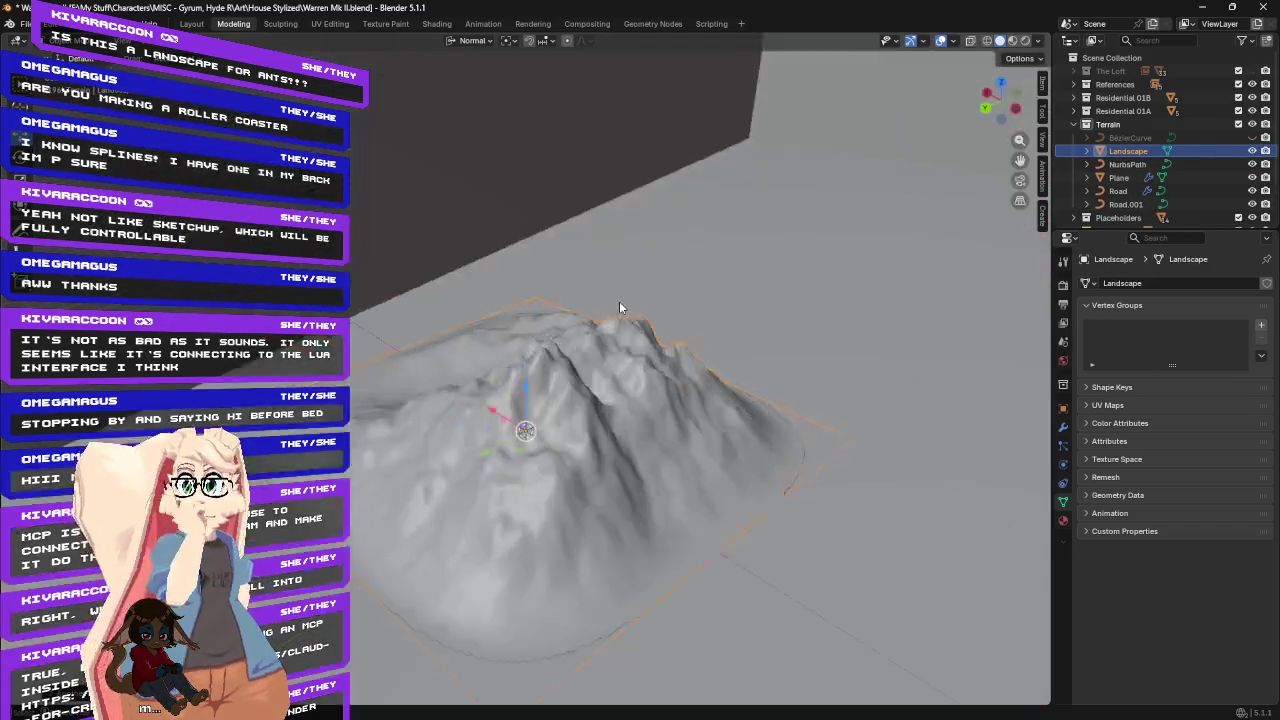
key("KP_Decimal")
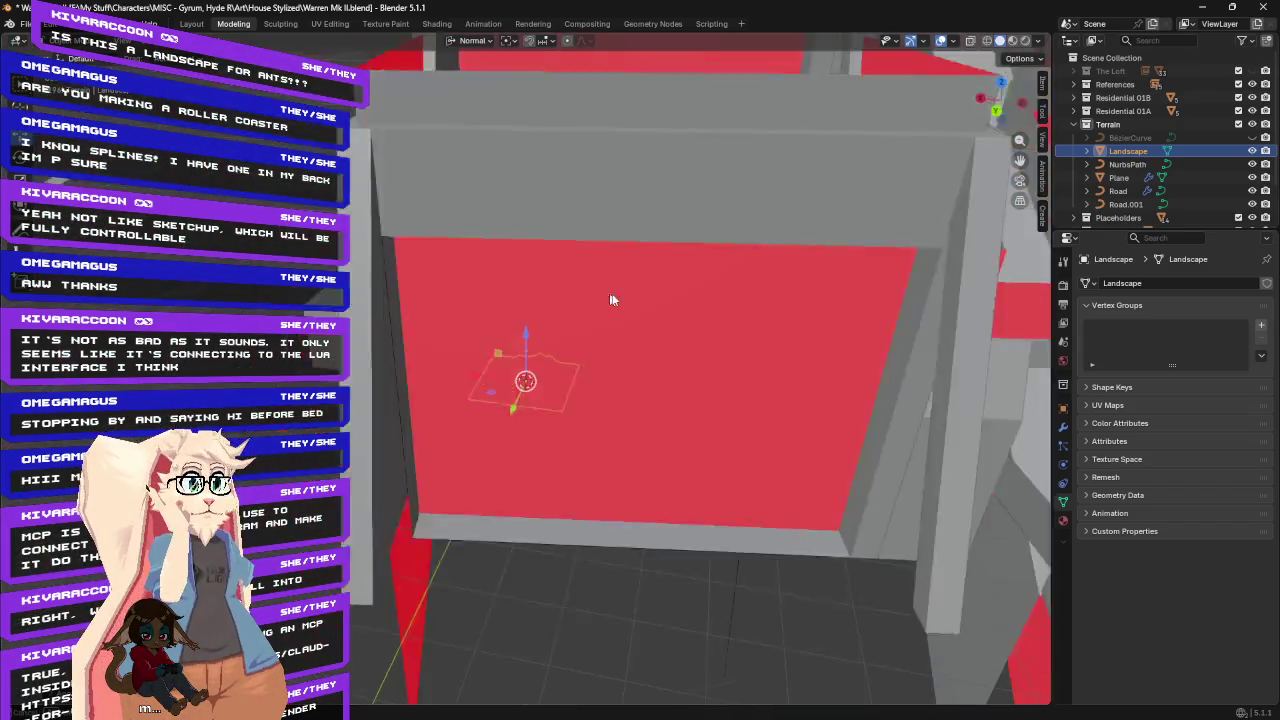
middle_click_drag(612, 300, 598, 291)
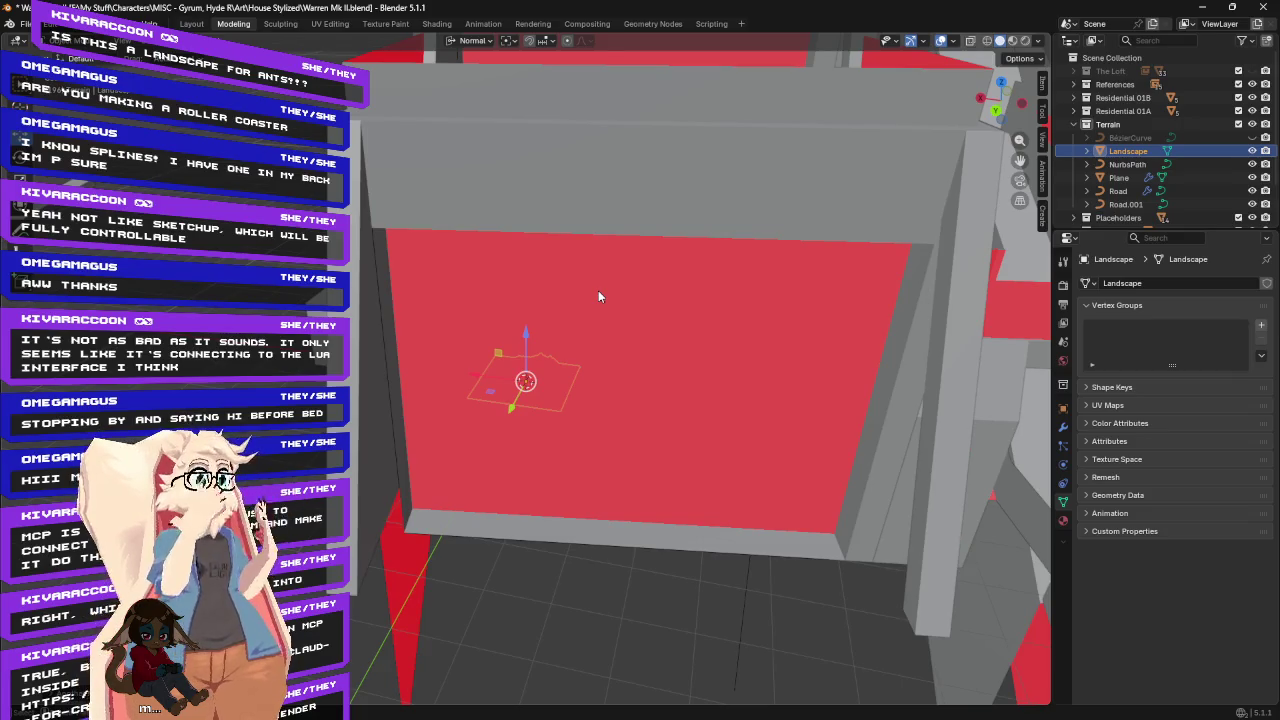
middle_click_drag(598, 290, 519, 419)
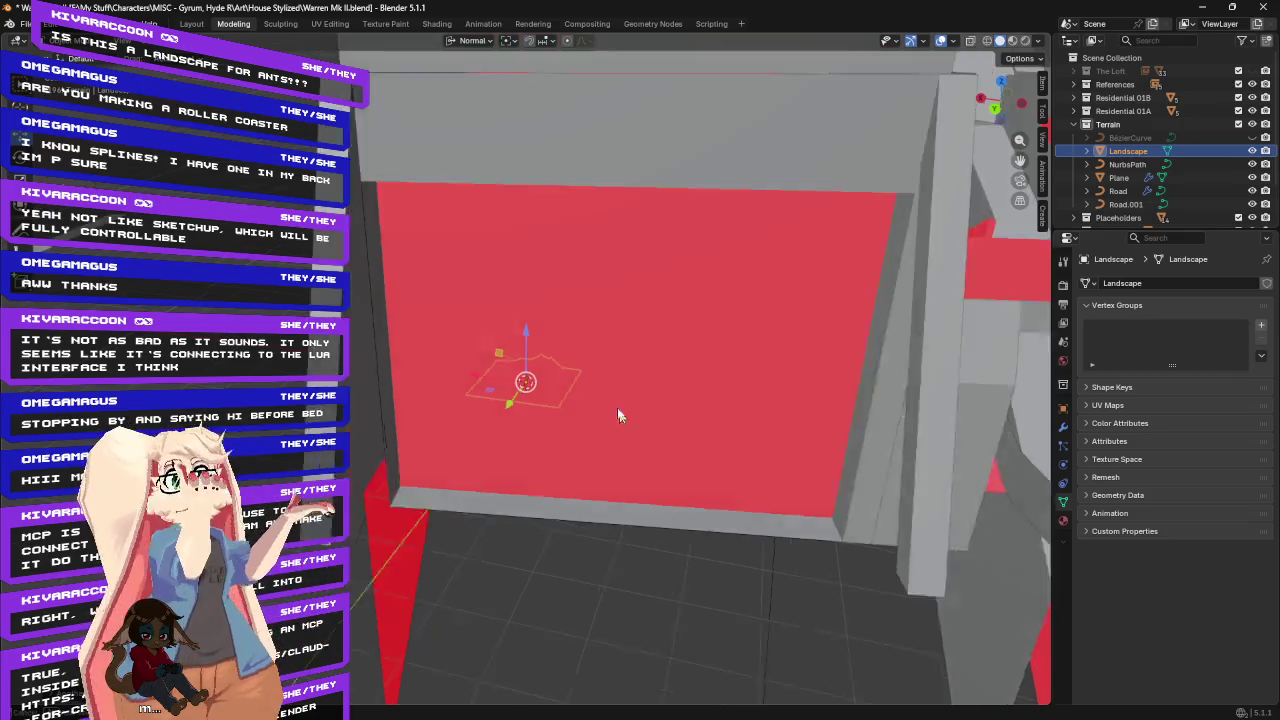
key("KP_Decimal")
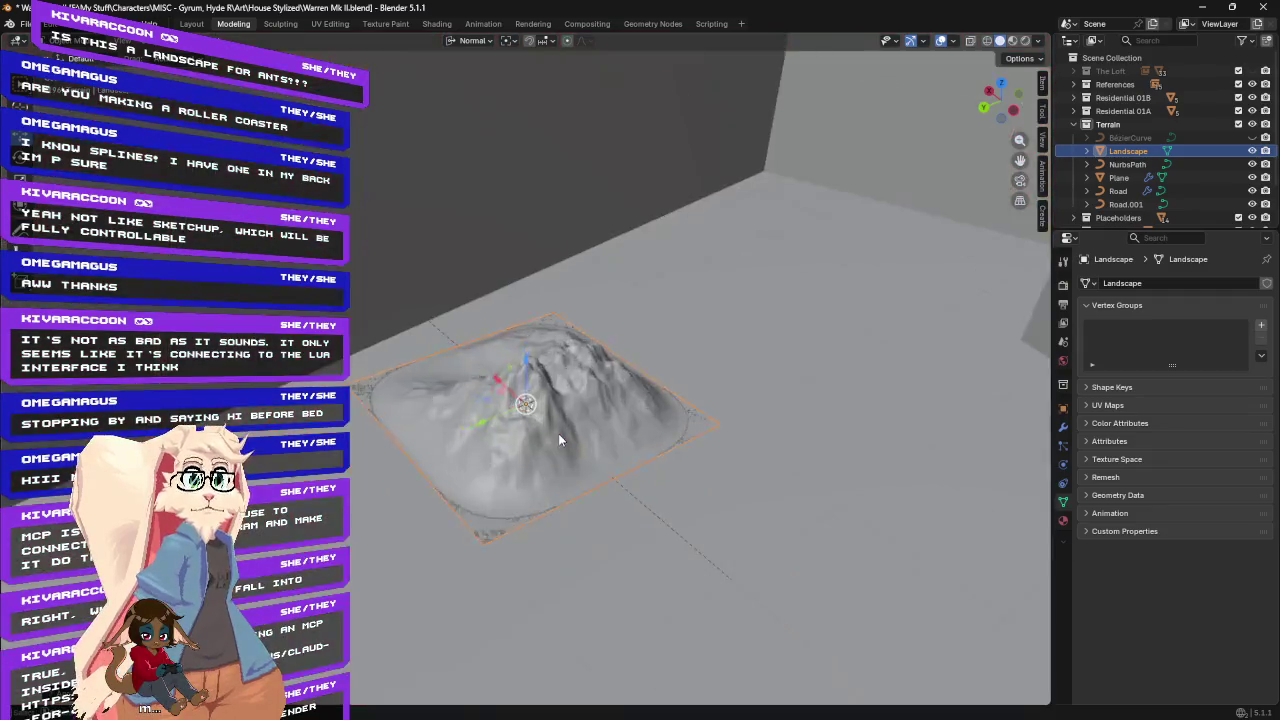
Orbit to a low side view of the terrain and show its F9 generation settings.
mouse_move(657, 425)
middle_mouse_down()
mouse_move(727, 408)
mouse_move(738, 421)
mouse_move(683, 422)
mouse_move(666, 465)
middle_mouse_up()
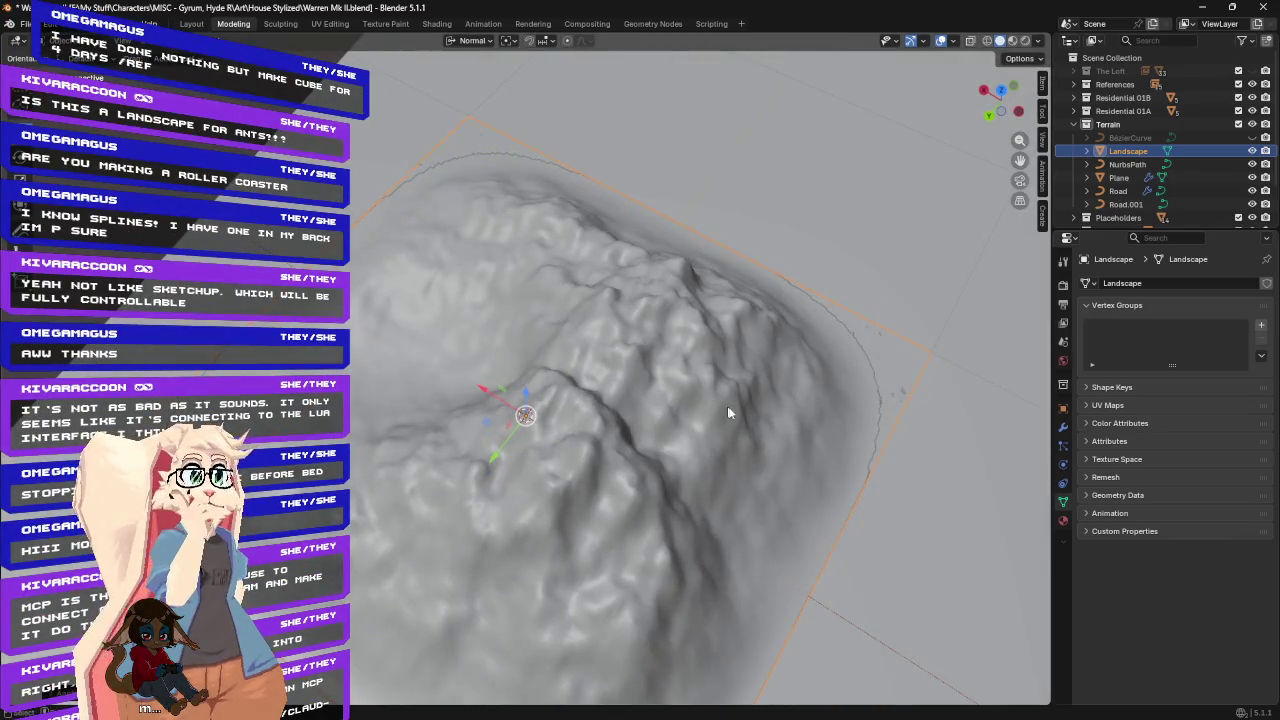
mouse_move(662, 380)
middle_mouse_down()
mouse_move(625, 362)
mouse_move(370, 336)
middle_mouse_up()
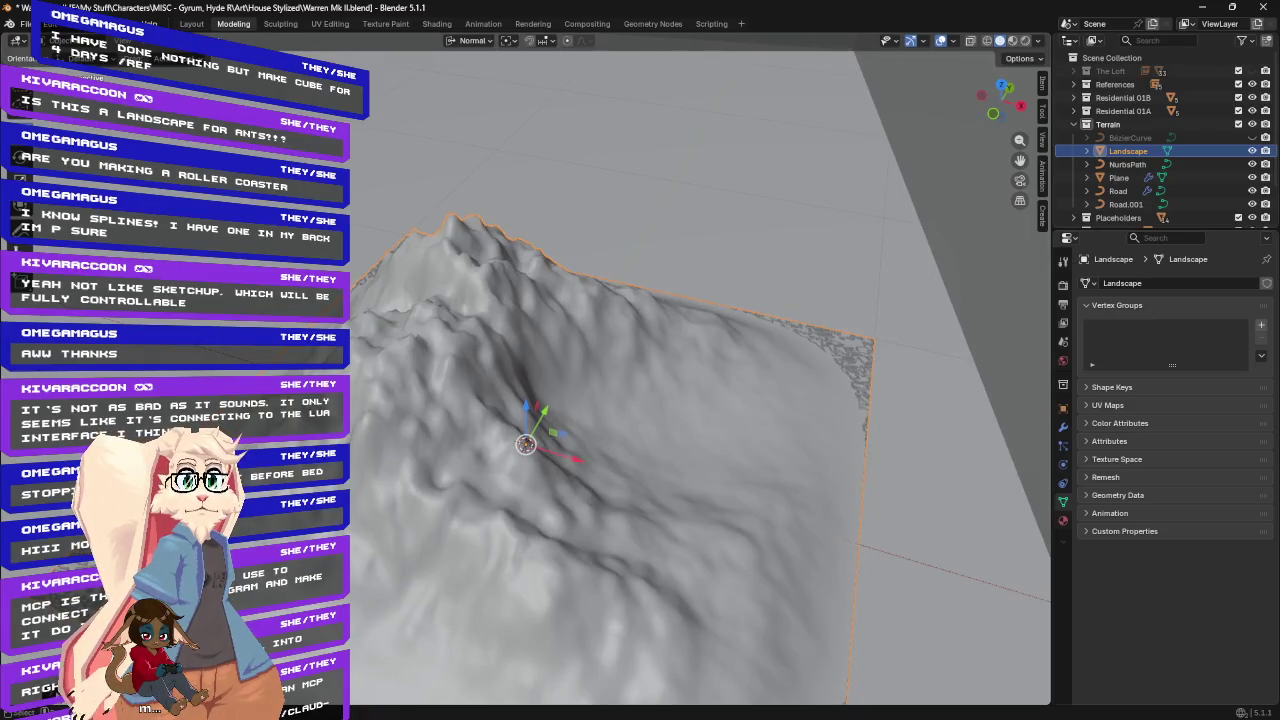
key("F9")
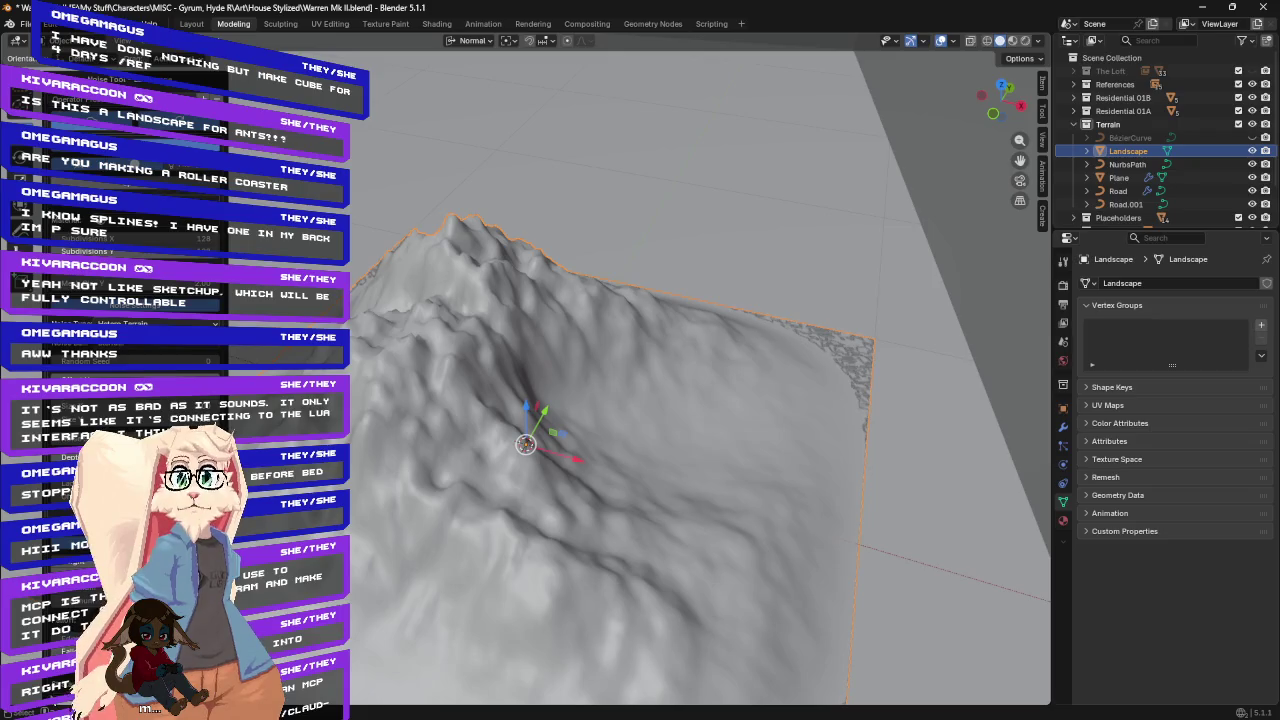
middle_click_drag(543, 388, 630, 378)
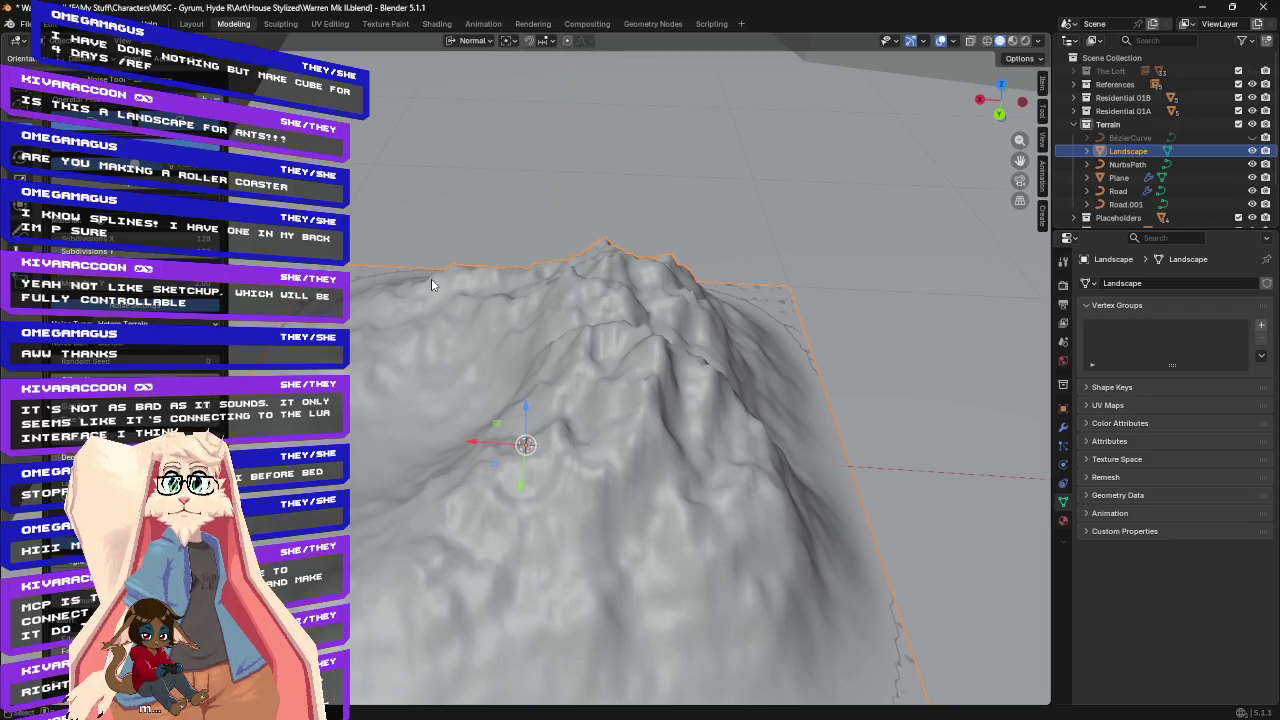
Apply a lakes preset, regenerating low hilly islands with a Landscape_plane water surface.
middle_click_drag(431, 278, 503, 274)
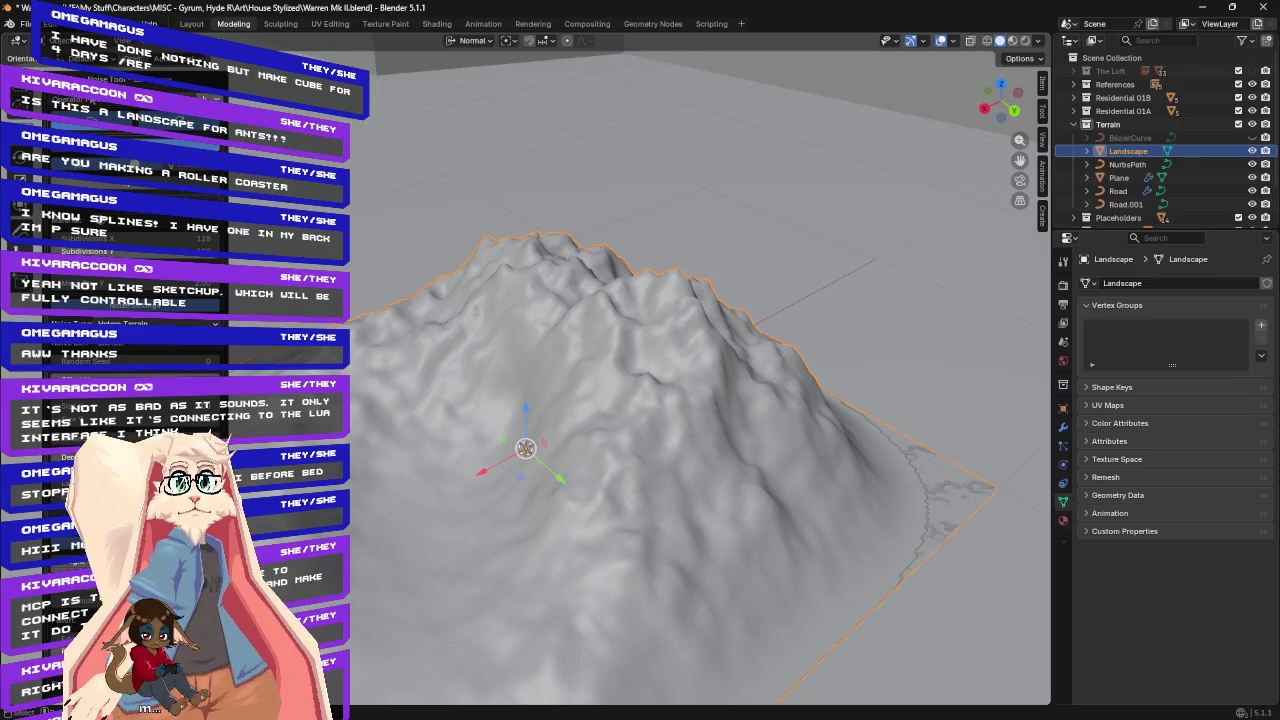
left_click(120, 97)
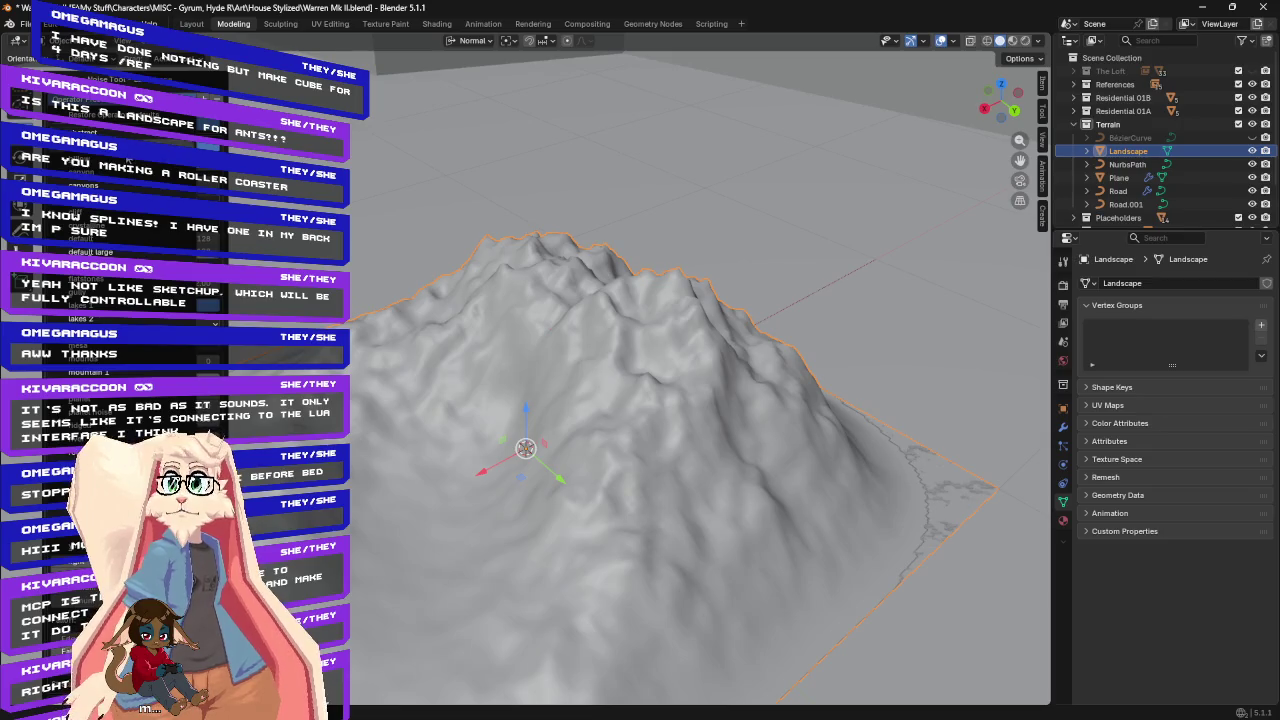
left_click(99, 318)
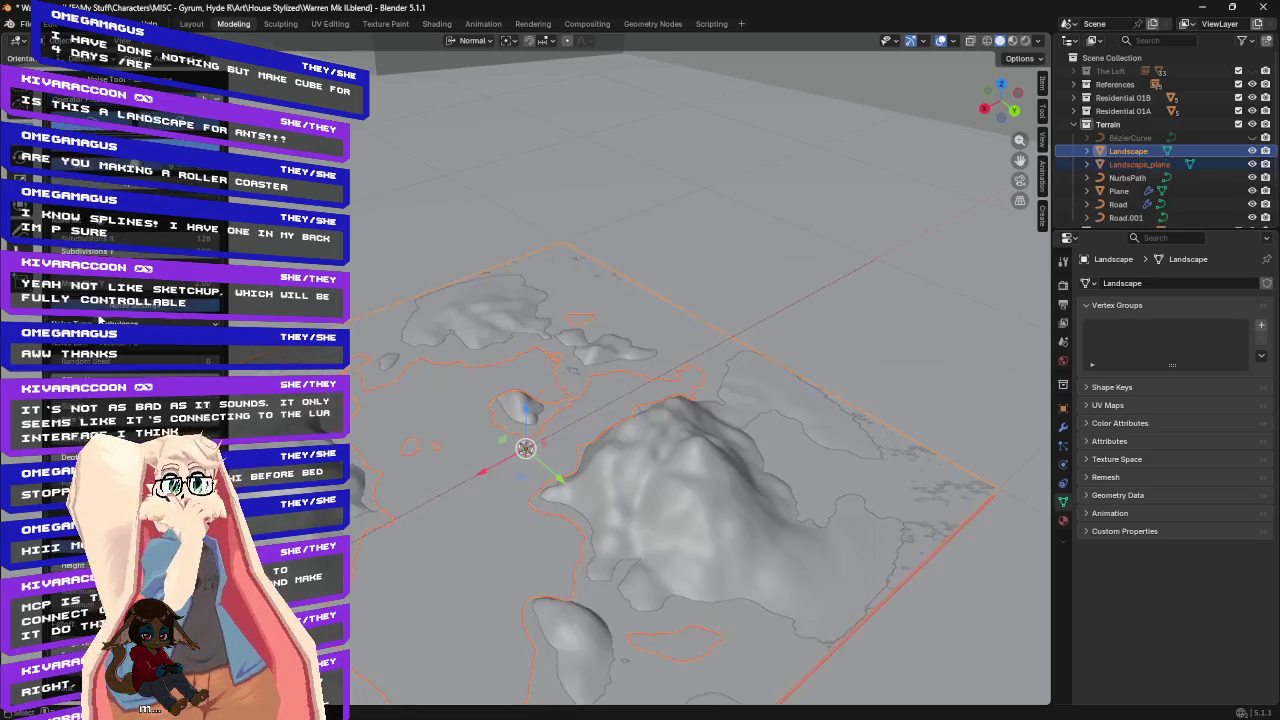
Switch the Landscape to a Planet Noise preset for a continuous rugged plateau with no water plane.
middle_click_drag(520, 446, 197, 195)
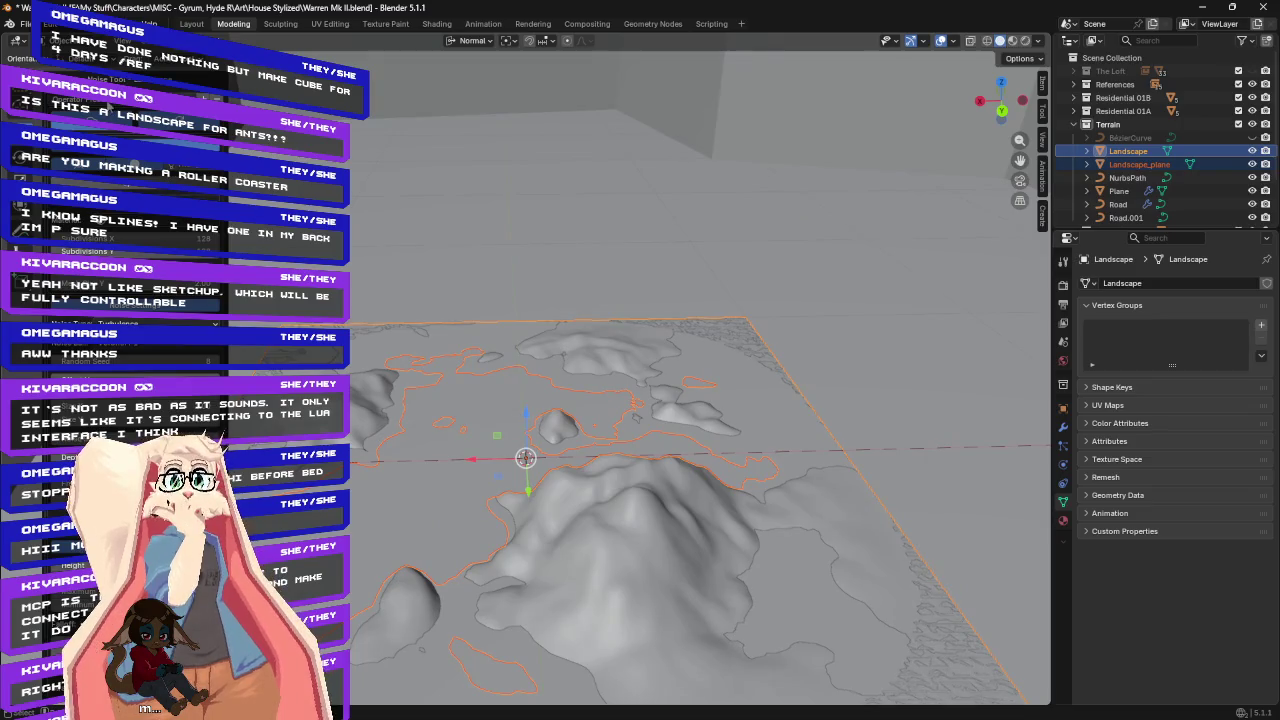
left_click(110, 318)
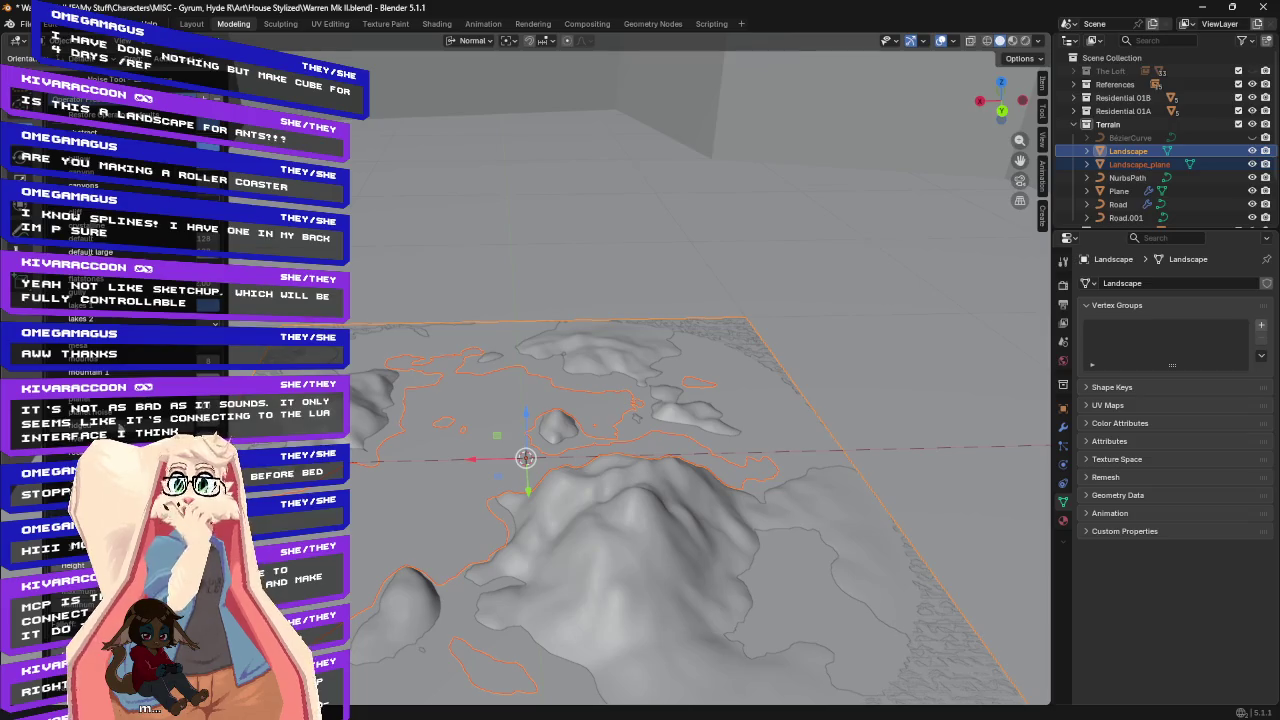
left_click(110, 412)
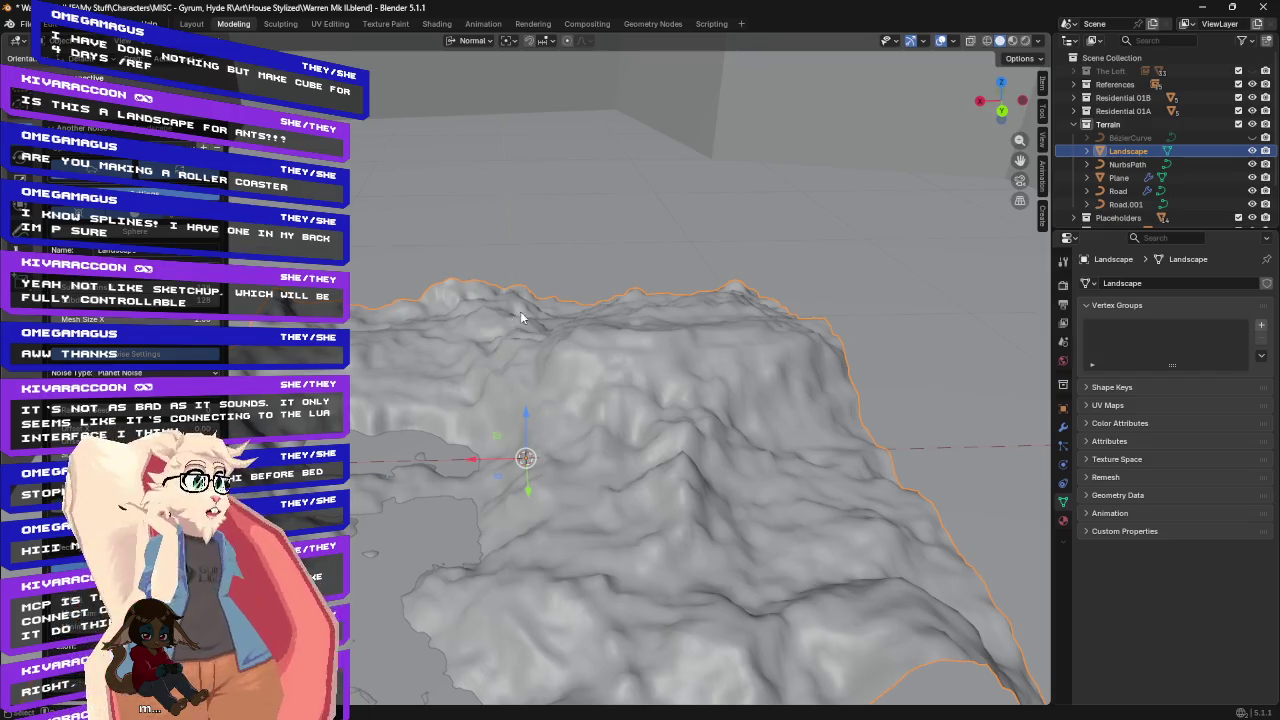
mouse_move(580, 273)
middle_mouse_down()
mouse_move(491, 289)
mouse_move(408, 266)
mouse_move(371, 279)
mouse_move(650, 274)
mouse_move(597, 267)
middle_mouse_up()
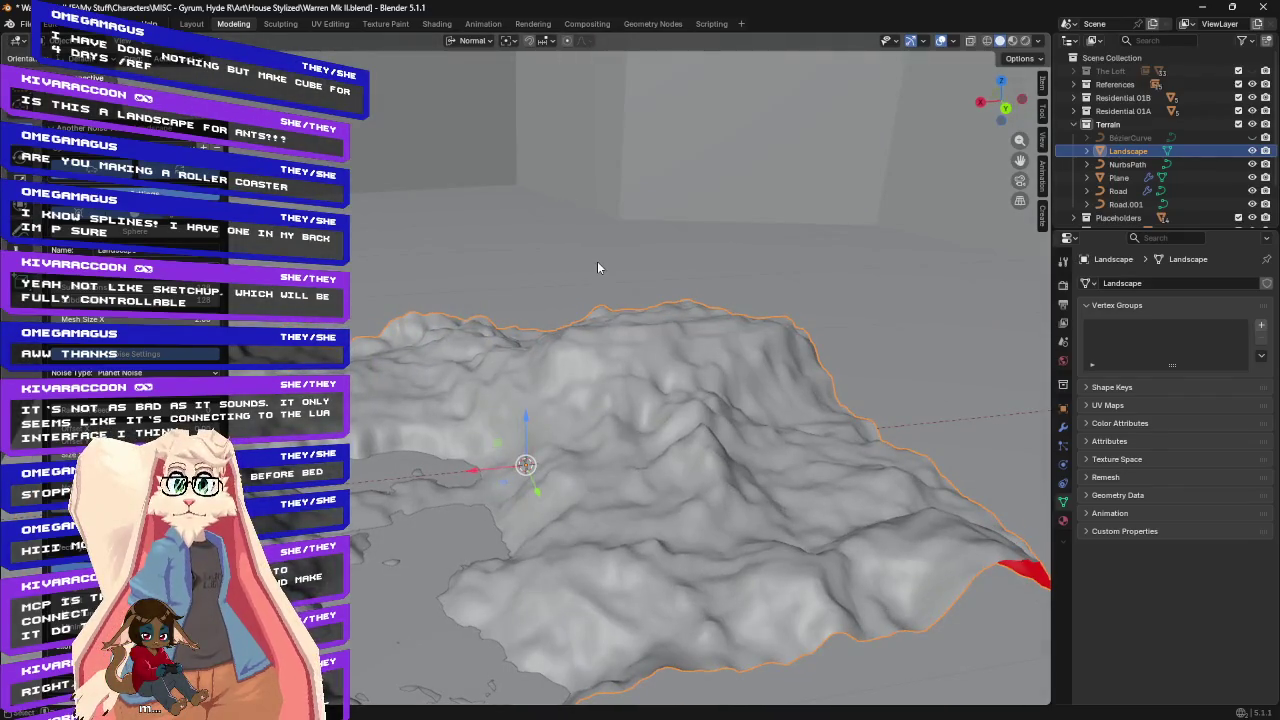
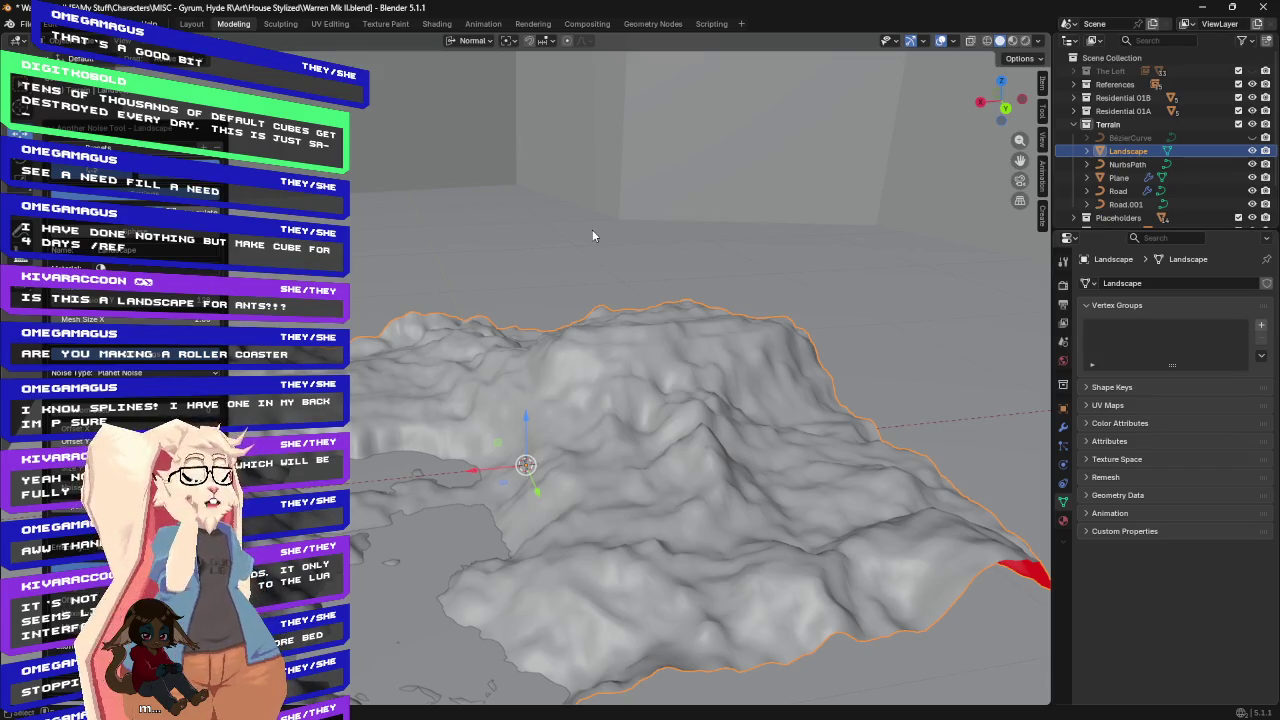
Regenerate the Landscape with cracked noise, try a blocky preset, then revert to the rocky terrain.
mouse_move(574, 276)
middle_mouse_down()
mouse_move(506, 272)
mouse_move(578, 272)
middle_mouse_up()
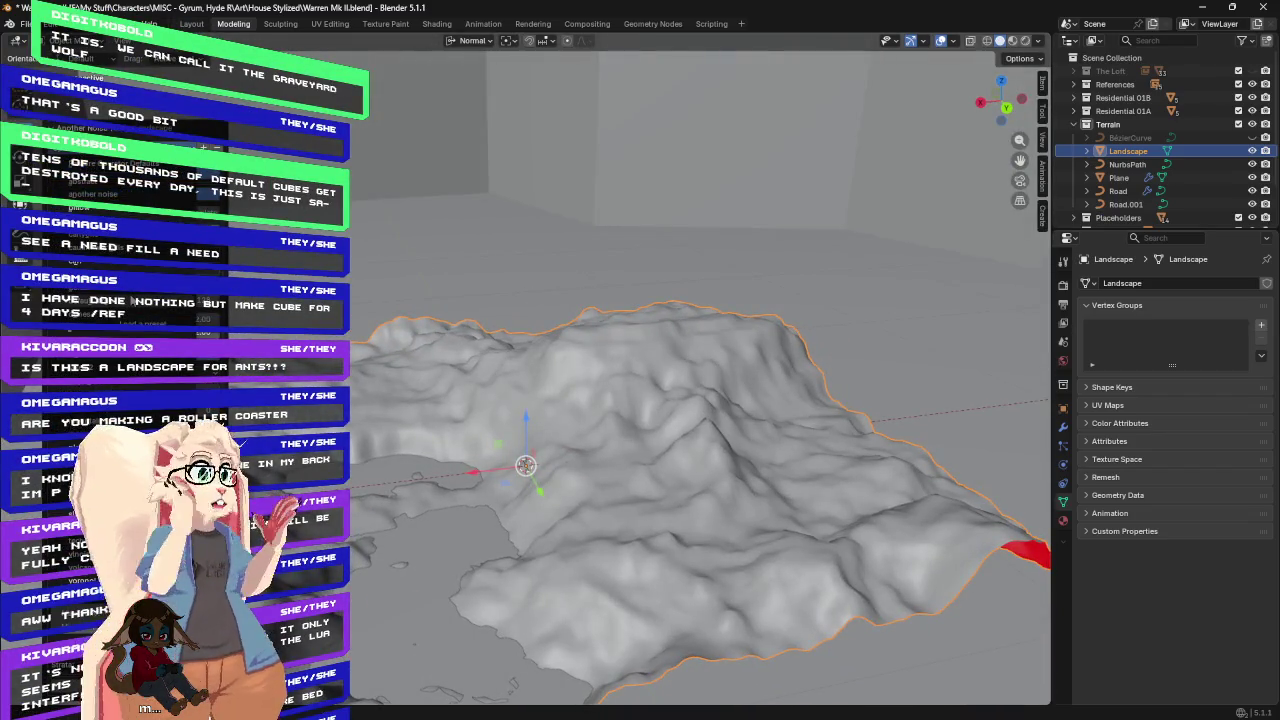
left_click(125, 333)
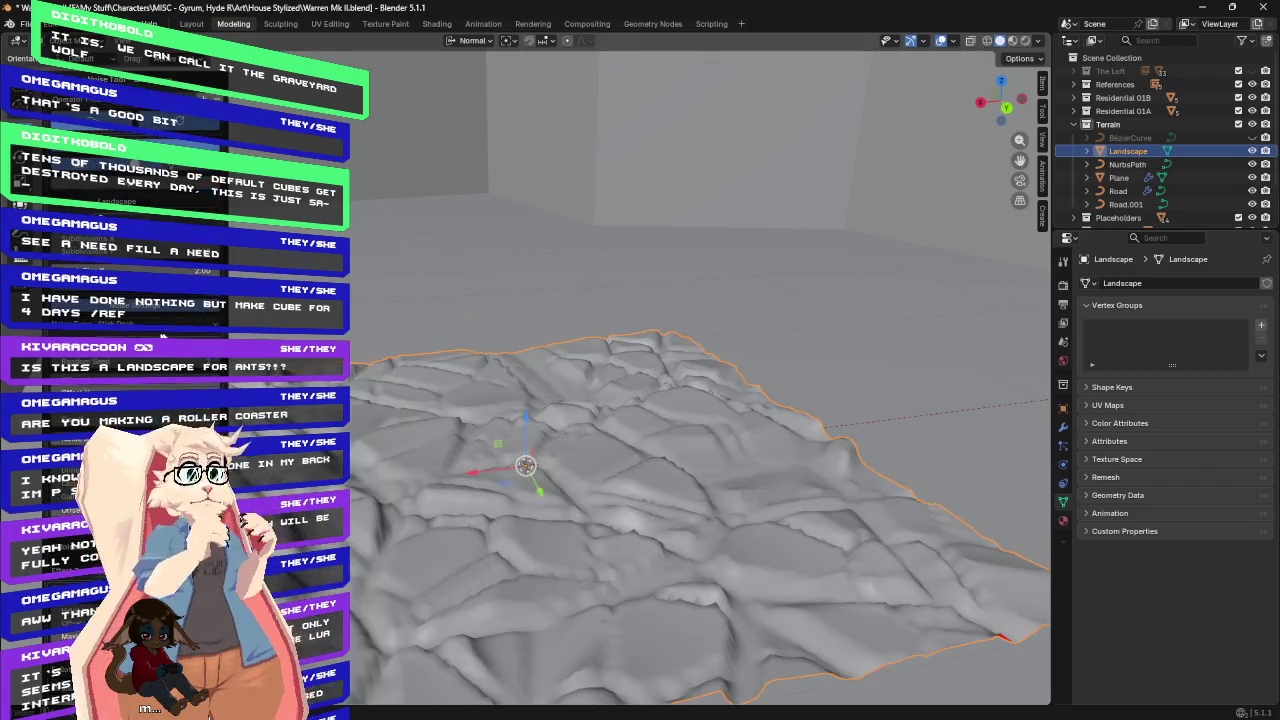
middle_click_drag(624, 401, 316, 315)
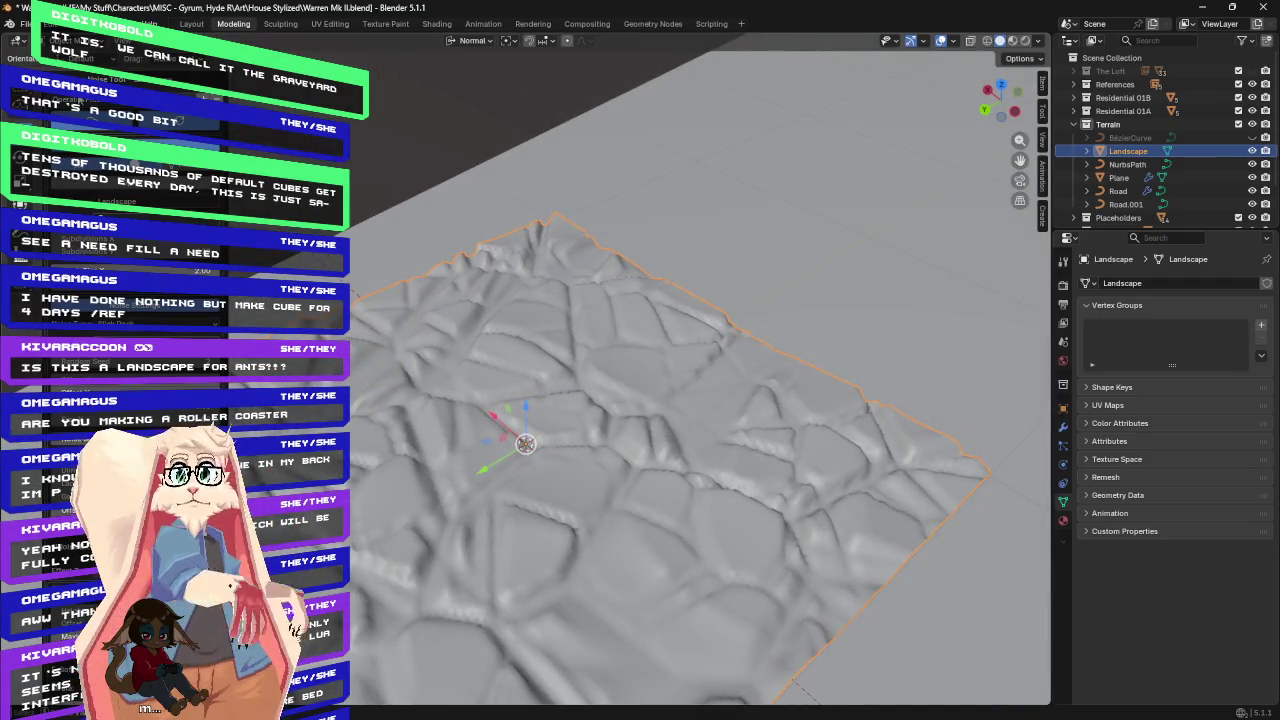
left_click(81, 104)
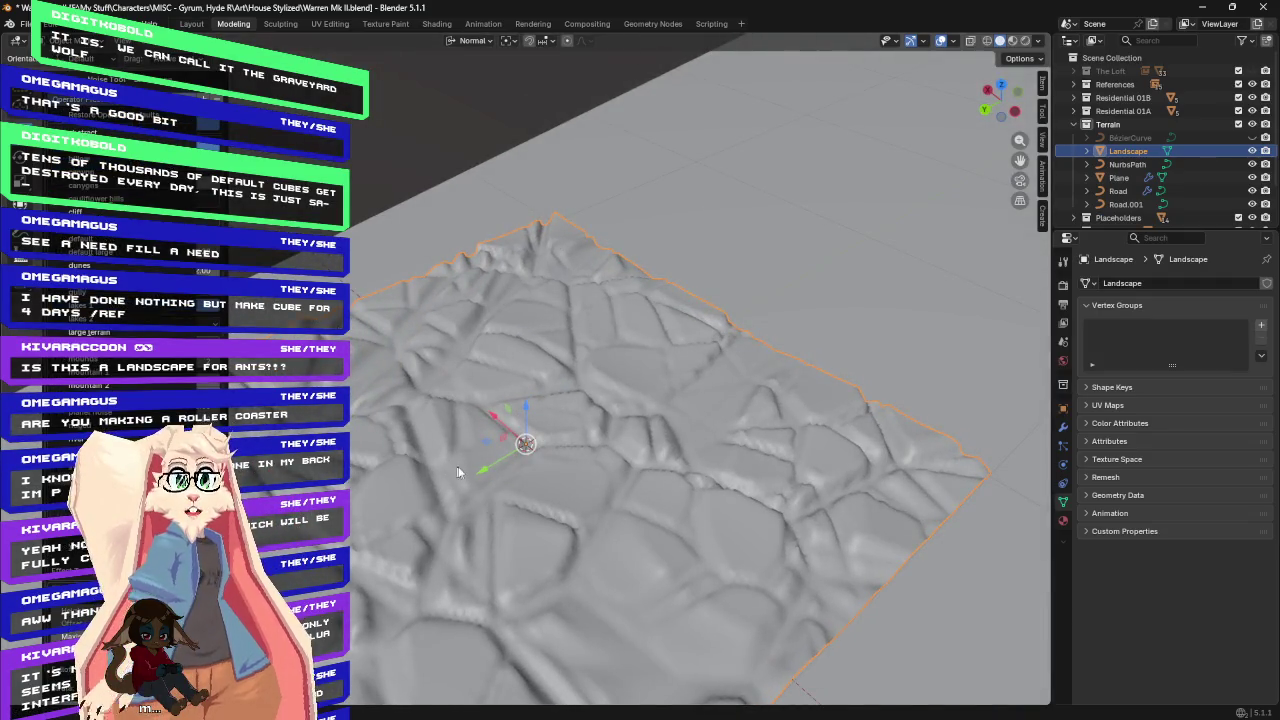
mouse_move(473, 468)
middle_mouse_down()
mouse_move(456, 453)
mouse_move(640, 450)
middle_mouse_up()
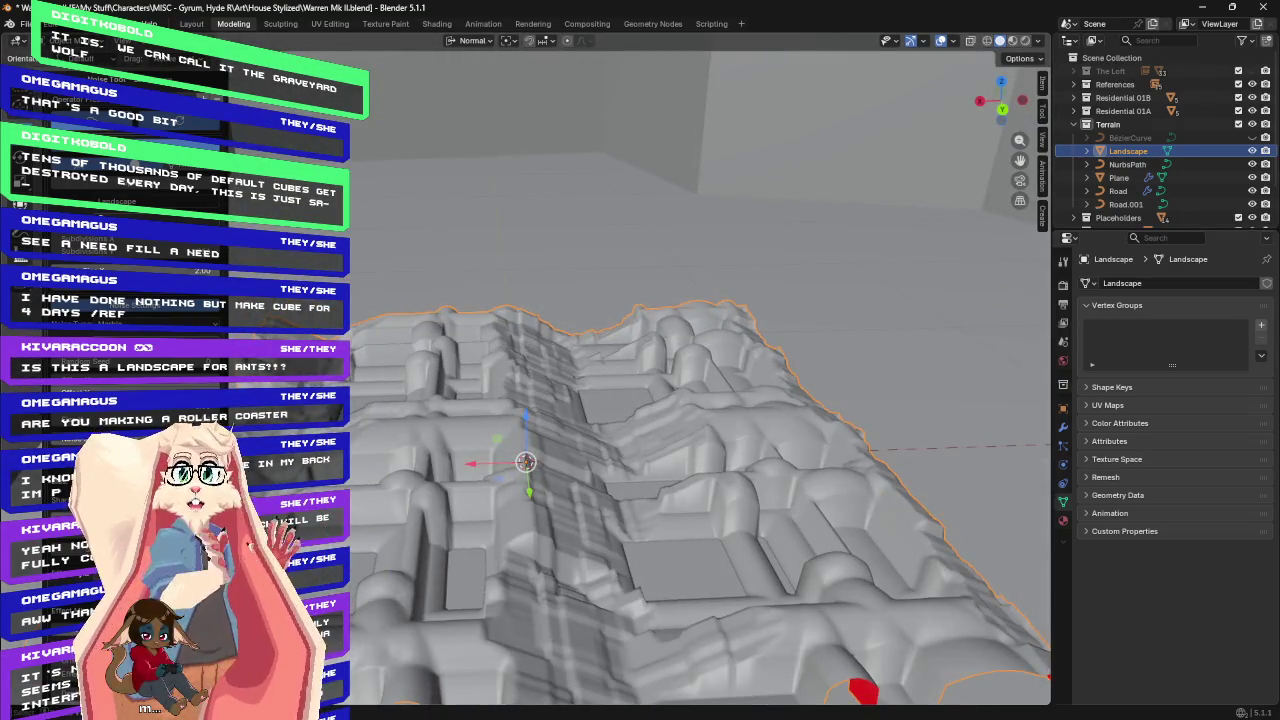
key("ctrl+z")
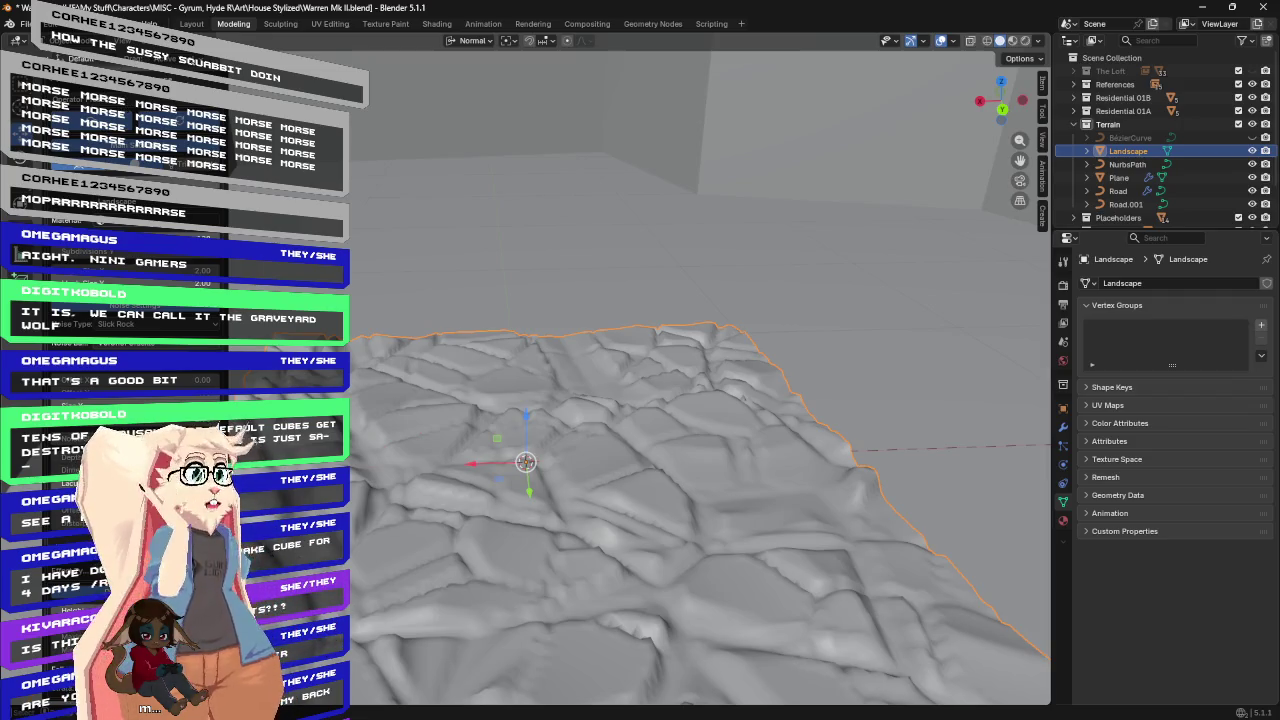
mouse_move(604, 316)
middle_mouse_down()
mouse_move(571, 325)
mouse_move(615, 318)
middle_mouse_up()
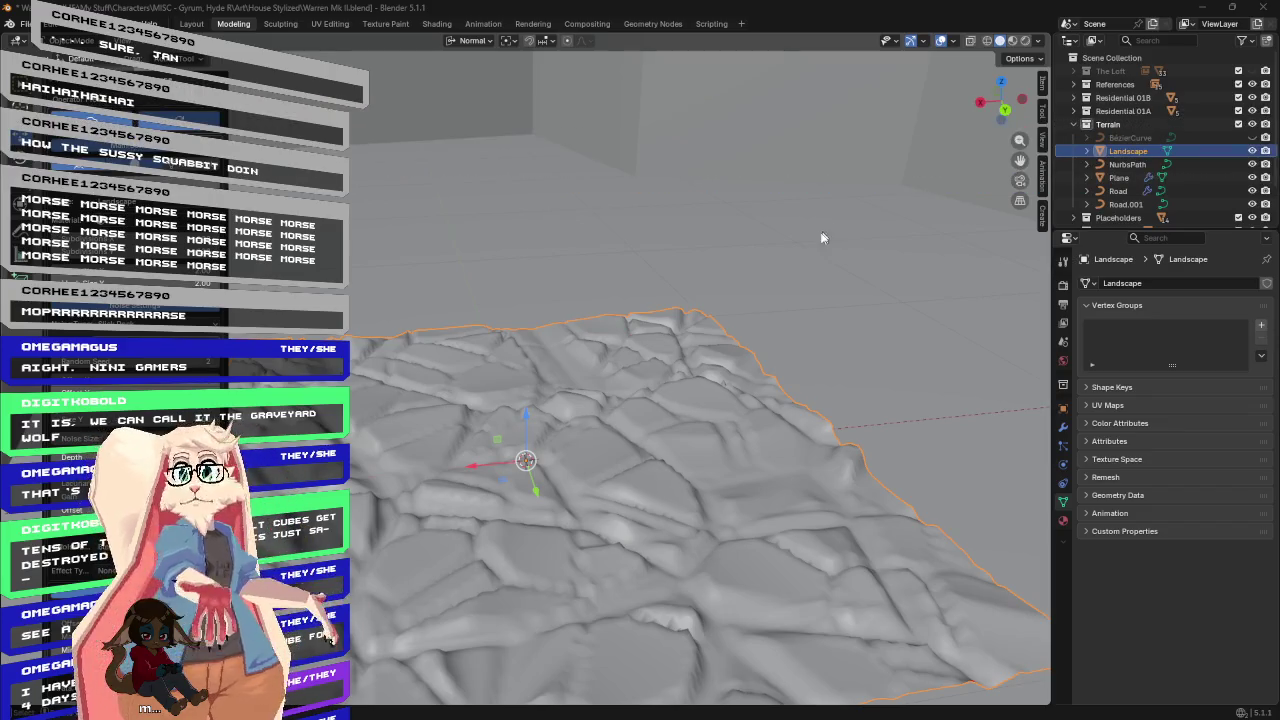
mouse_move(806, 237)
middle_mouse_down()
mouse_move(751, 246)
mouse_move(772, 222)
mouse_move(811, 237)
middle_mouse_up()
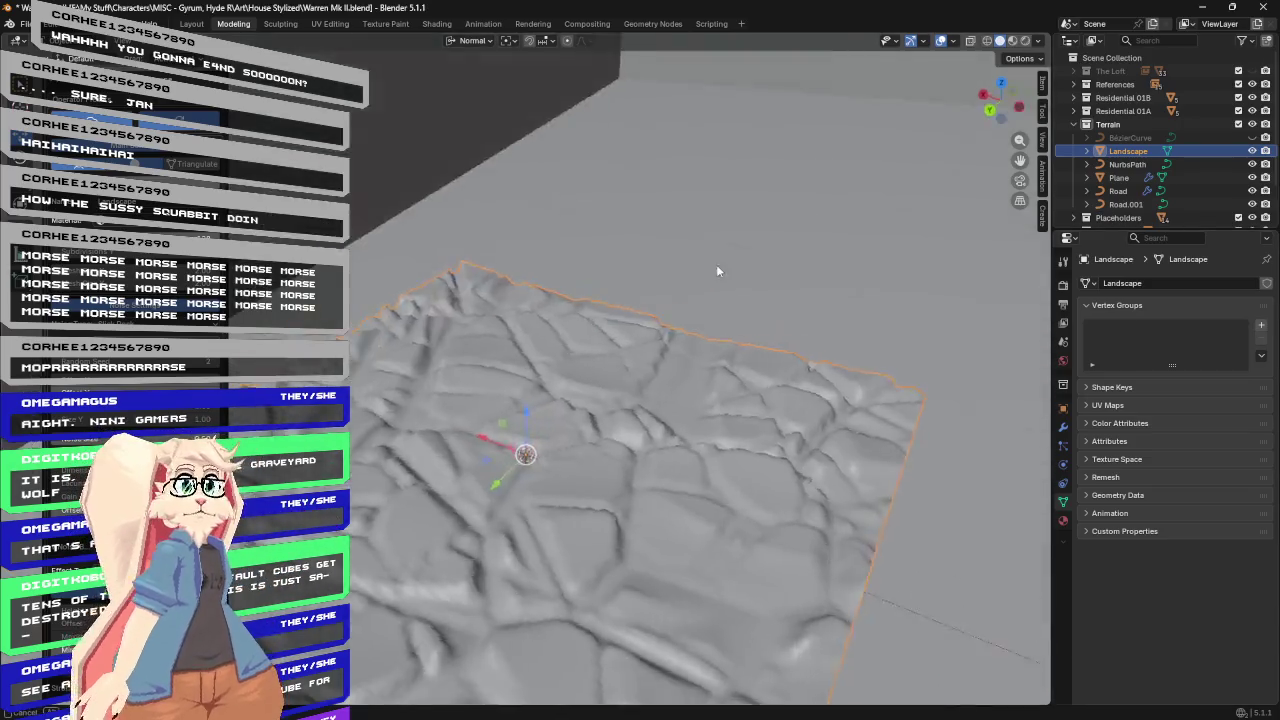
Orbit and zoom out until the stepped buildings and the red road loop fill the view.
middle_click_drag(797, 260, 674, 255)
scroll(674, 255, "up", 5)
scroll(665, 262, "down", 2)
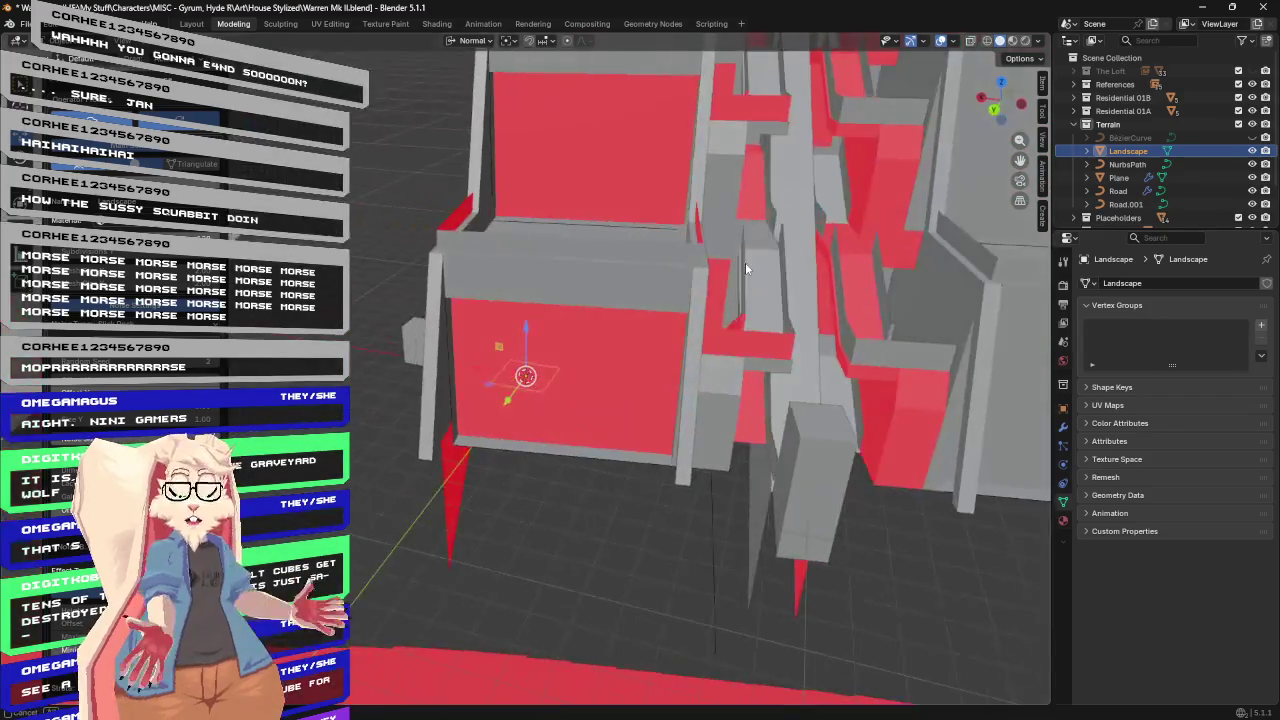
scroll(745, 262, "down", 2)
scroll(698, 260, "down", 4)
scroll(698, 262, "down", 2)
middle_click_drag(698, 266, 636, 246)
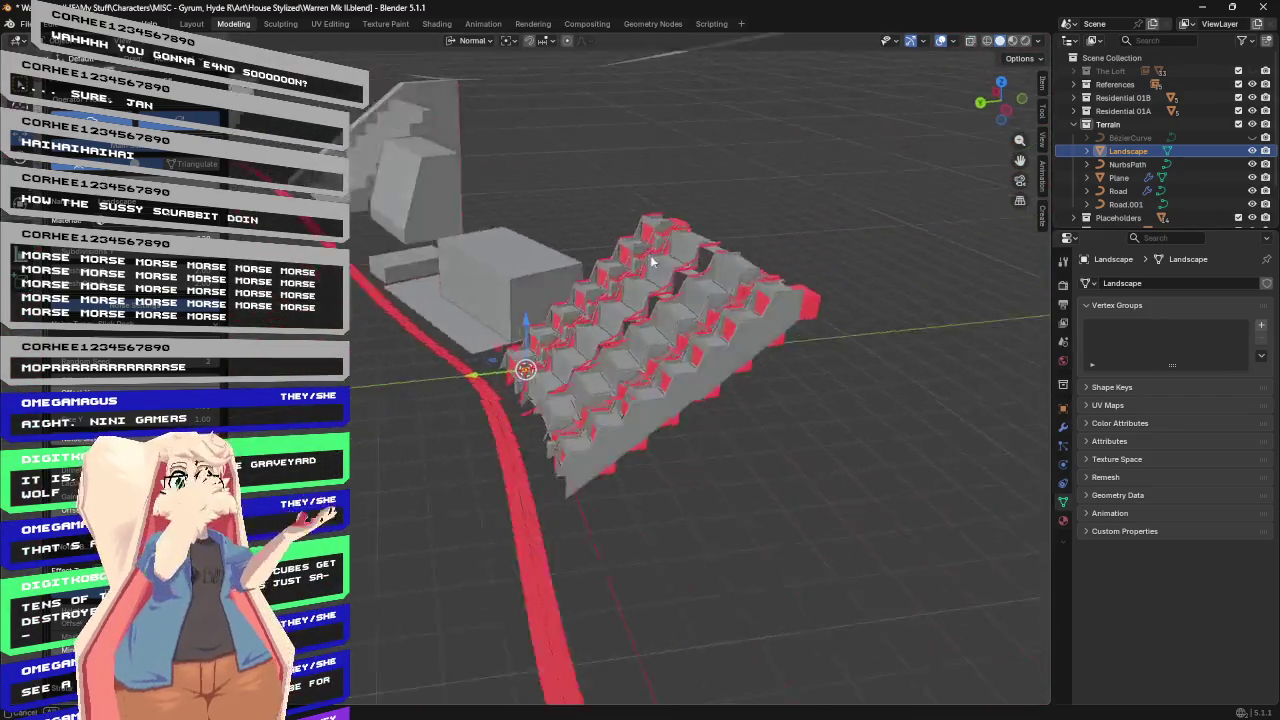
scroll(636, 246, "down", 3)
scroll(636, 246, "down", 3)
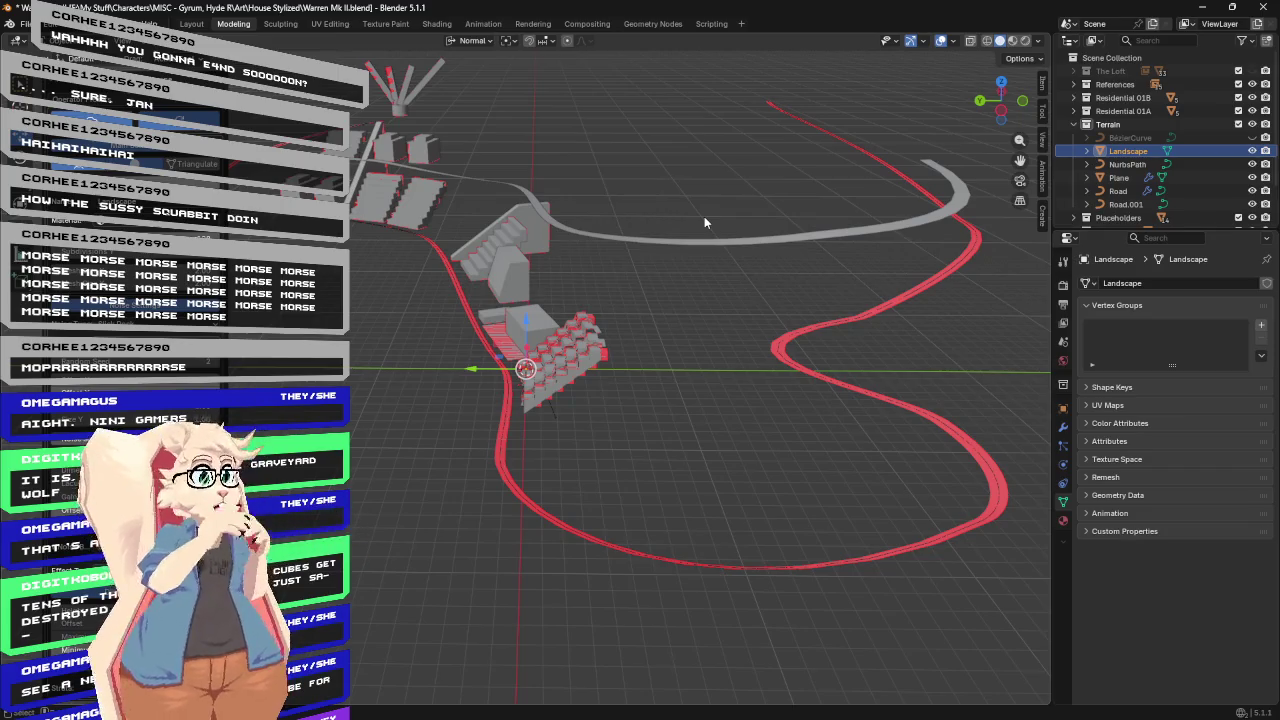
mouse_move(757, 270)
middle_mouse_down()
mouse_move(697, 255)
mouse_move(682, 233)
mouse_move(707, 246)
mouse_move(687, 251)
middle_mouse_up()
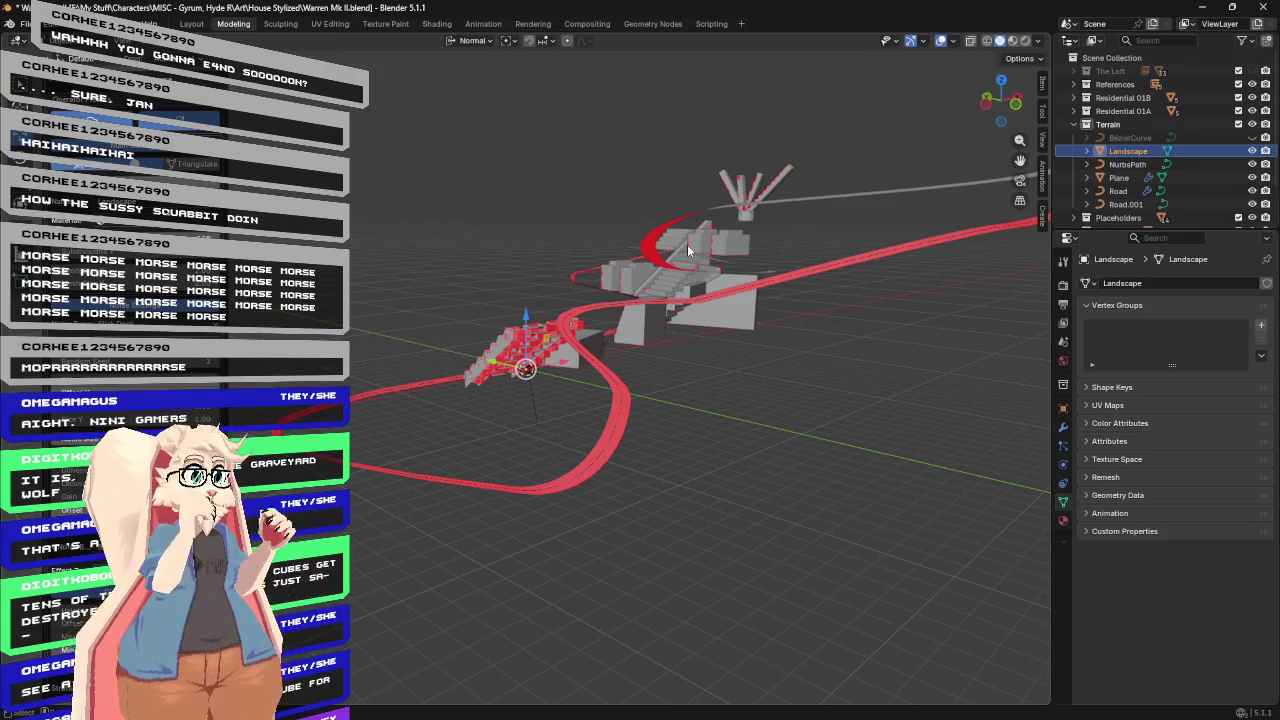
mouse_move(813, 273)
middle_mouse_down()
mouse_move(744, 194)
mouse_move(796, 207)
mouse_move(770, 182)
mouse_move(762, 192)
mouse_move(792, 330)
mouse_move(817, 358)
mouse_move(931, 370)
mouse_move(900, 332)
middle_mouse_up()
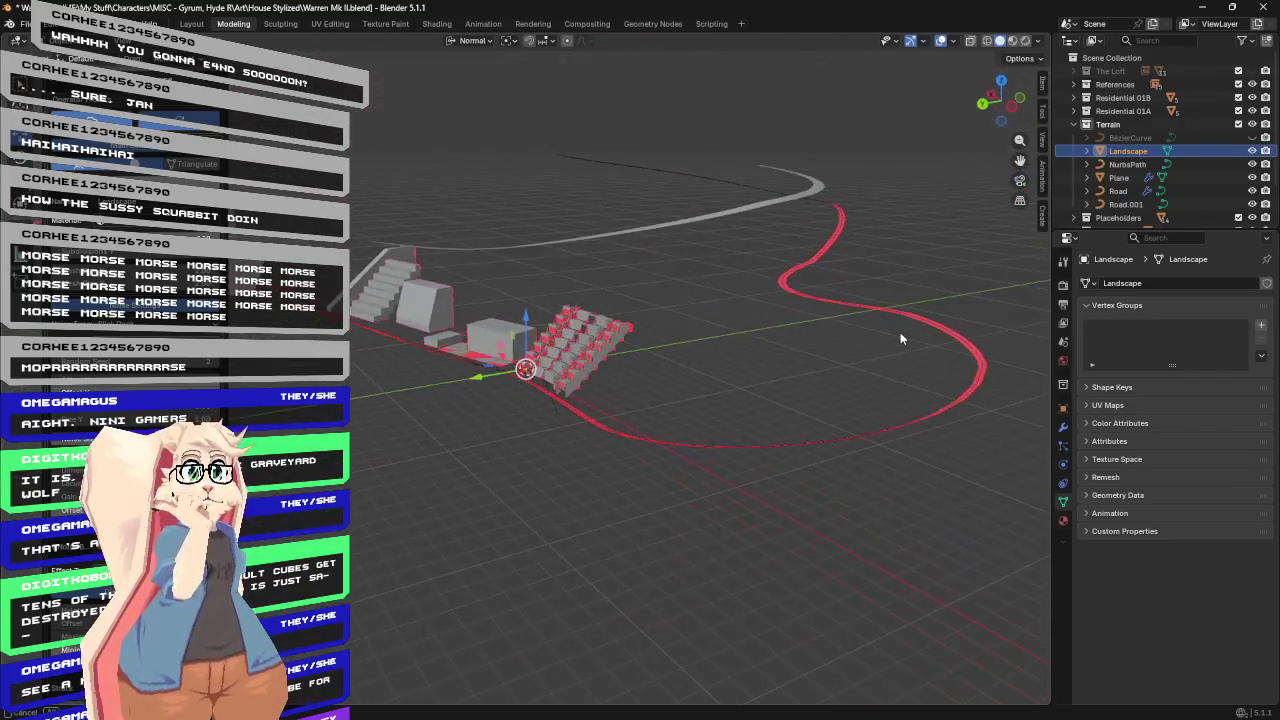
Select the red road mesh and frame it to inspect it up close.
left_click(810, 260)
key("KP_Decimal")
scroll(836, 342, "up", 3)
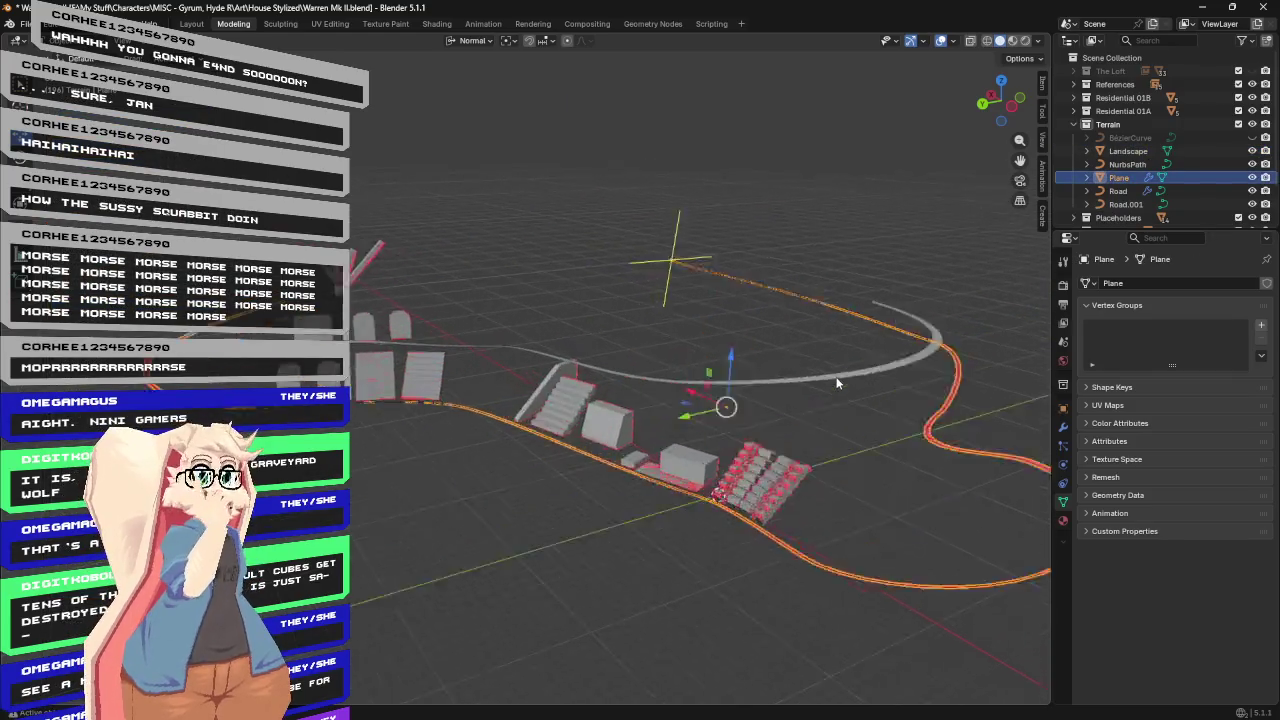
scroll(836, 342, "up", 3)
mouse_move(836, 342)
middle_mouse_down("shift")
mouse_move(682, 227)
mouse_move(467, 194)
mouse_move(879, 252)
mouse_move(686, 290)
mouse_move(792, 270)
middle_mouse_up("shift")
scroll(879, 252, "up", 3)
scroll(800, 285, "down", 3)
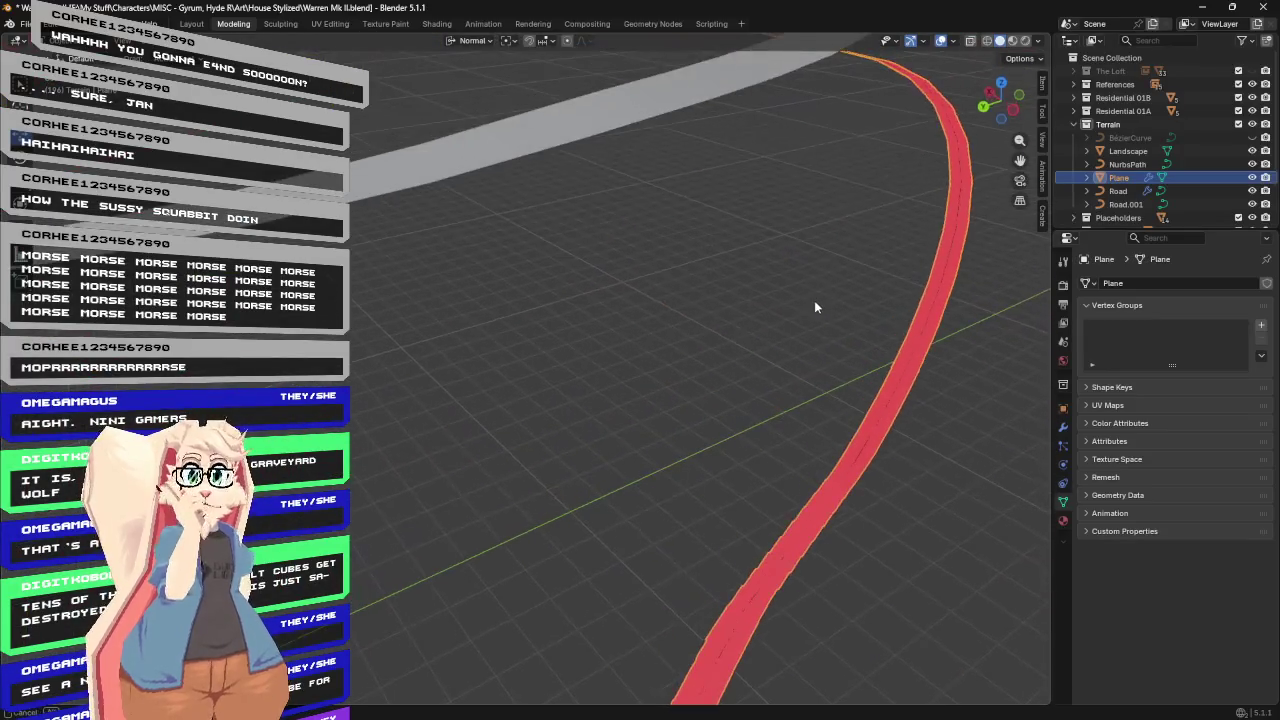
scroll(889, 423, "down", 2)
scroll(903, 417, "down", 2)
key("KP_Decimal")
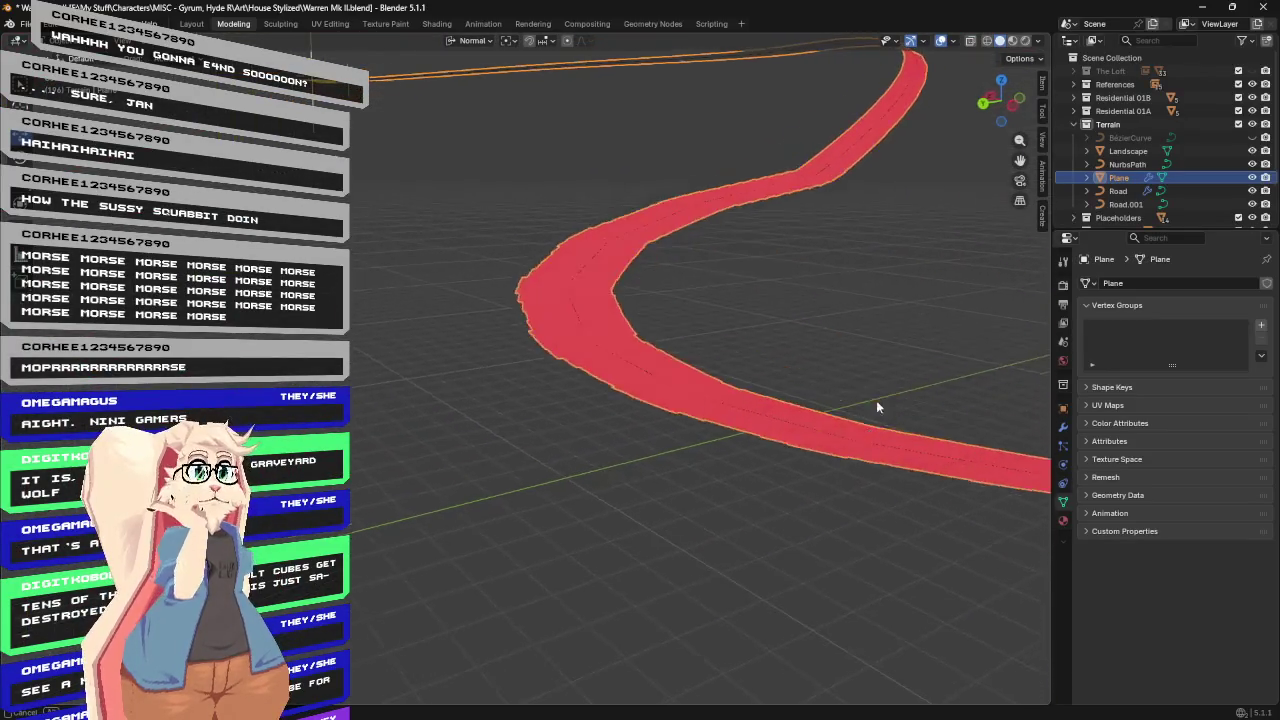
scroll(876, 400, "up", 2)
scroll(862, 400, "down", 1)
mouse_move(867, 398)
middle_mouse_down()
mouse_move(851, 380)
mouse_move(703, 380)
mouse_move(840, 340)
mouse_move(827, 343)
middle_mouse_up()
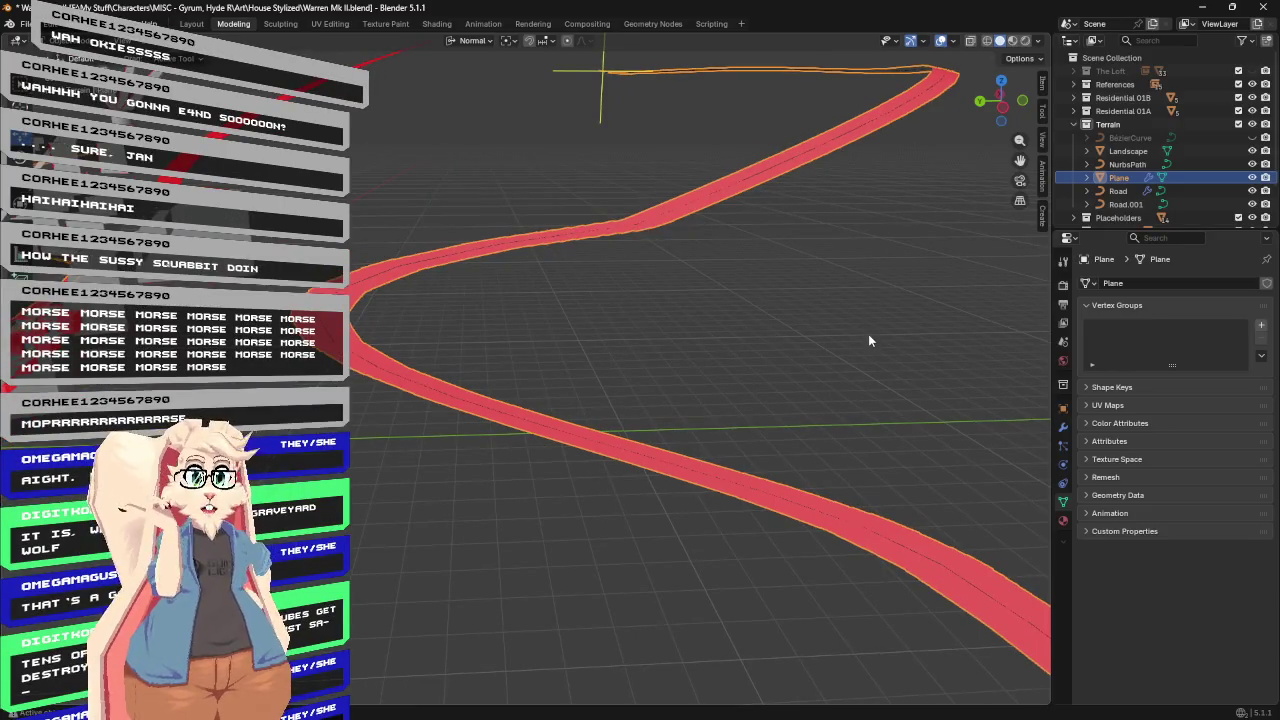
Put the Plane road into Edit Mode, toggle its visibility, and select the Road curve.
key("Tab")
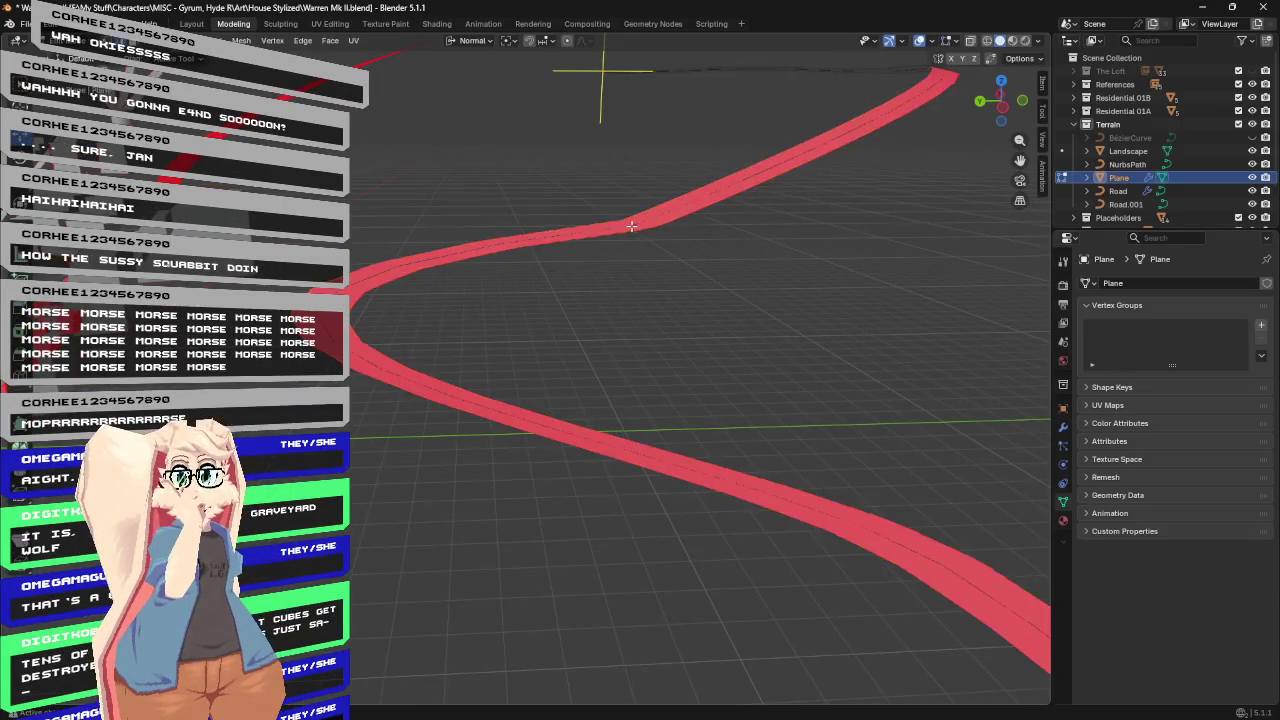
scroll(640, 291, "up", 3)
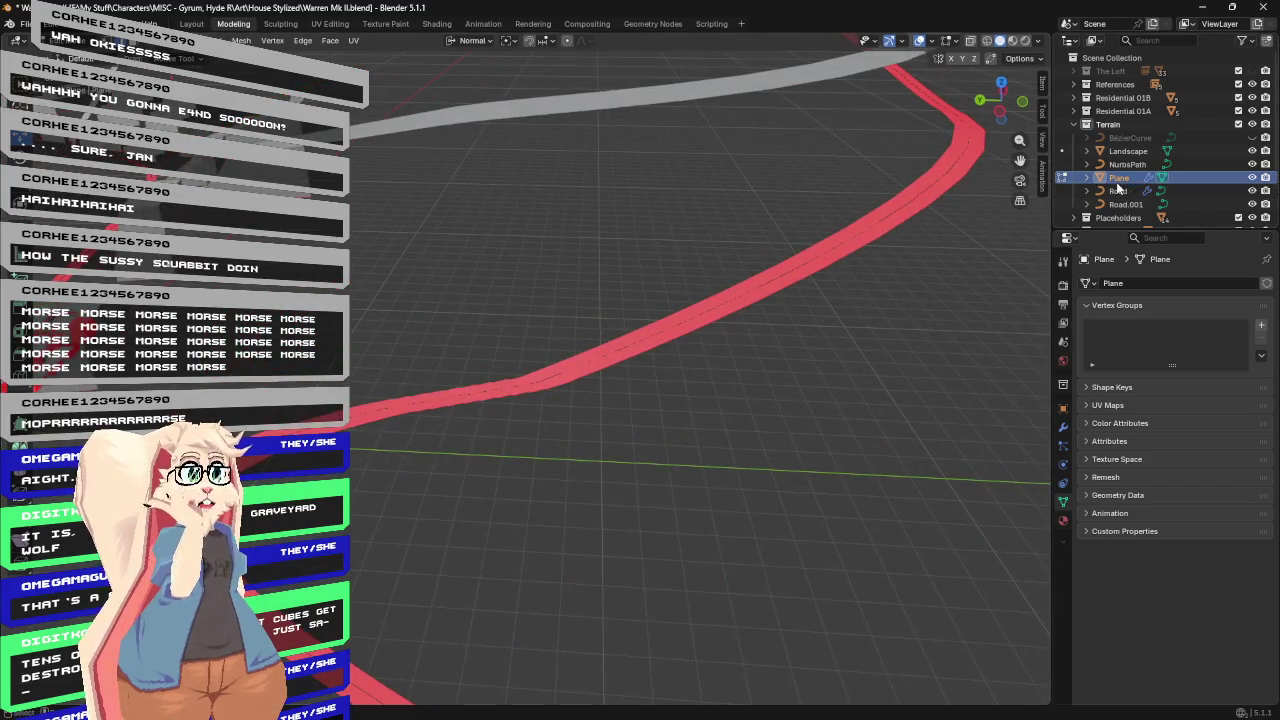
left_click(1252, 177)
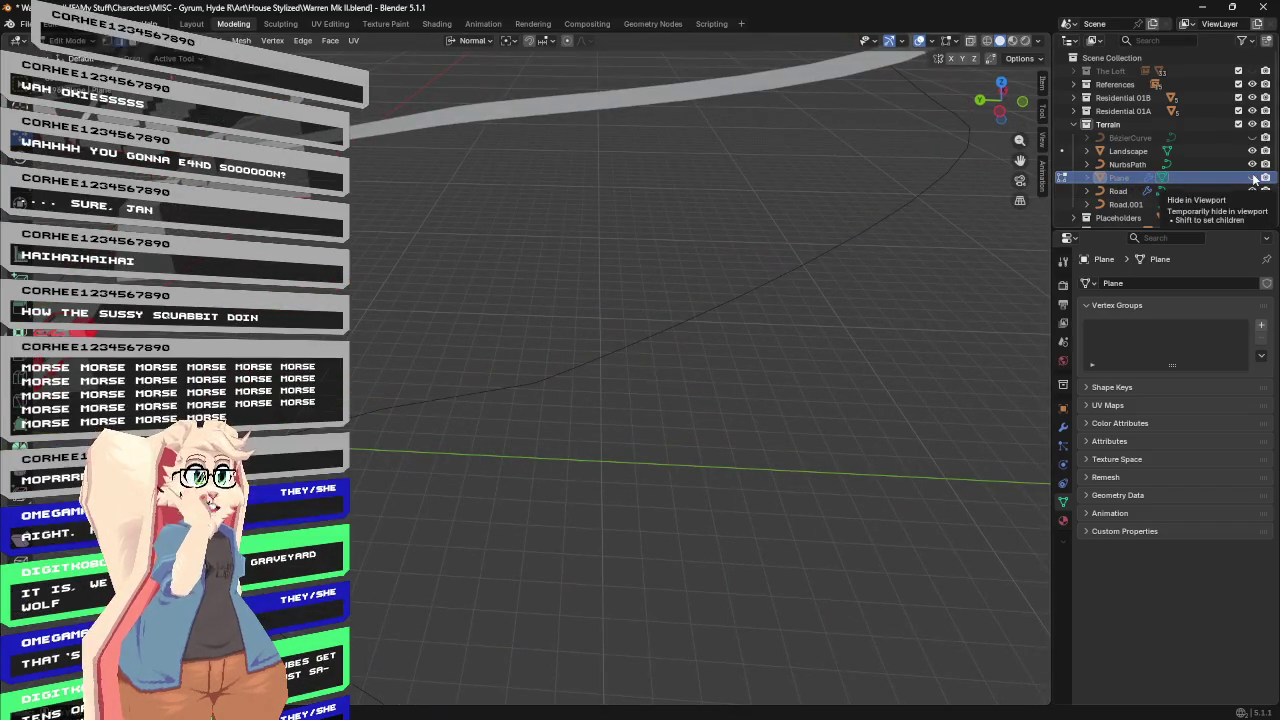
left_click(1252, 177)
left_click(1122, 190)
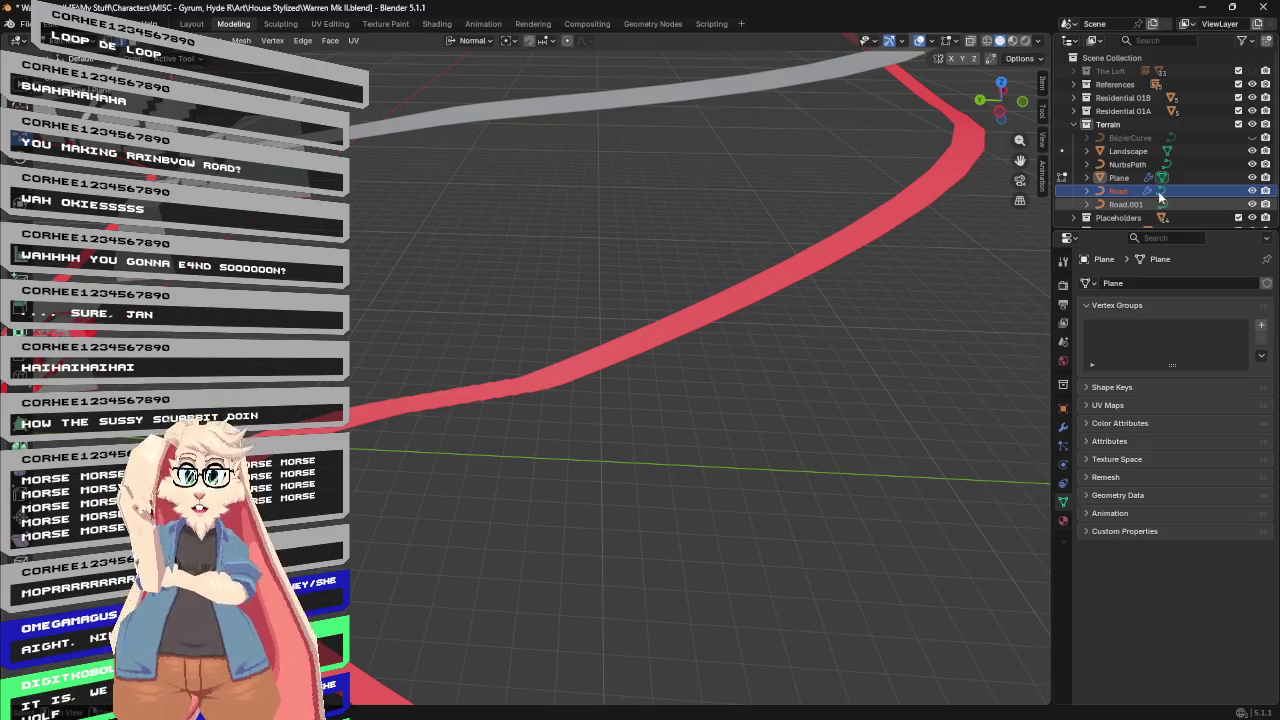
mouse_move(914, 237)
middle_mouse_down()
mouse_move(849, 243)
mouse_move(846, 144)
middle_mouse_up()
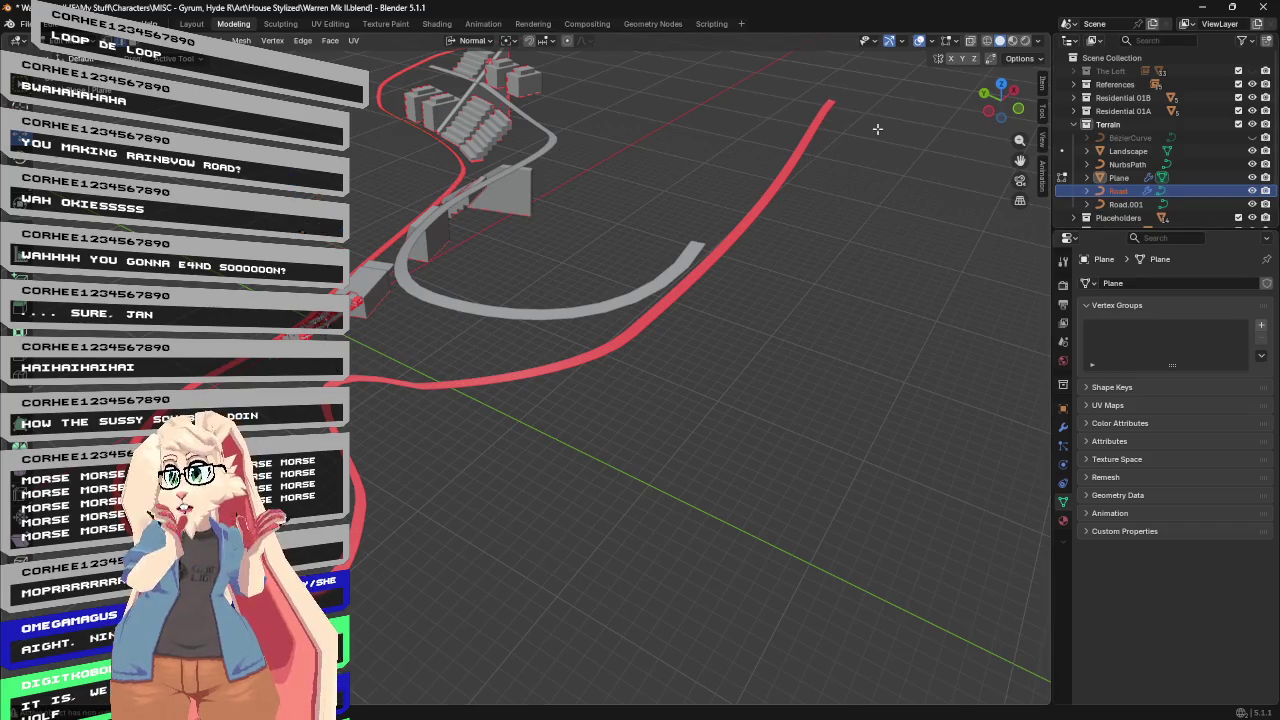
Delete the unused BezierCurve, Landscape and NurbsPath objects.
left_click(1128, 137)
key("x")
left_click(1125, 139)
key("x")
left_click(1123, 143)
key("x")
Hide the Plane road mesh, then delete it, keeping the Road curve.
left_click(1117, 150)
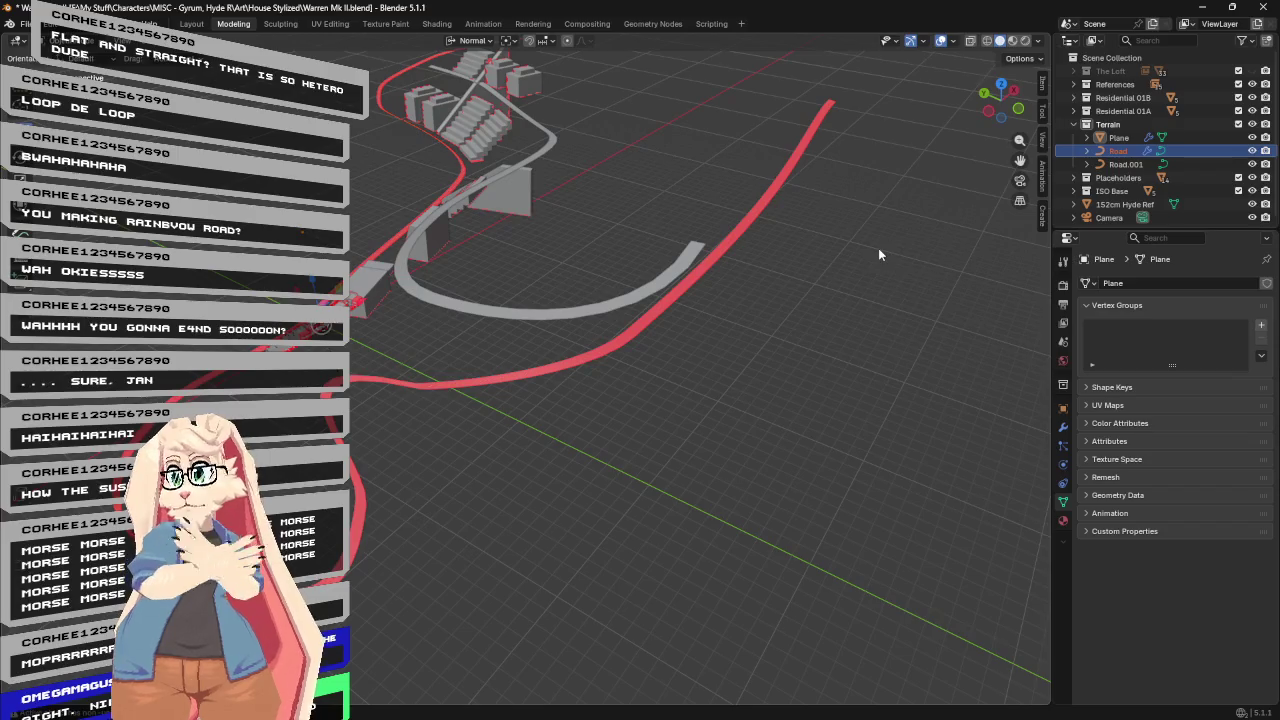
key("Tab")
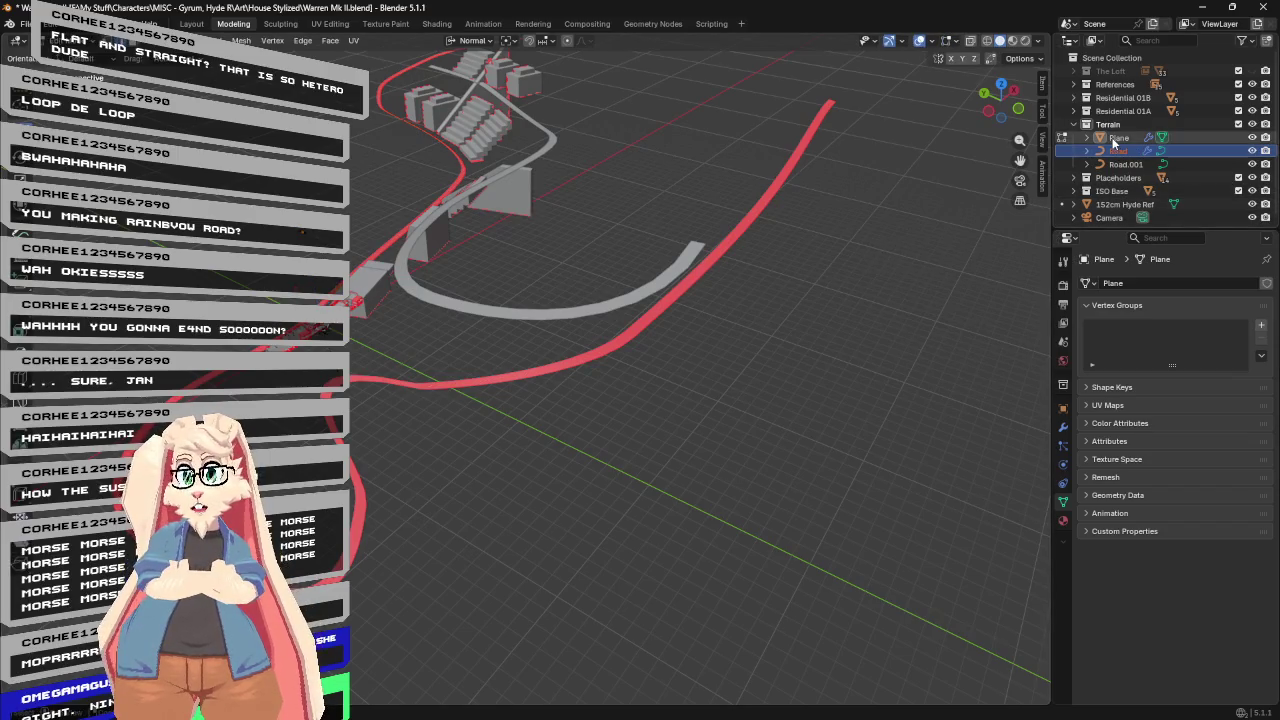
left_click(1113, 139)
left_click(1251, 137)
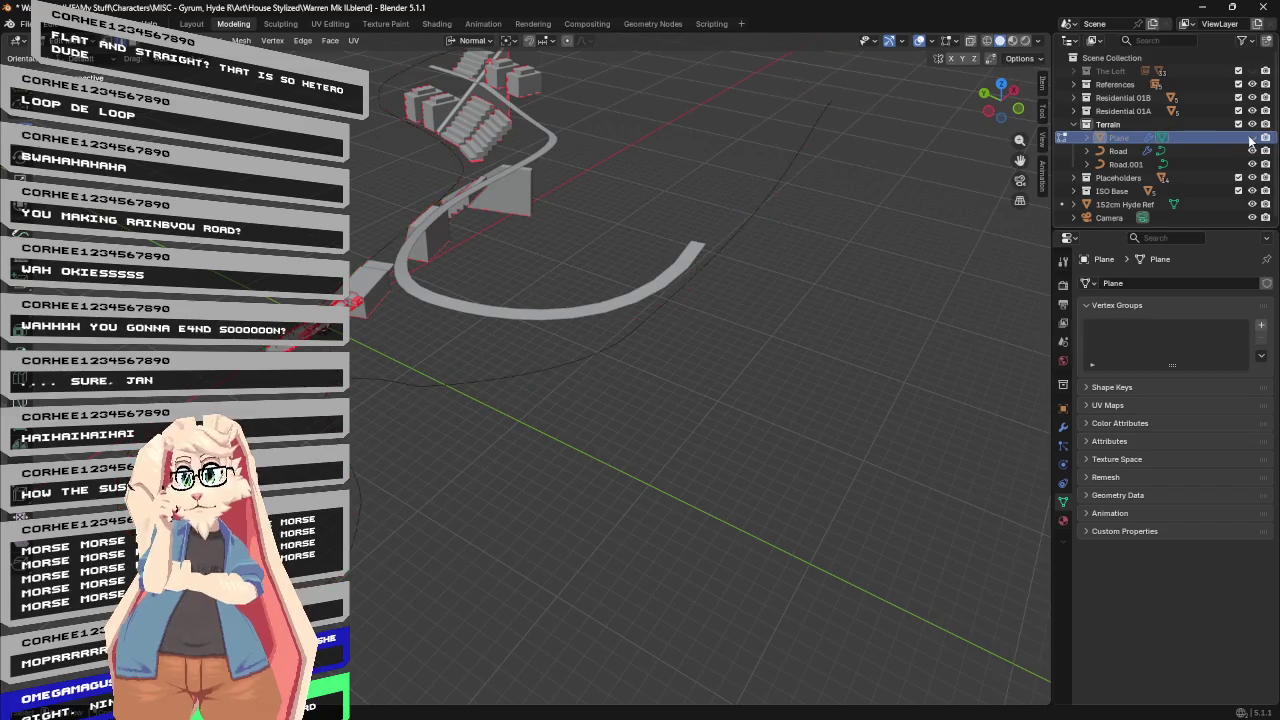
left_click(1117, 150)
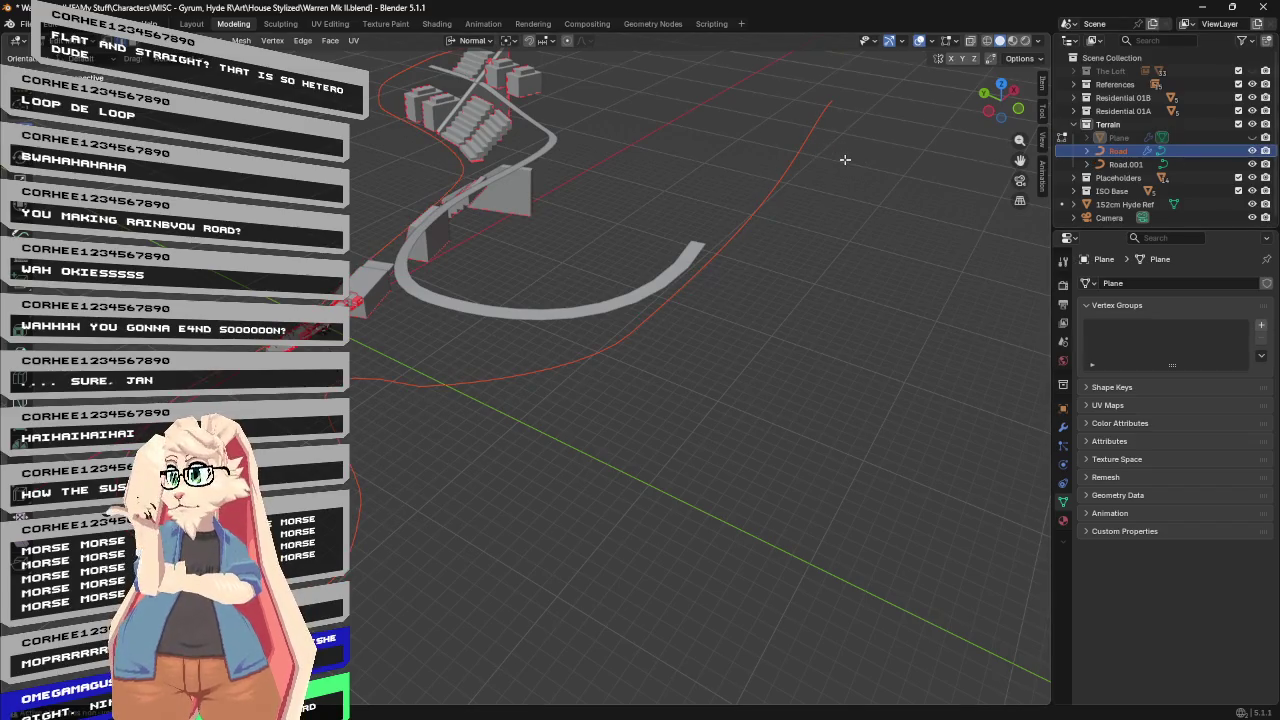
middle_click_drag(845, 159, 814, 149)
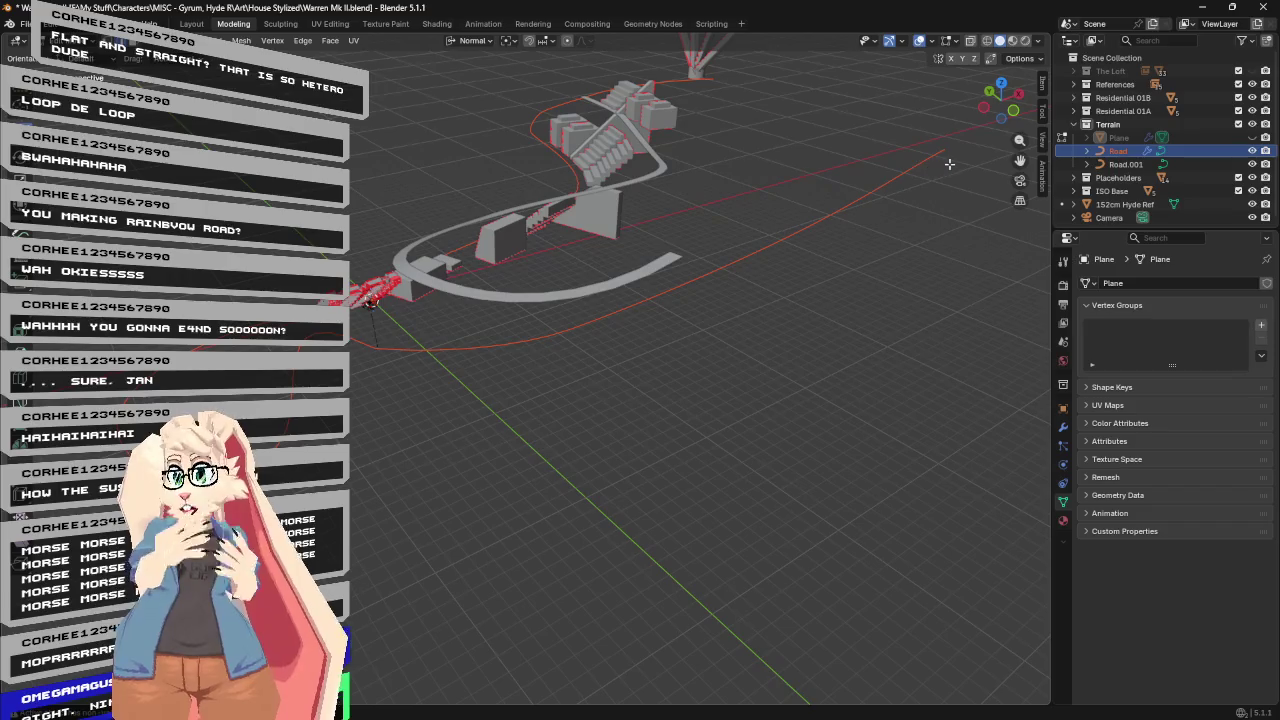
key("x")
left_click(1127, 143)
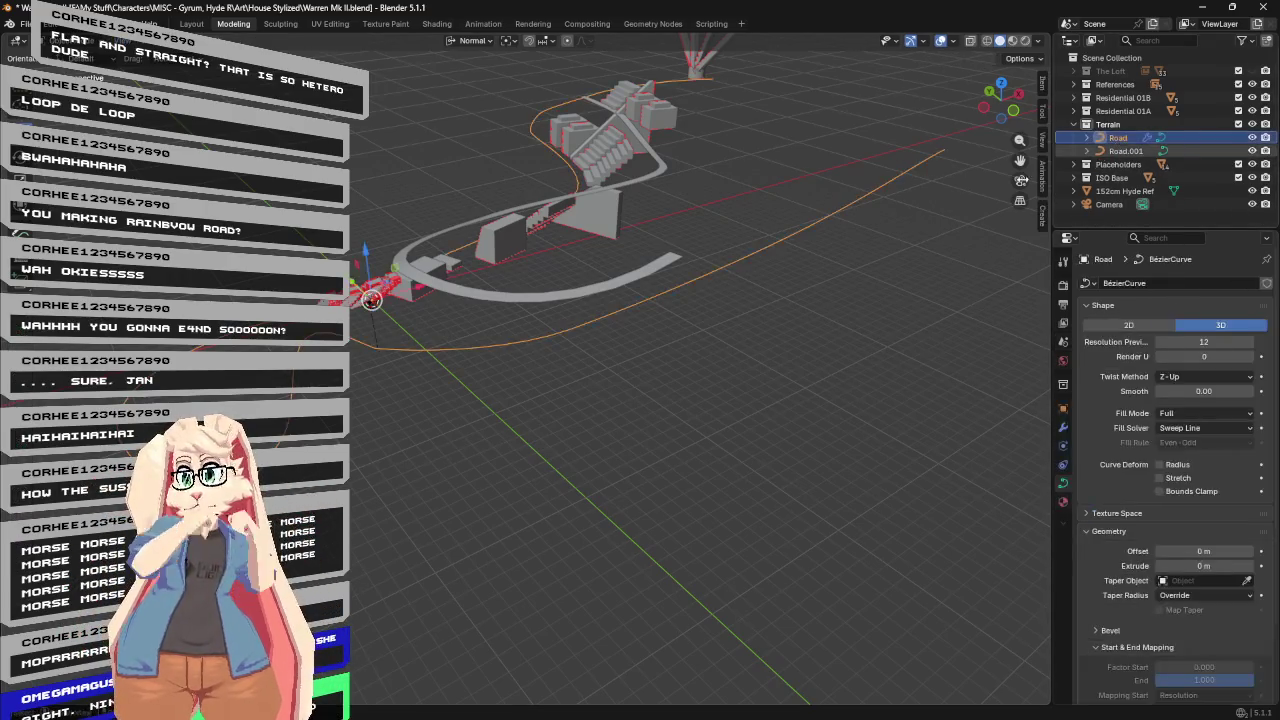
Test a roughly 6.5 m Extrude on the Road curve, then undo to restore the Plane ribbon.
mouse_move(846, 240)
middle_mouse_down()
mouse_move(794, 248)
mouse_move(936, 248)
mouse_move(1050, 333)
middle_mouse_up()
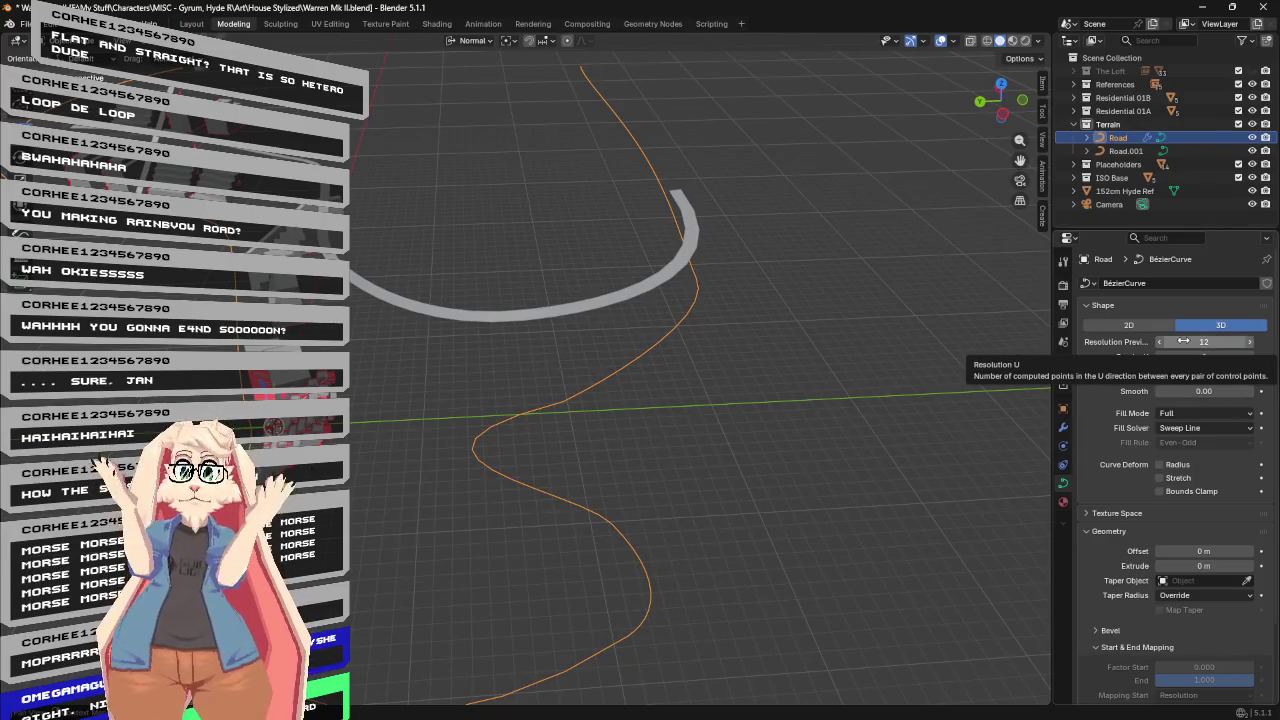
mouse_move(776, 268)
middle_mouse_down()
mouse_move(825, 223)
mouse_move(928, 307)
middle_mouse_up()
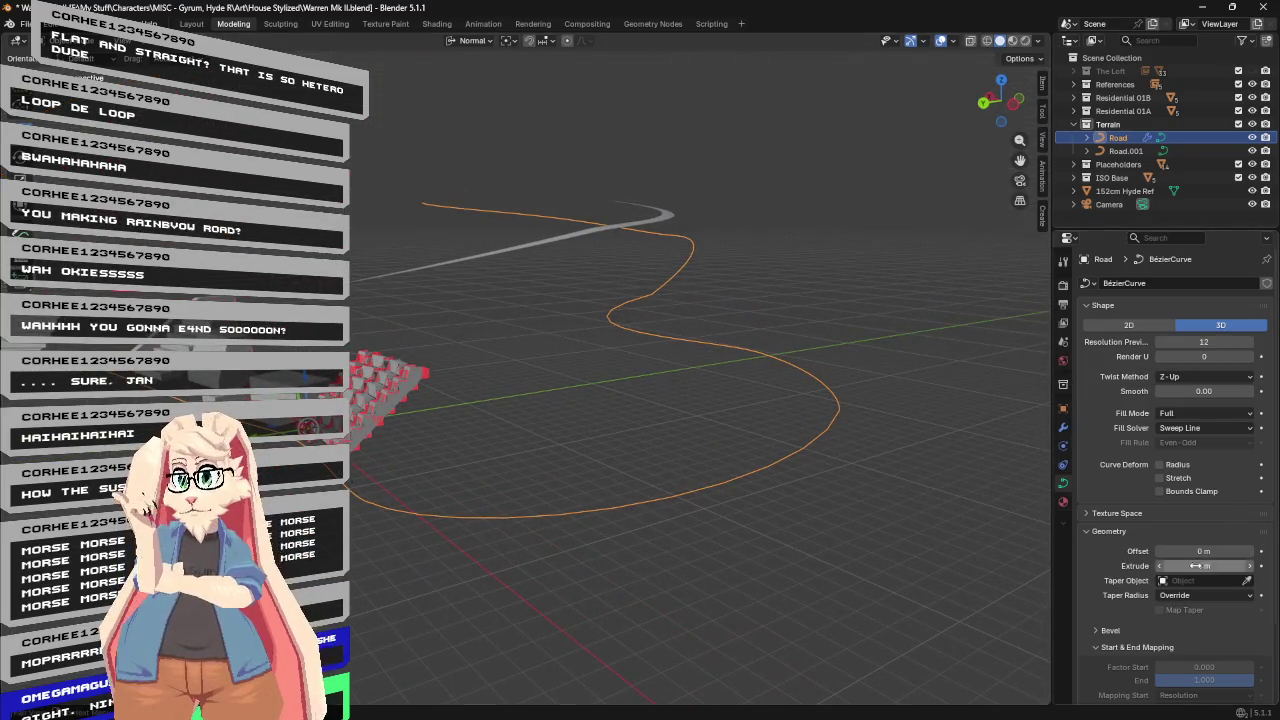
mouse_move(1205, 566)
left_mouse_down()
mouse_move(1240, 566)
mouse_move(1209, 566)
left_mouse_up()
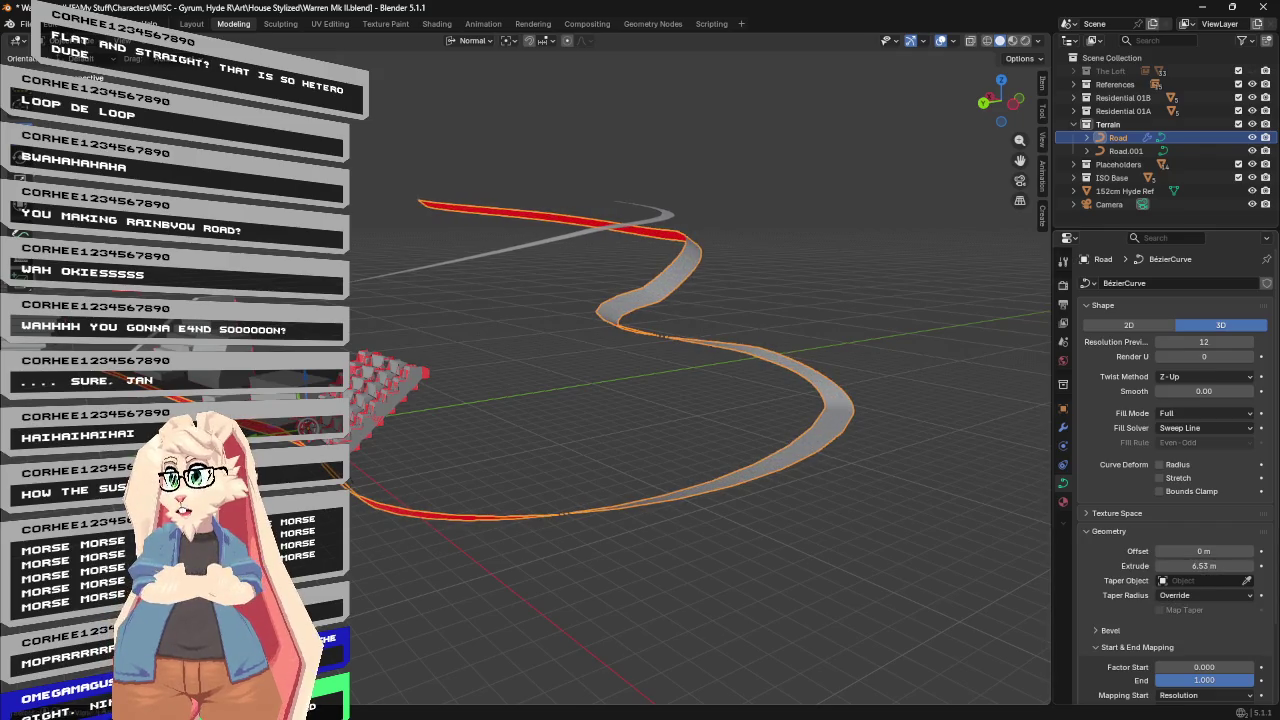
middle_click_drag(771, 279, 686, 286)
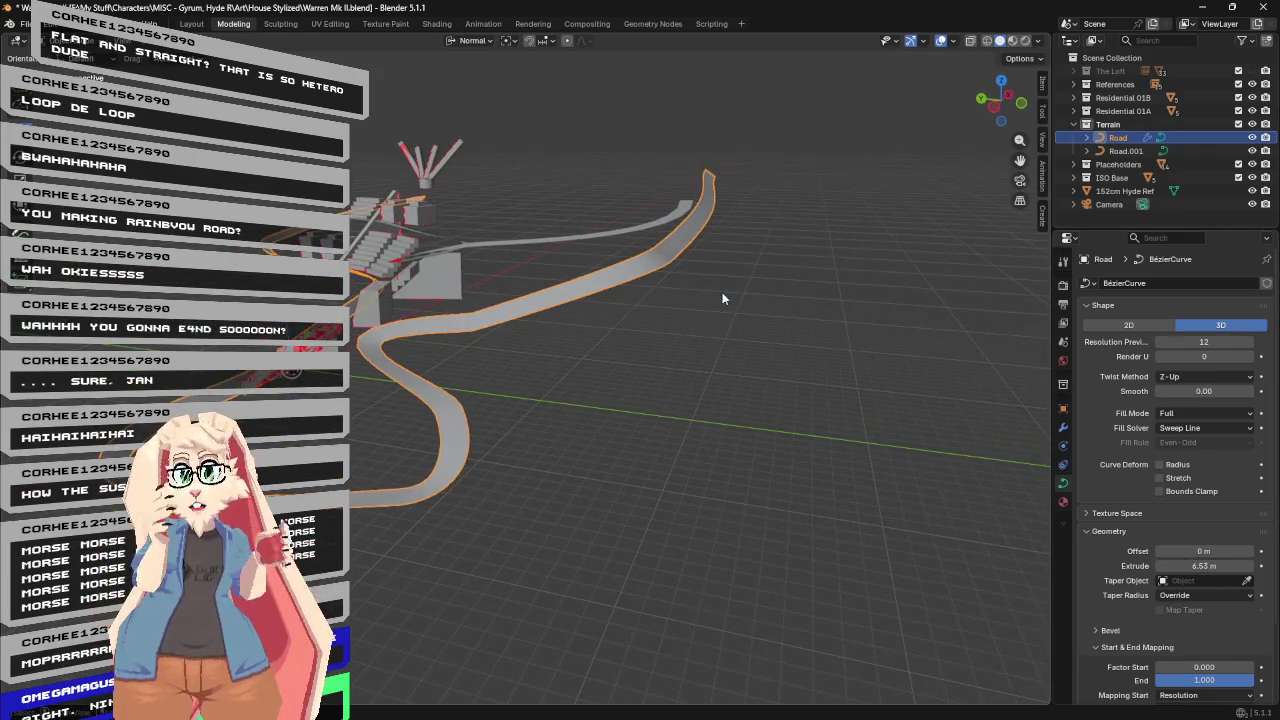
key("ctrl+z")
key("ctrl+z")
key("ctrl+z")
mouse_move(711, 303)
middle_mouse_down()
mouse_move(706, 320)
mouse_move(755, 304)
middle_mouse_up()
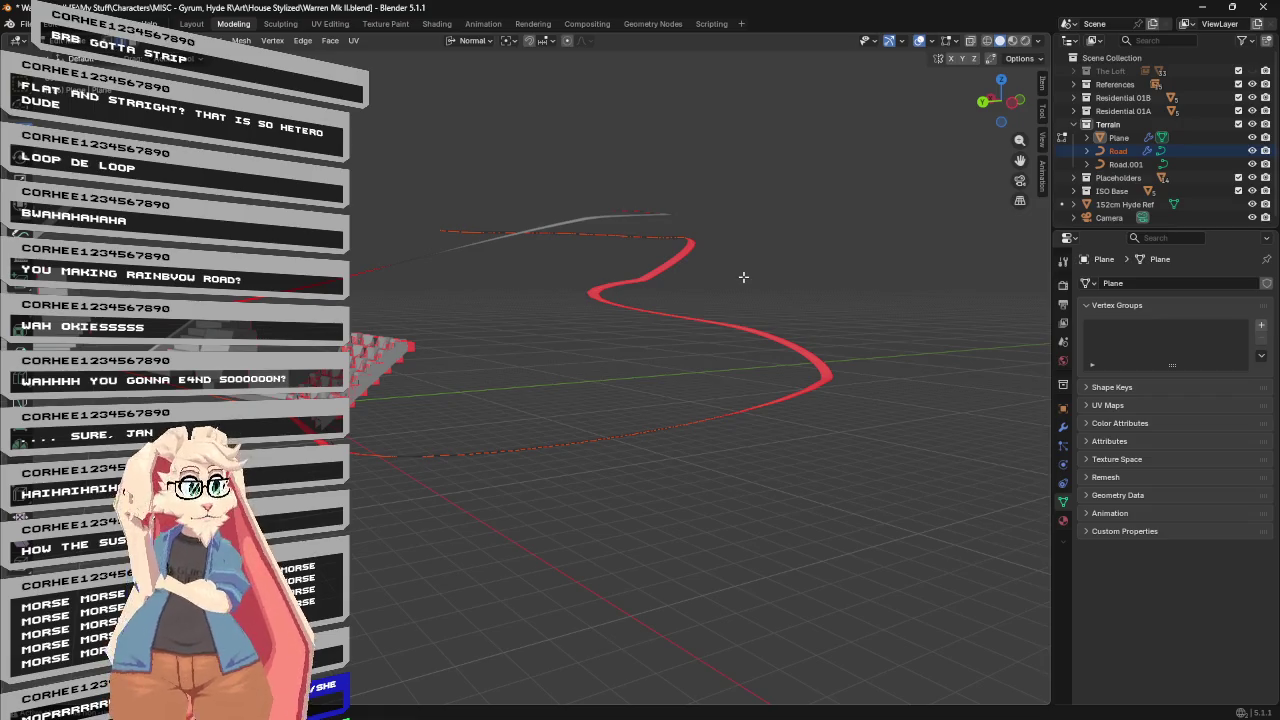
Expand the Road object in the Outliner and select its BézierCurve data.
mouse_move(739, 276)
middle_mouse_down()
mouse_move(734, 229)
mouse_move(685, 296)
middle_mouse_up()
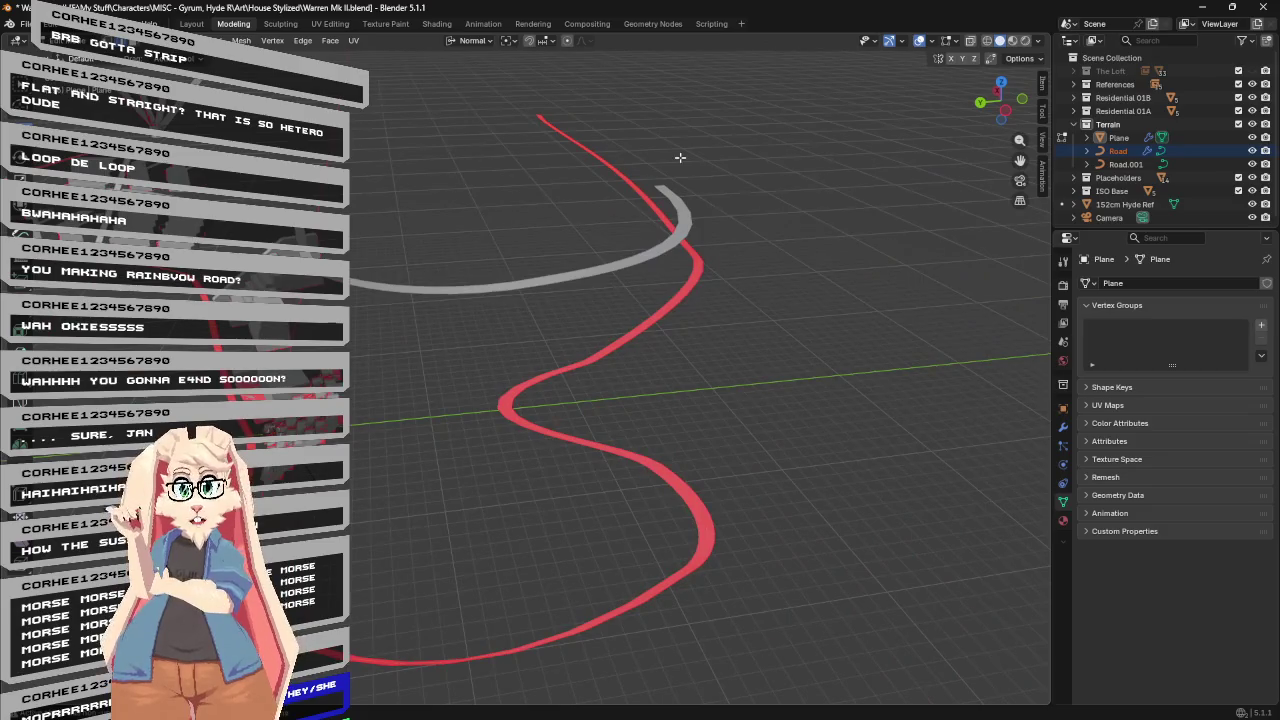
mouse_move(746, 345)
middle_mouse_down()
mouse_move(607, 349)
mouse_move(454, 318)
middle_mouse_up()
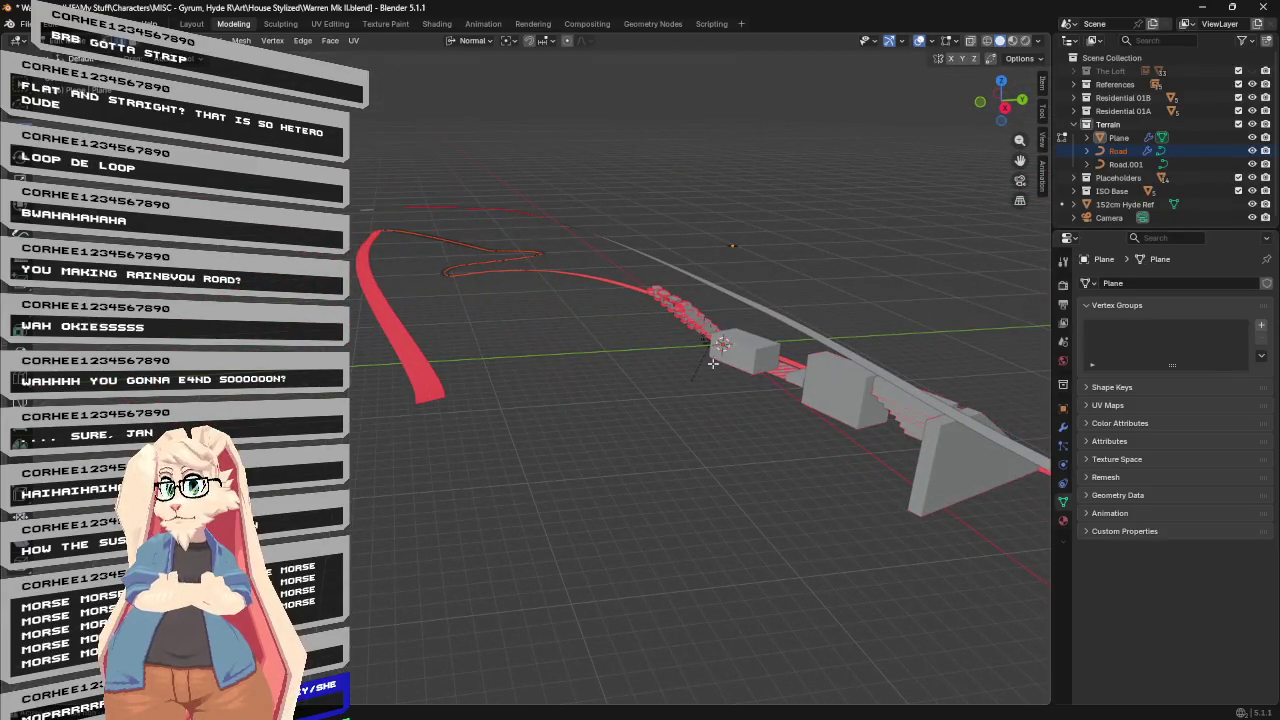
left_click(1087, 150)
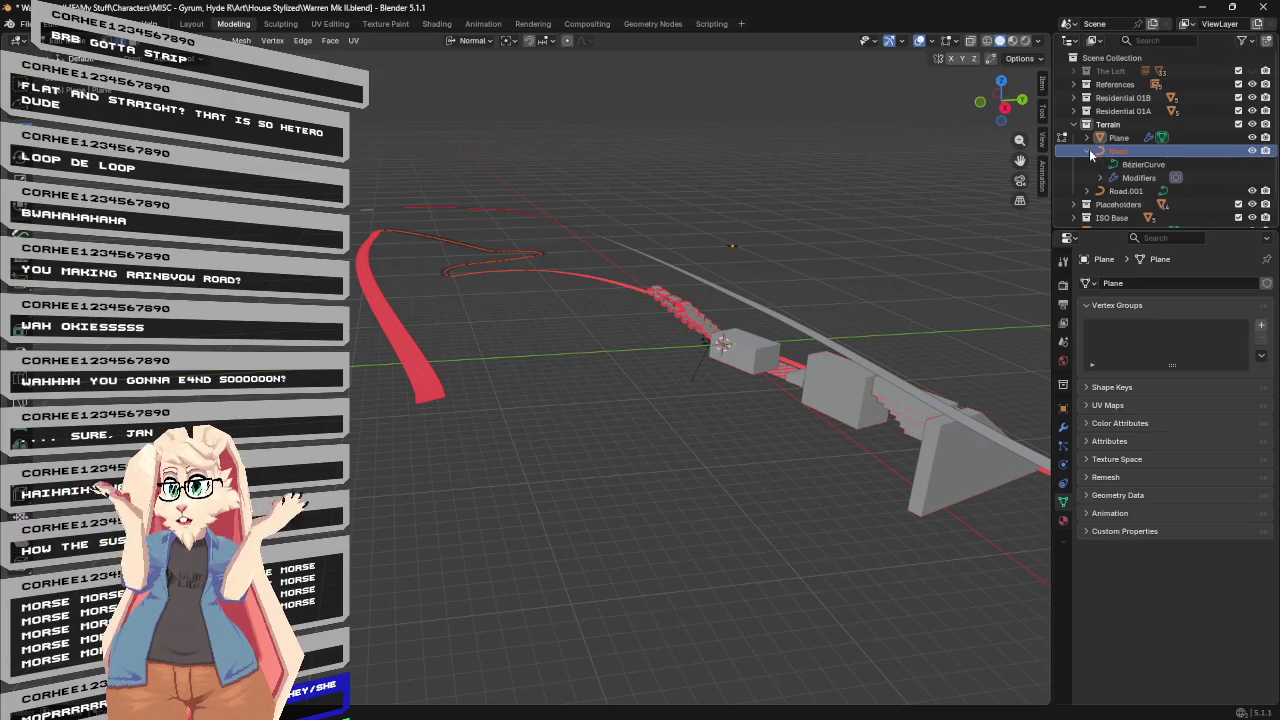
left_click(1121, 166)
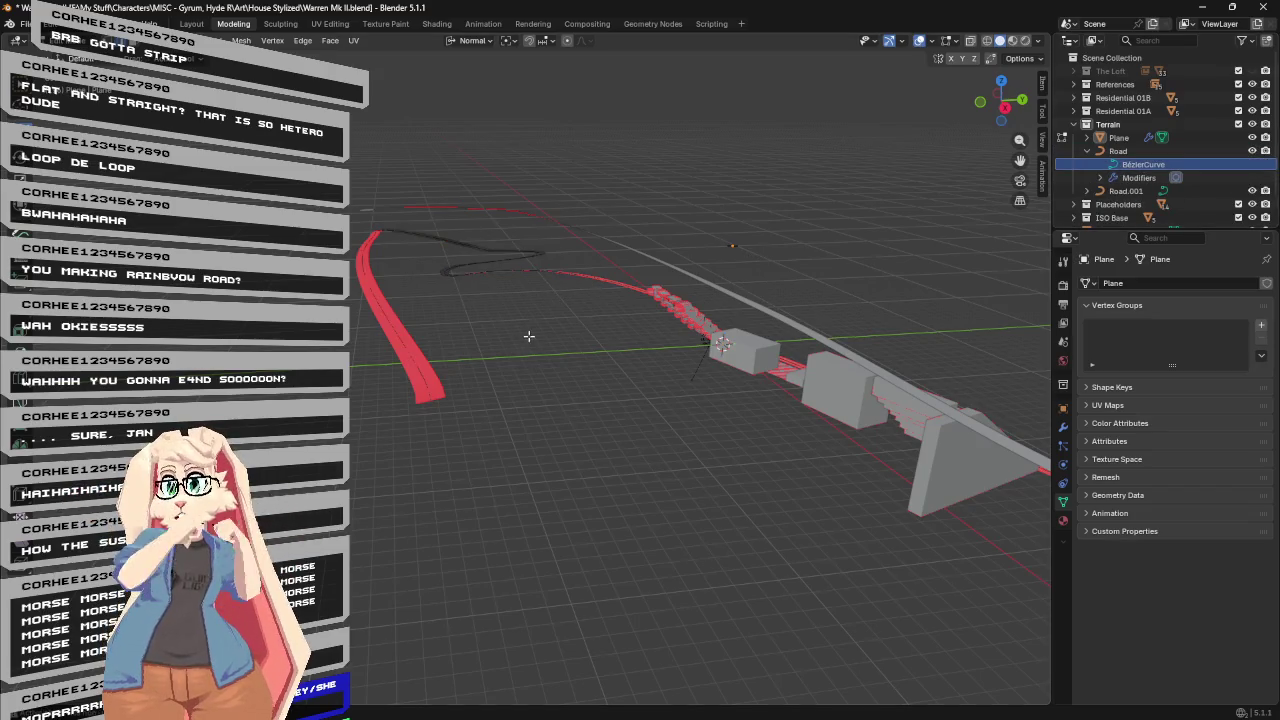
middle_click_drag(535, 340, 552, 354)
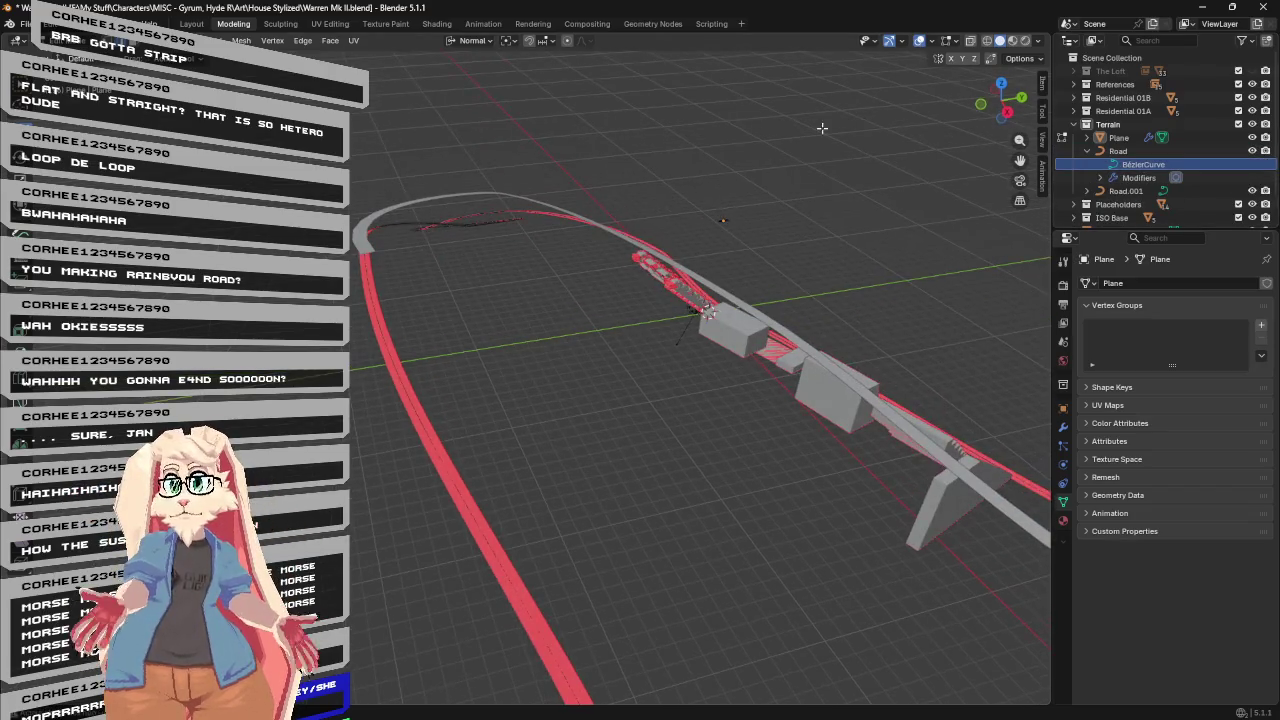
Turn off Face Orientation in the viewport overlays so the road displays grey.
left_click(921, 41)
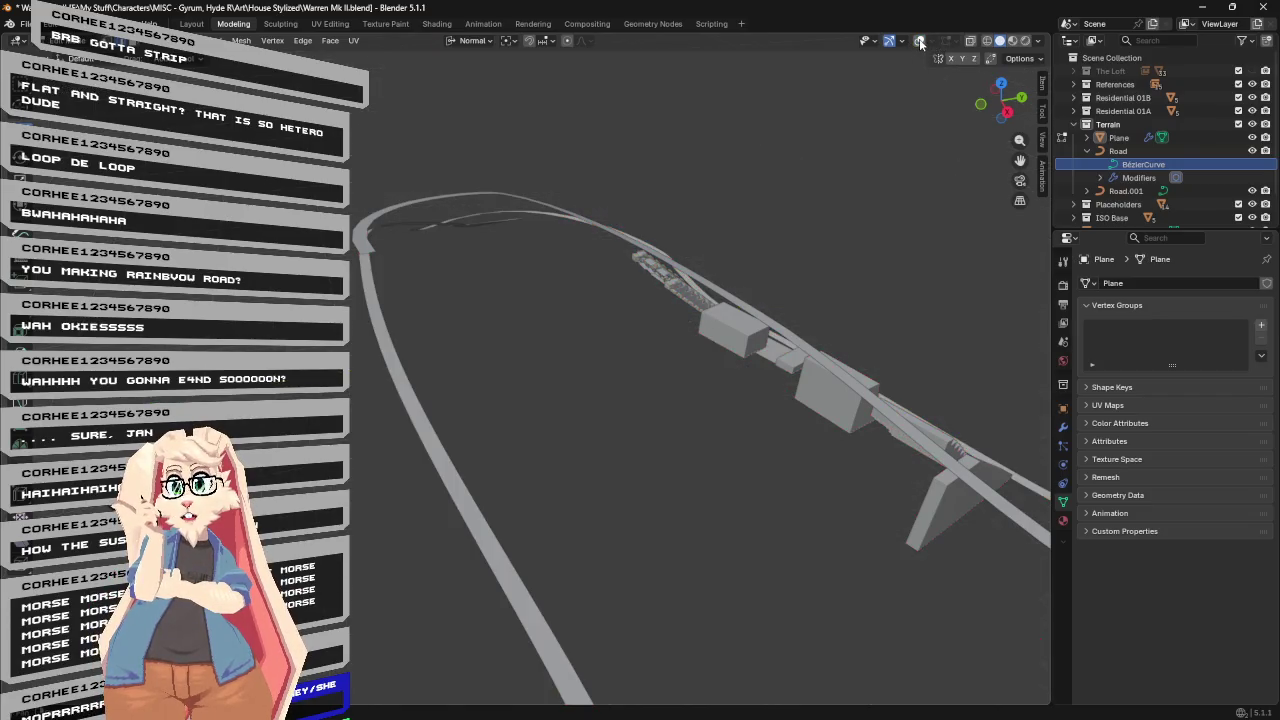
left_click(919, 41)
left_click(933, 41)
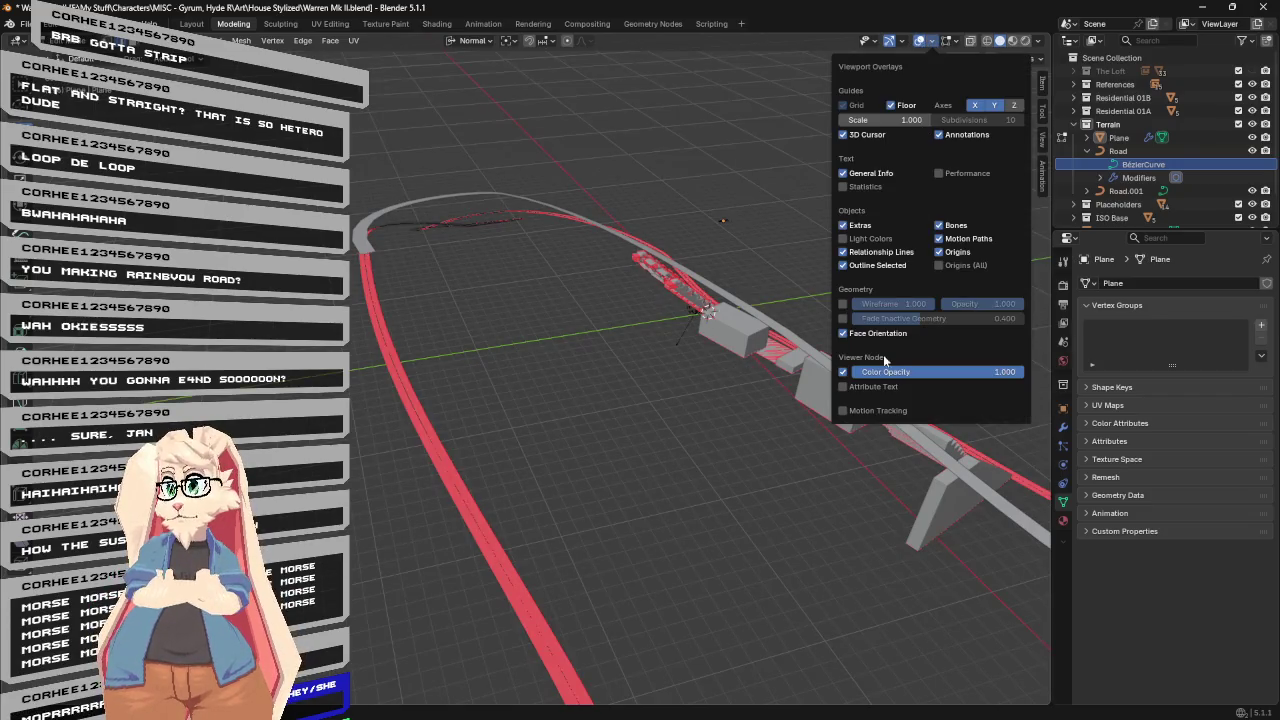
left_click(842, 334)
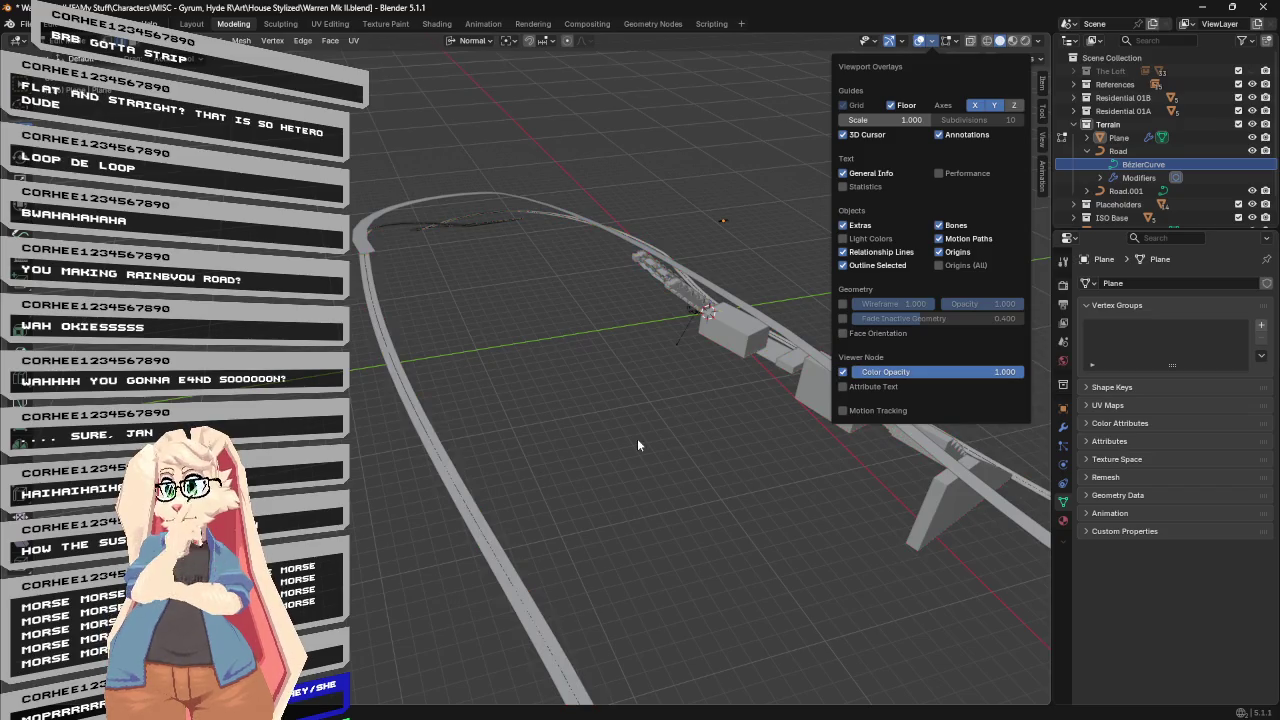
mouse_move(955, 41)
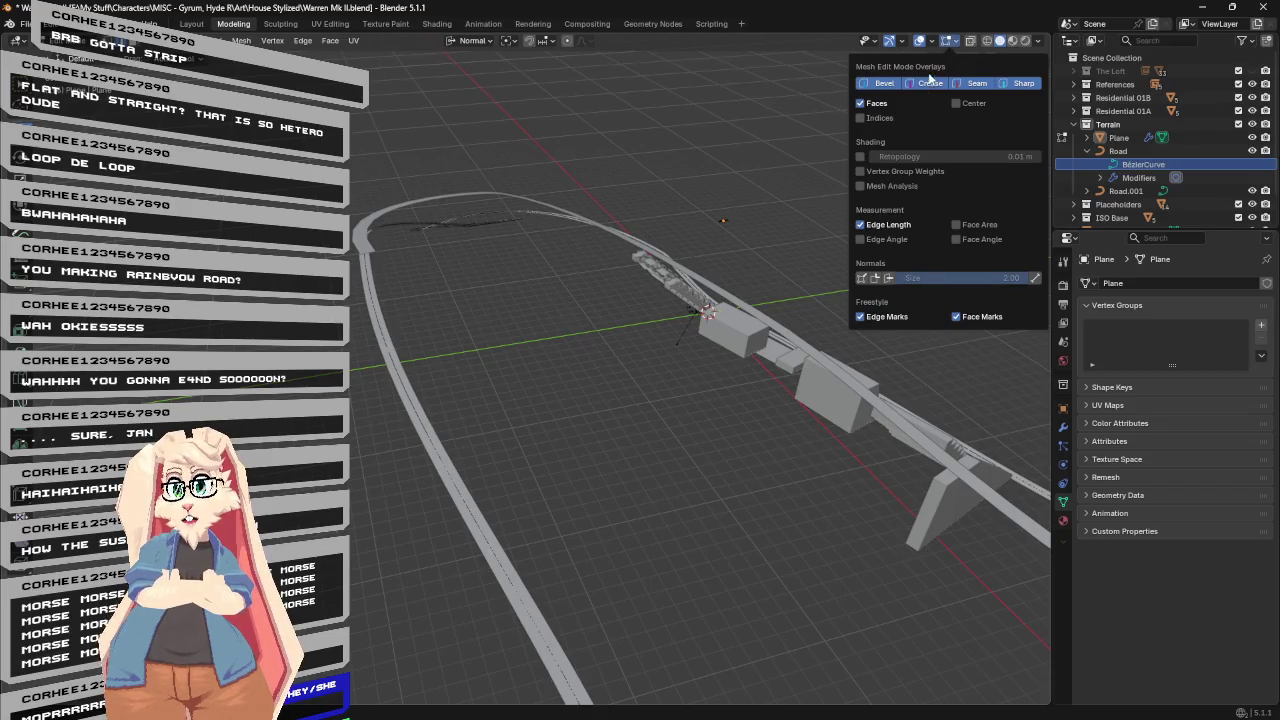
left_click(955, 45)
middle_click_drag(662, 354, 541, 513)
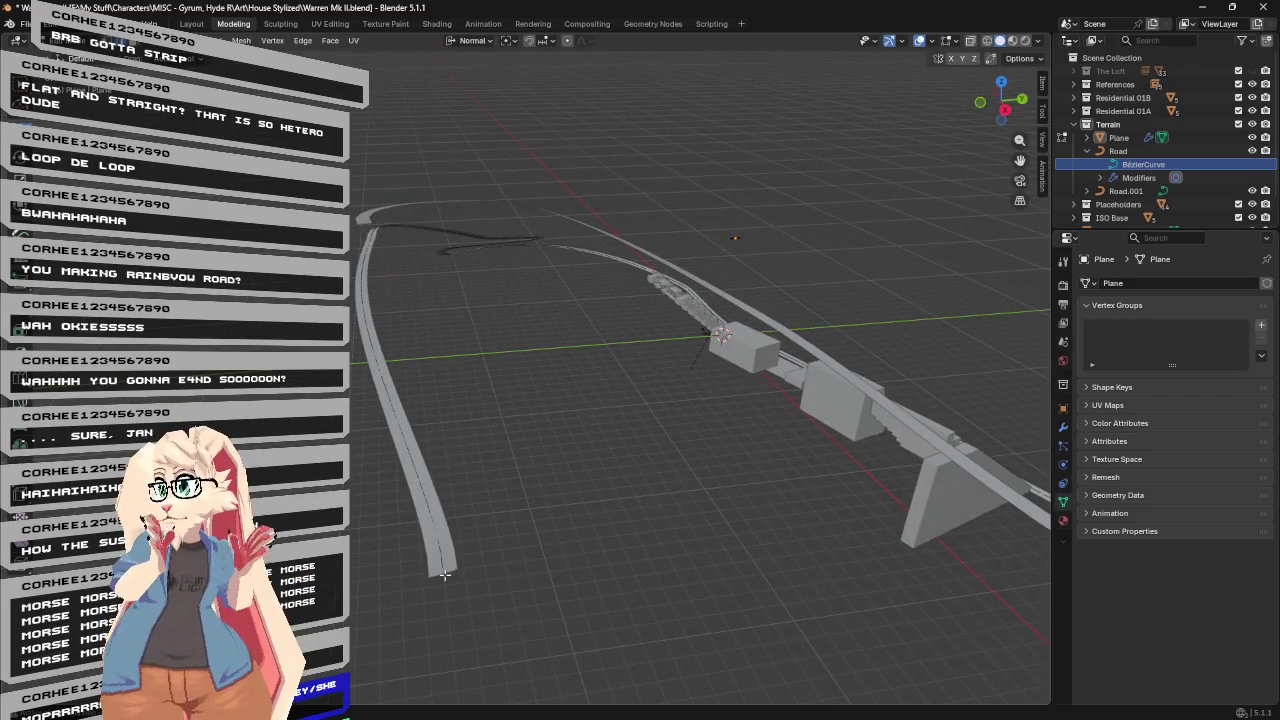
left_click(1118, 150)
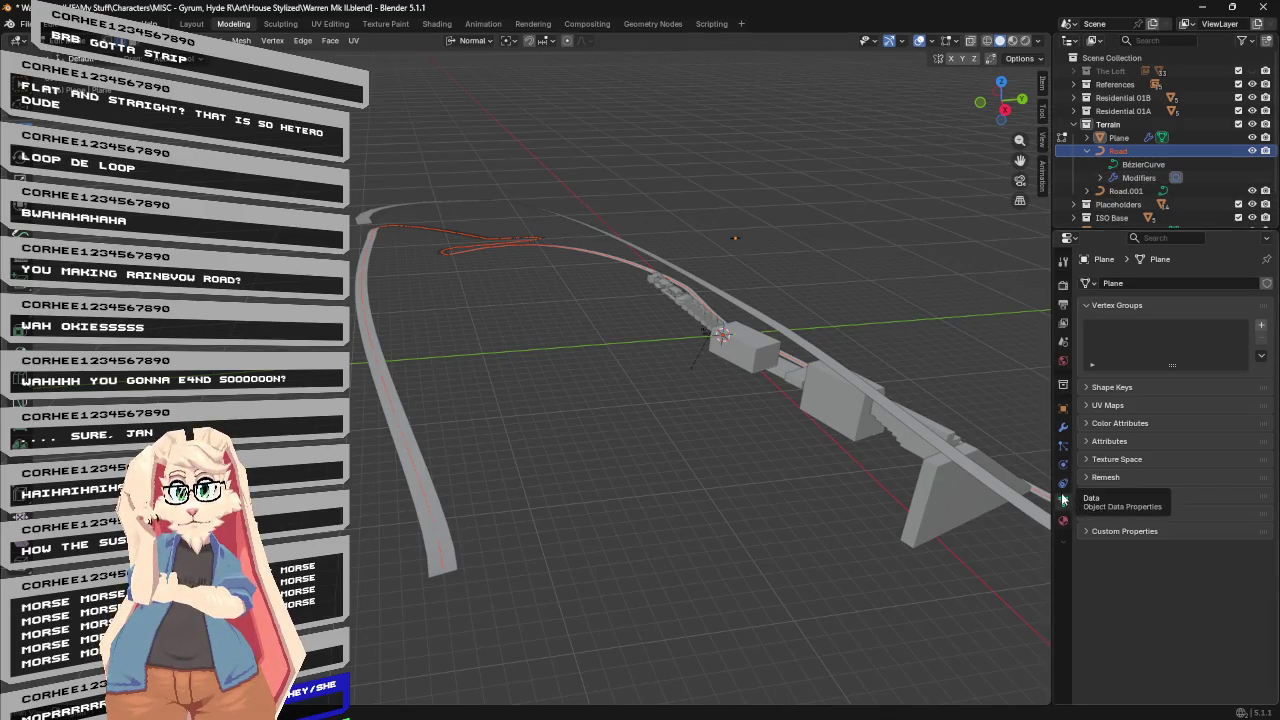
left_click(1063, 426)
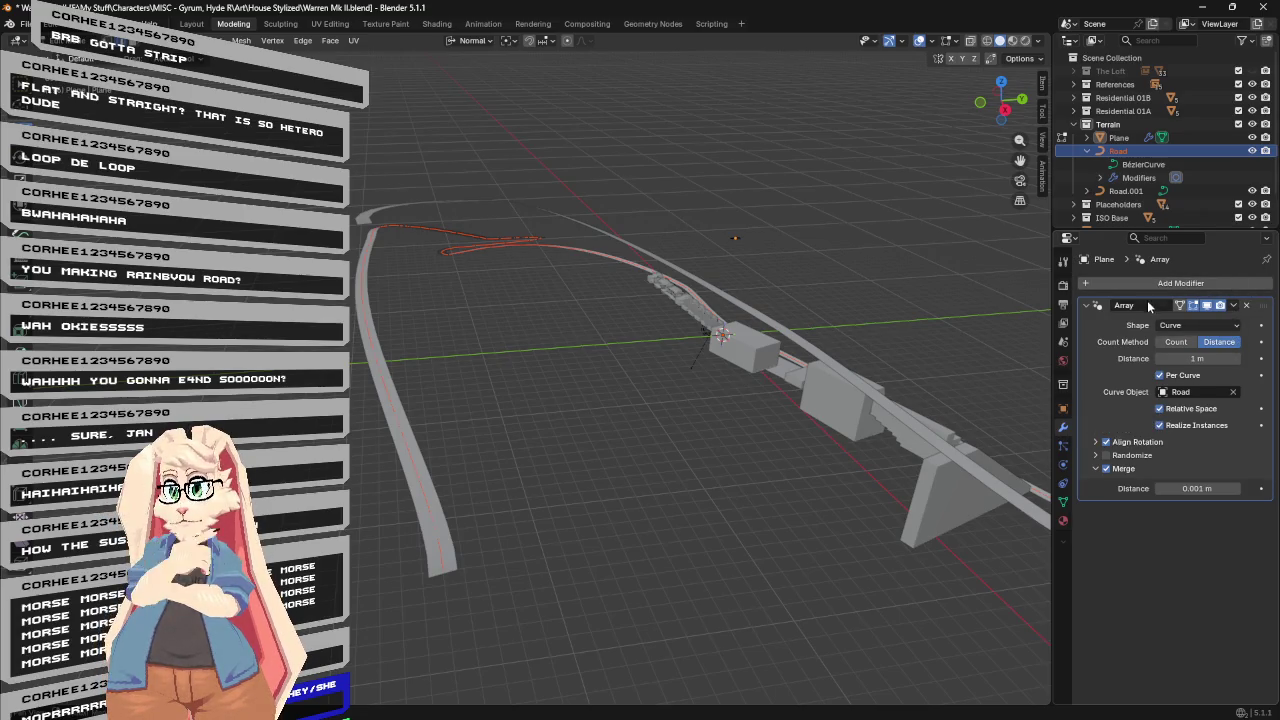
Delete the Plane's Array modifier and orbit around the resulting plain road strip.
left_click(1246, 306)
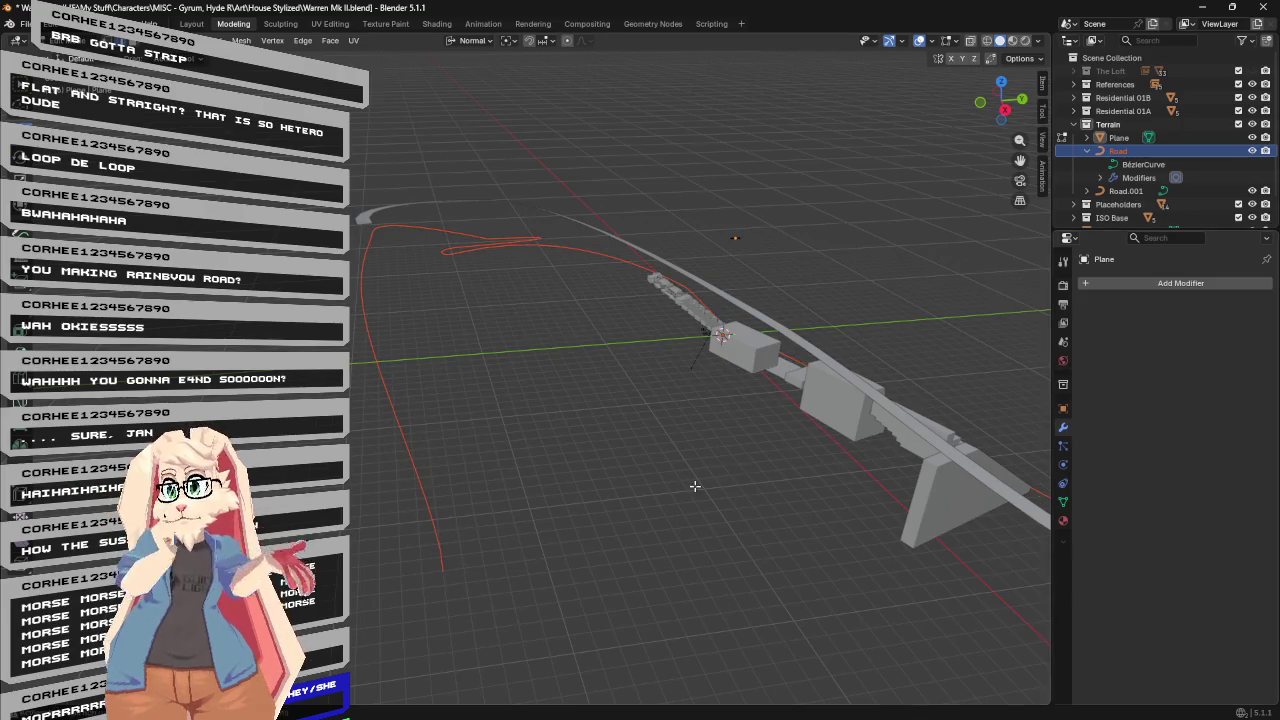
mouse_move(654, 477)
middle_mouse_down()
mouse_move(686, 471)
mouse_move(671, 485)
mouse_move(678, 643)
middle_mouse_up()
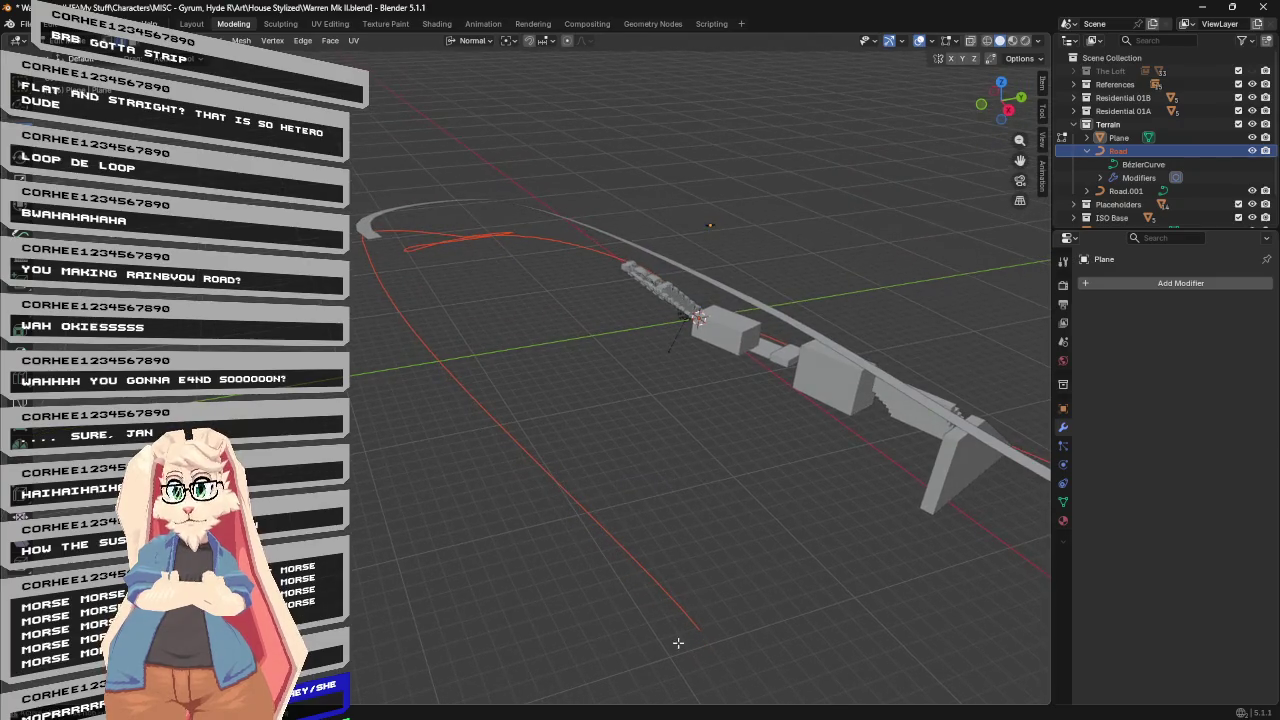
mouse_move(647, 491)
middle_mouse_down()
mouse_move(814, 506)
mouse_move(910, 484)
middle_mouse_up()
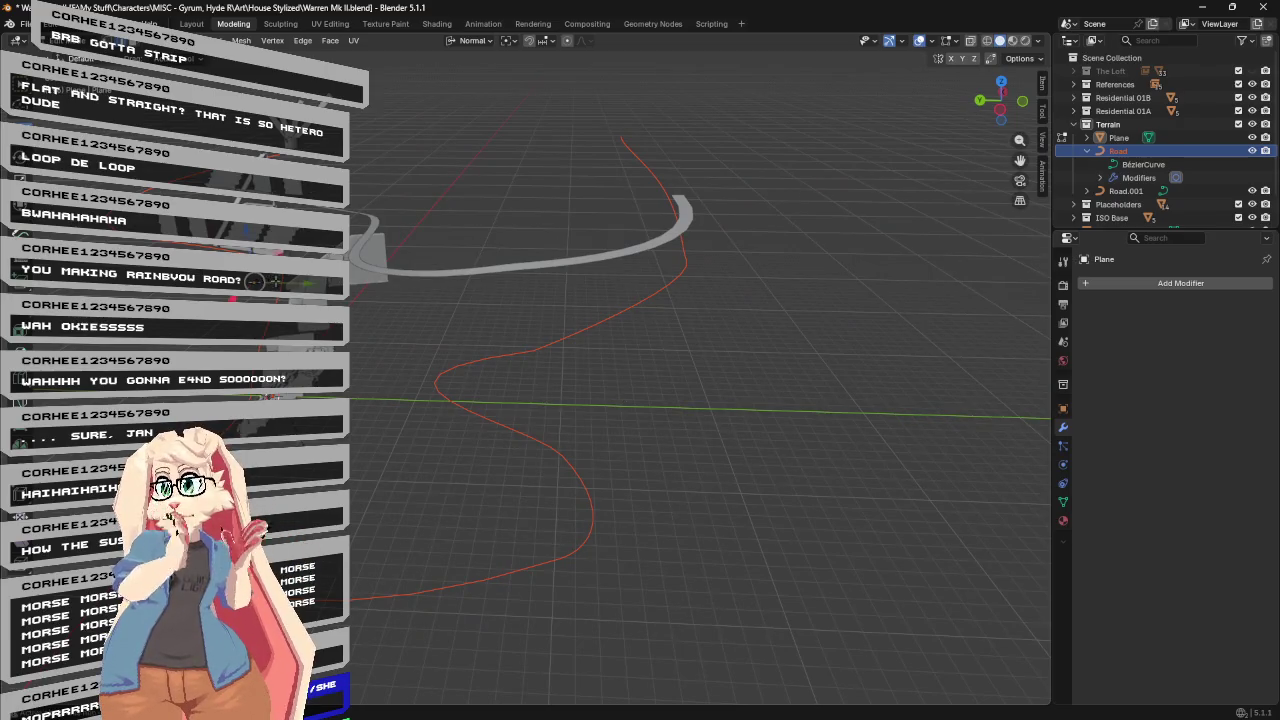
mouse_move(894, 229)
middle_mouse_down()
mouse_move(451, 220)
mouse_move(531, 223)
mouse_move(513, 224)
mouse_move(490, 438)
middle_mouse_up()
key("x")
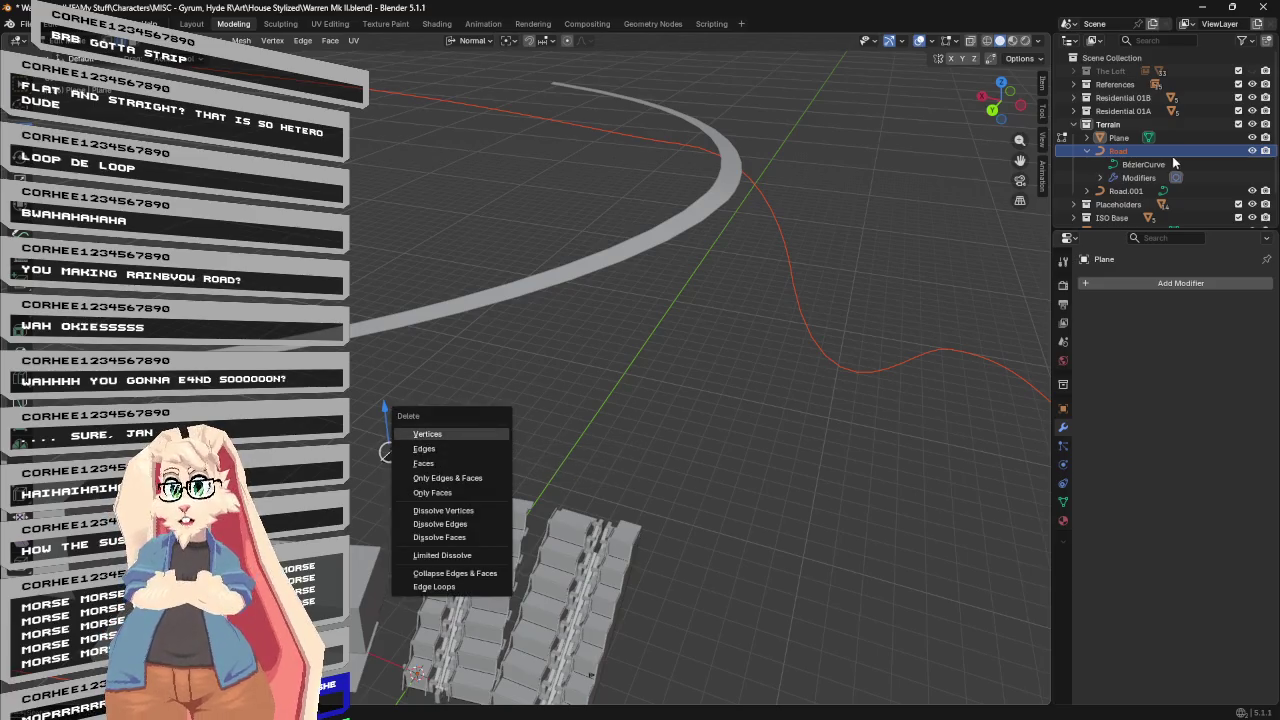
Leave Edit Mode, move the Plane toward the road, and zoom in on the road arc.
key("Tab")
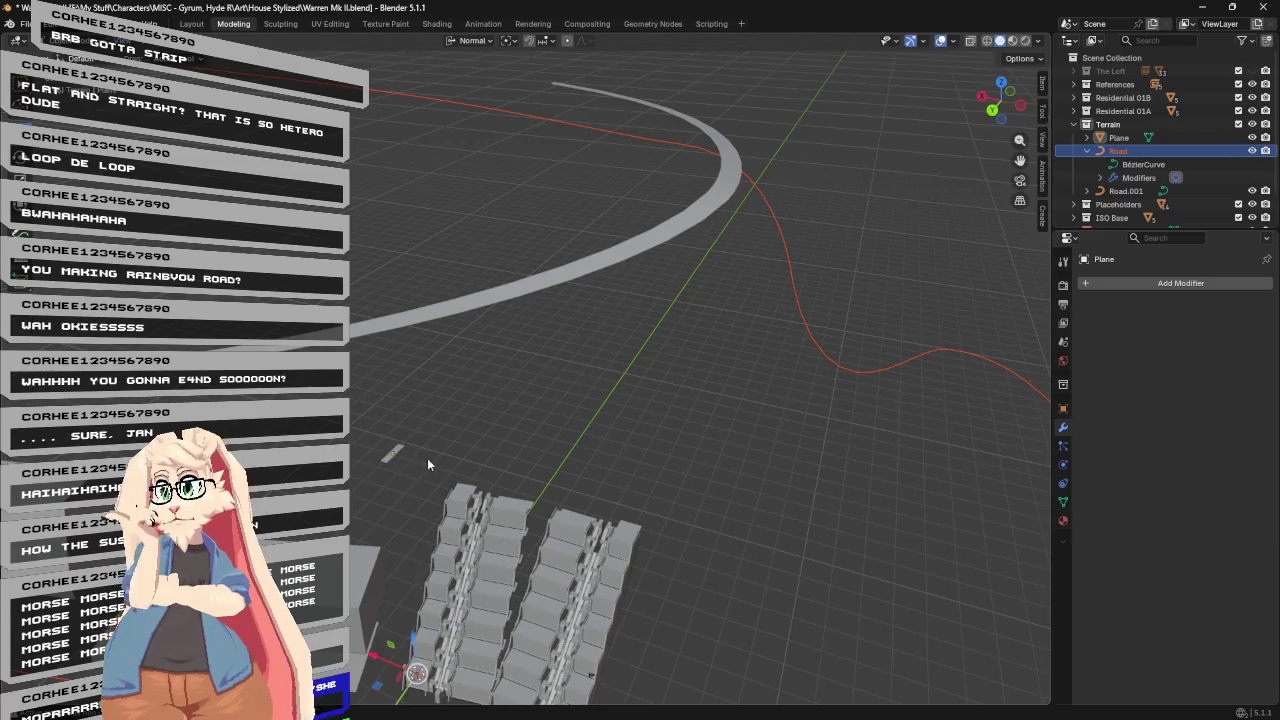
middle_click_drag(427, 458, 391, 456)
mouse_move(500, 340)
middle_mouse_down()
mouse_move(440, 331)
mouse_move(420, 311)
mouse_move(538, 310)
mouse_move(538, 299)
mouse_move(465, 296)
mouse_move(510, 298)
middle_mouse_up()
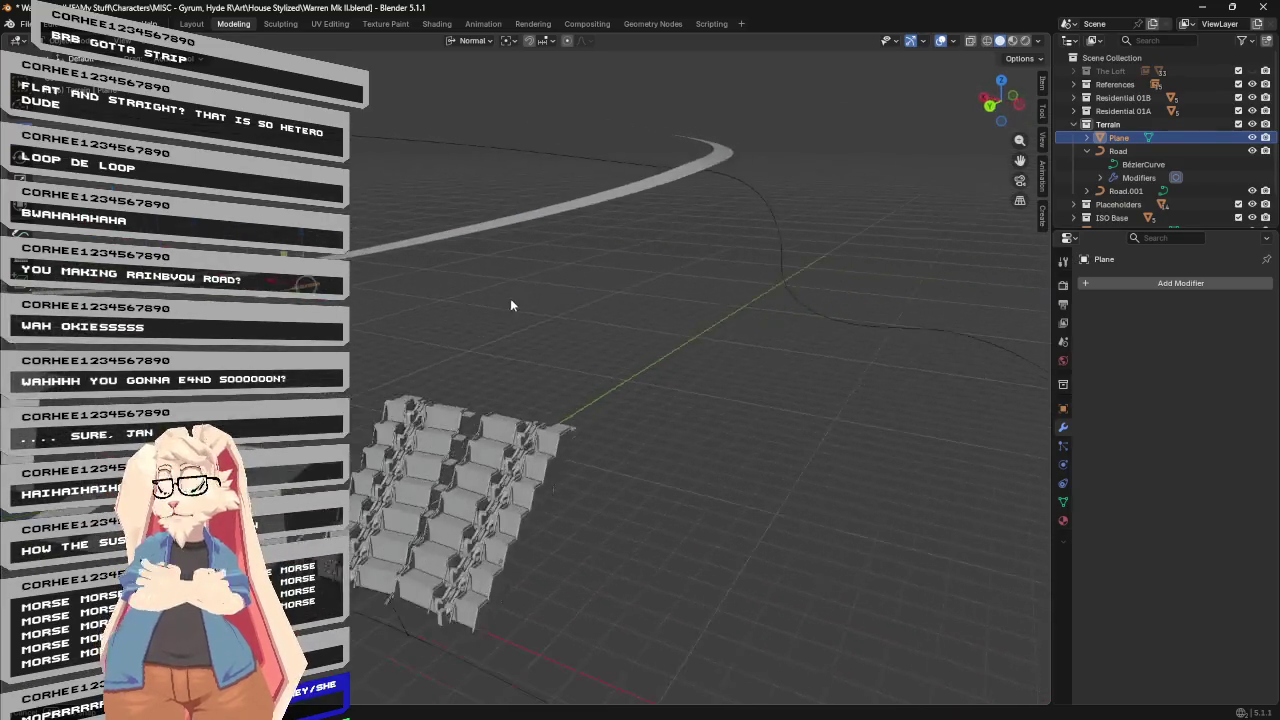
left_click_drag(262, 298, 566, 288)
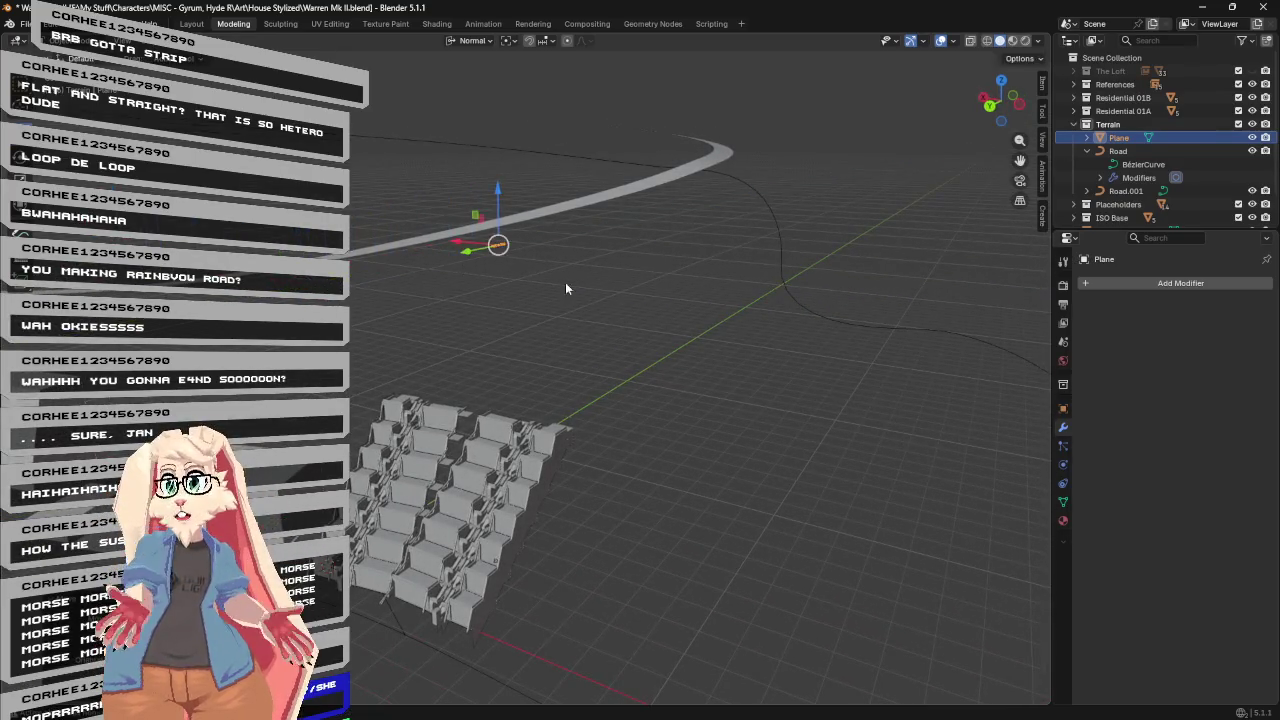
scroll(620, 265, "up", 2)
scroll(615, 272, "up", 2)
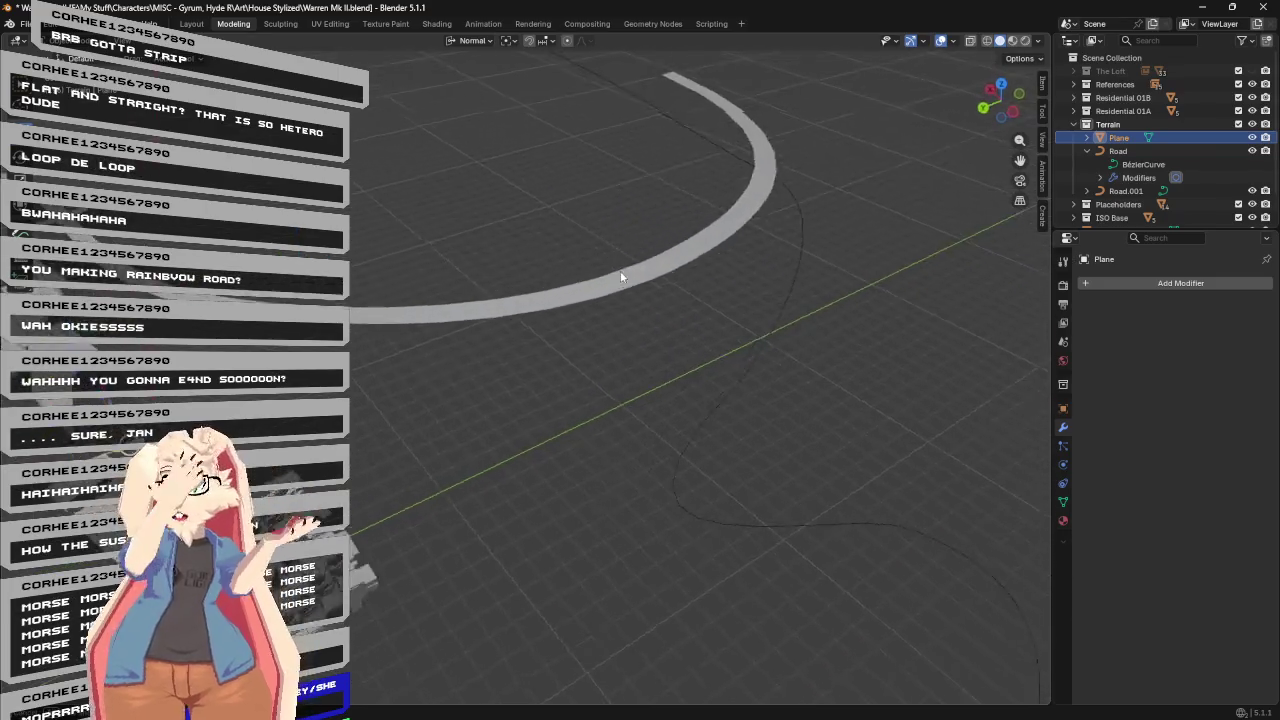
scroll(635, 270, "up", 2)
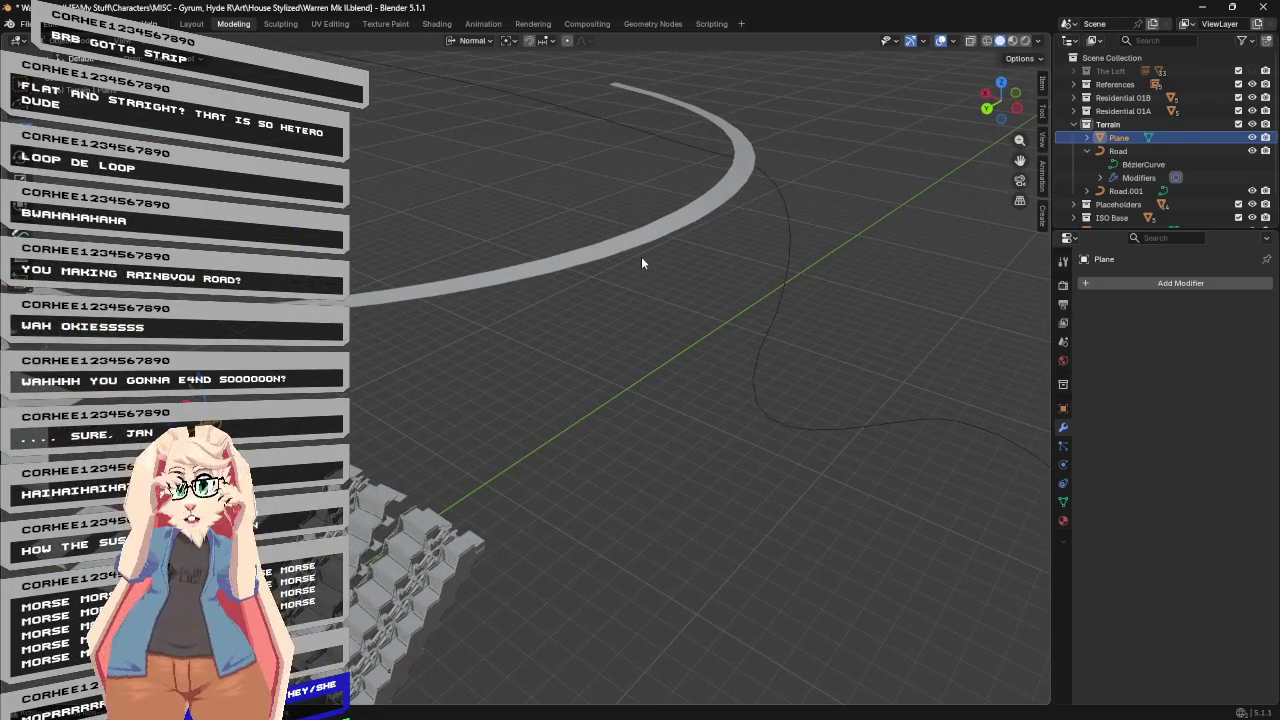
Edit the Road curve and set its Extrude to 5.98 m.
left_click(1118, 151)
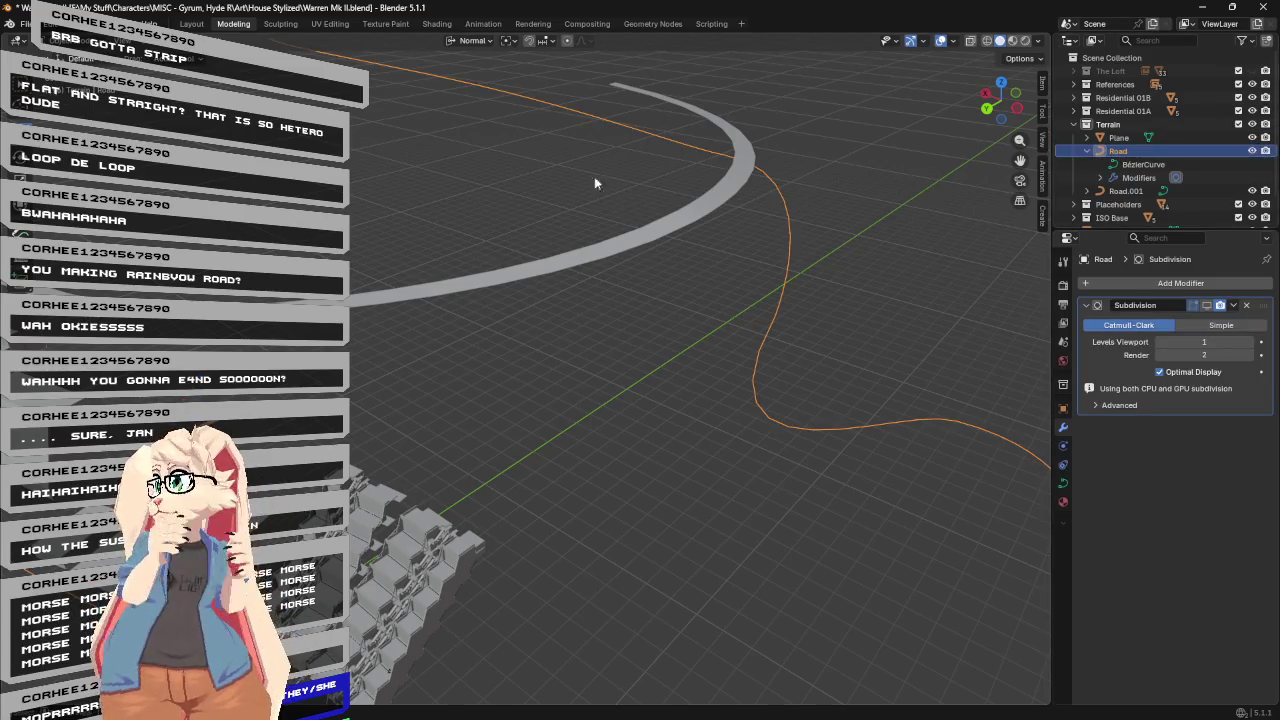
key("Tab")
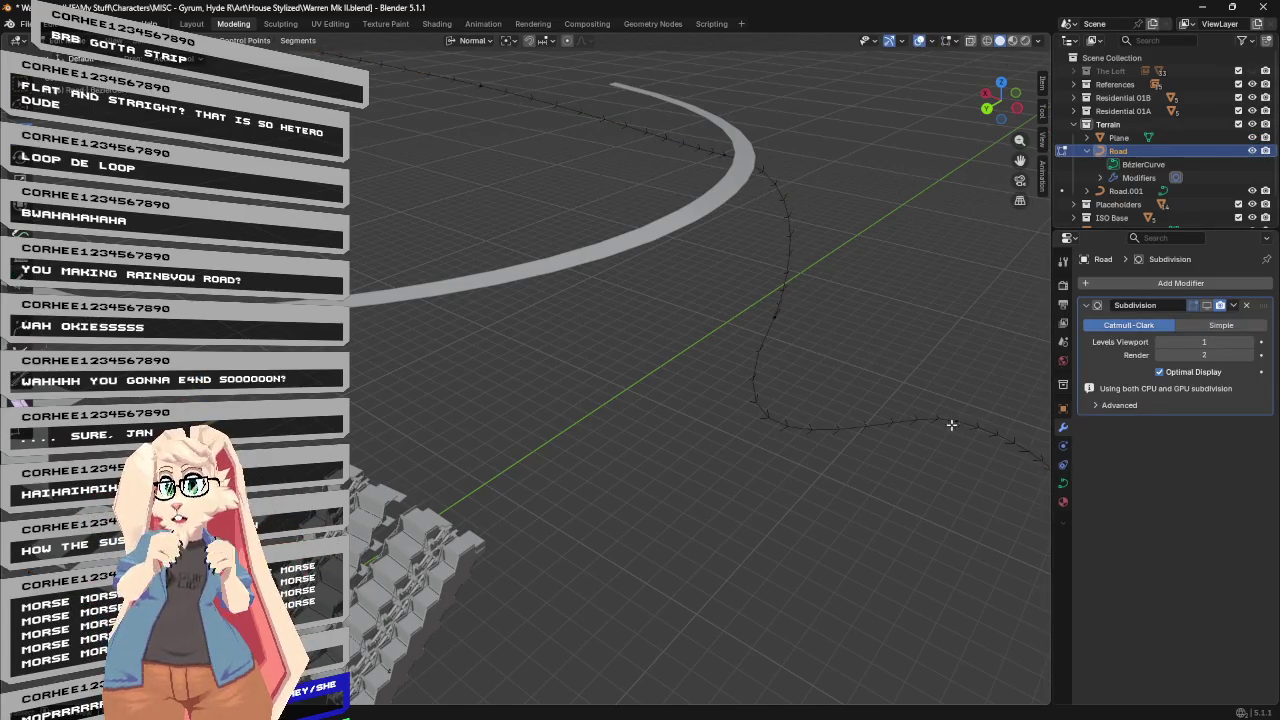
mouse_move(831, 216)
middle_mouse_down()
mouse_move(729, 193)
mouse_move(705, 210)
middle_mouse_up()
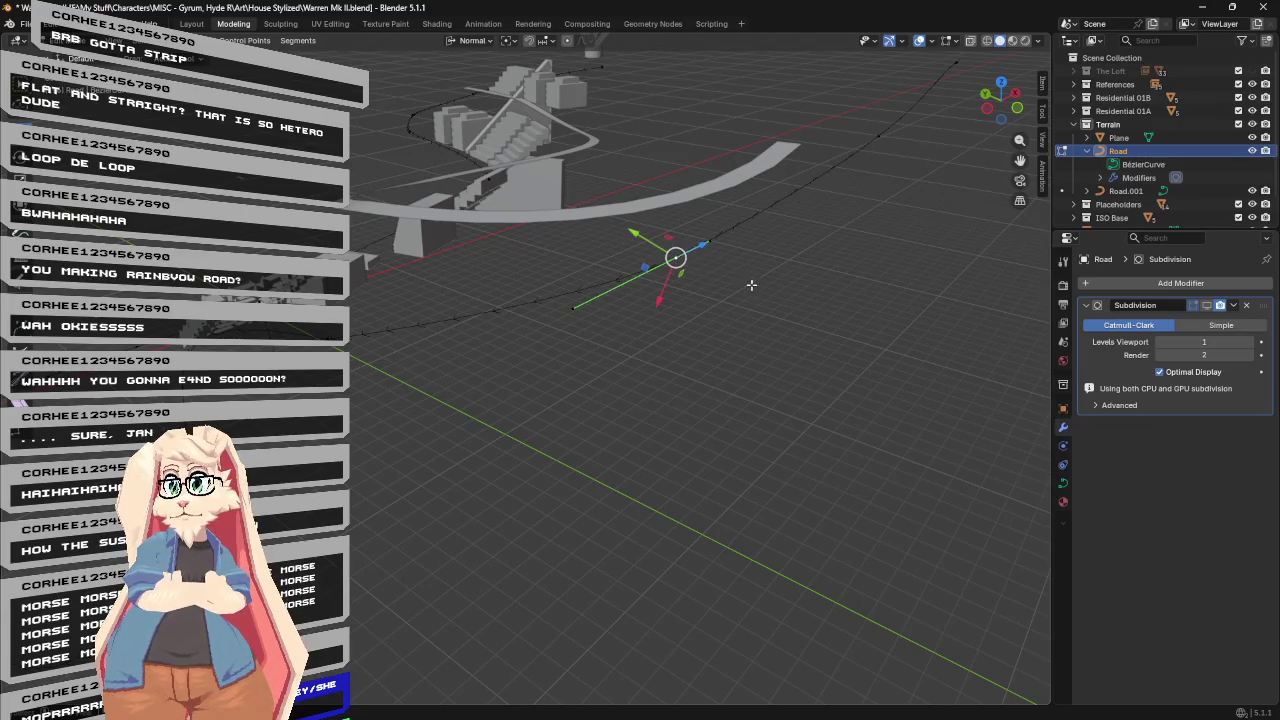
middle_click_drag(751, 285, 684, 260)
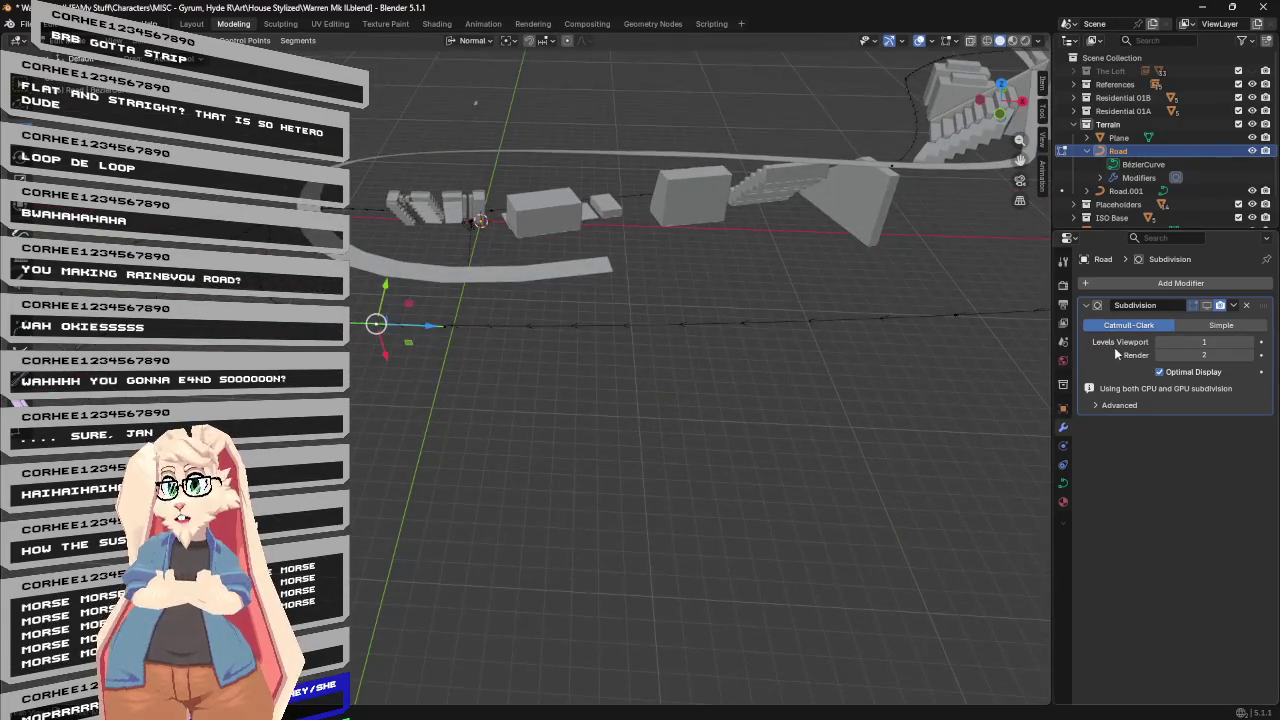
left_click(1064, 484)
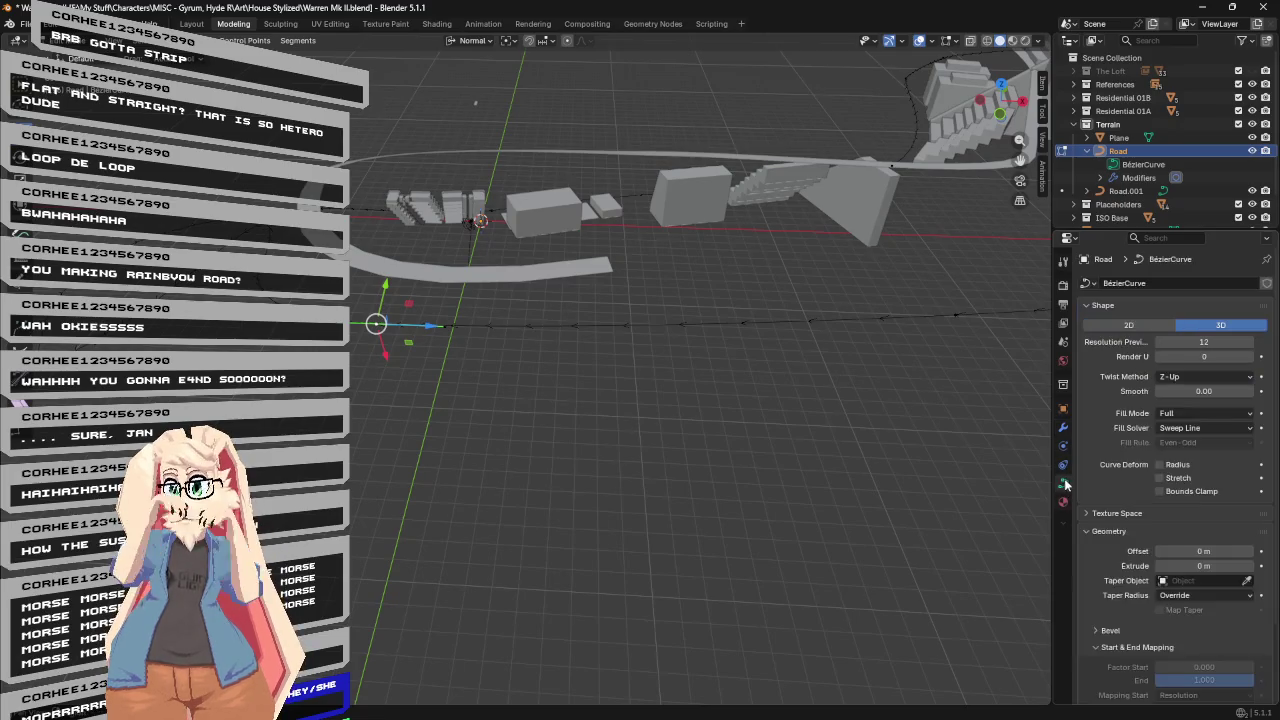
left_click_drag(1204, 566, 1260, 566)
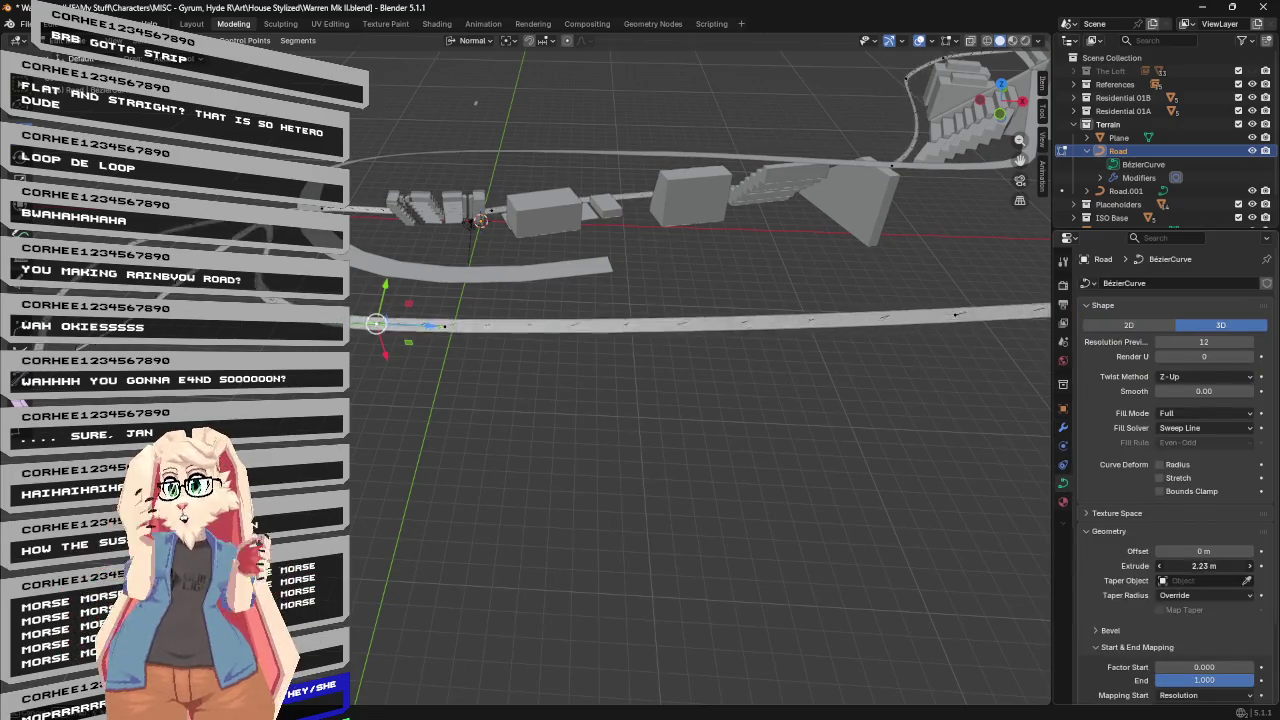
mouse_move(640, 330)
middle_mouse_down()
mouse_move(570, 351)
mouse_move(626, 337)
mouse_move(571, 323)
mouse_move(555, 341)
middle_mouse_up()
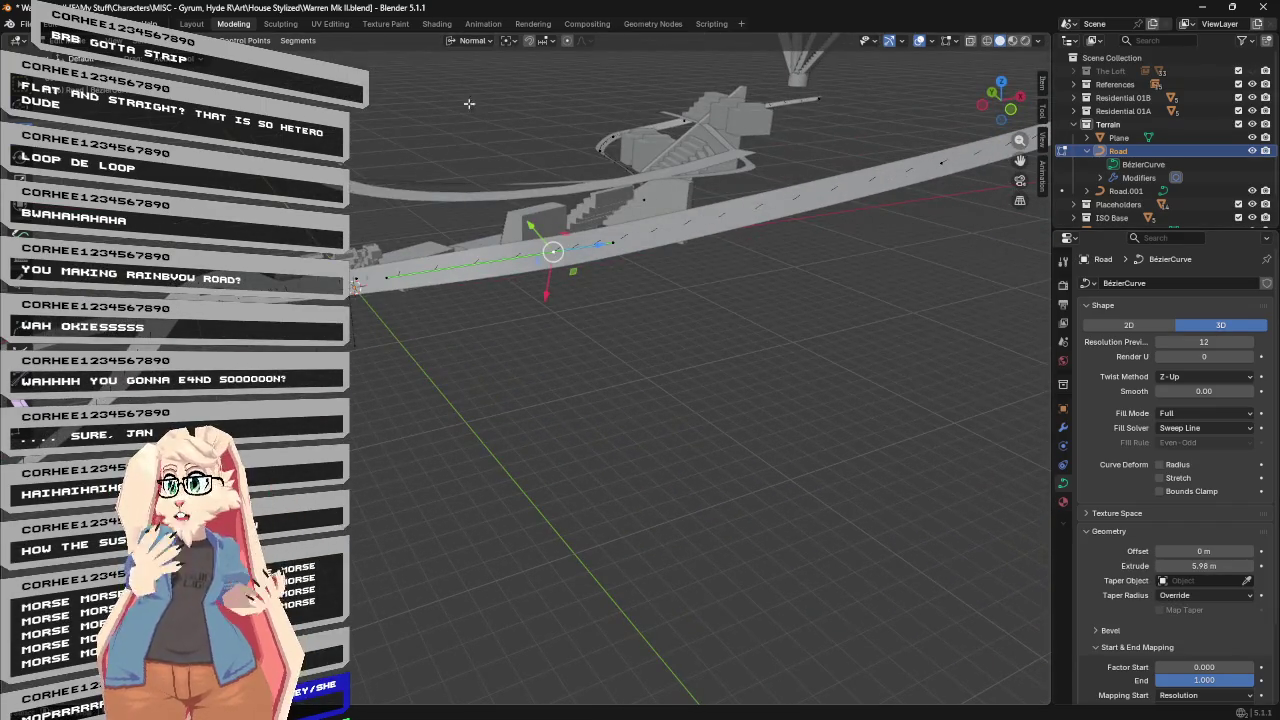
Set Transform Orientation to Global and frame the selected curve point.
left_click(472, 40)
mouse_move(697, 291)
middle_mouse_down()
mouse_move(666, 309)
mouse_move(714, 229)
mouse_move(693, 313)
middle_mouse_up()
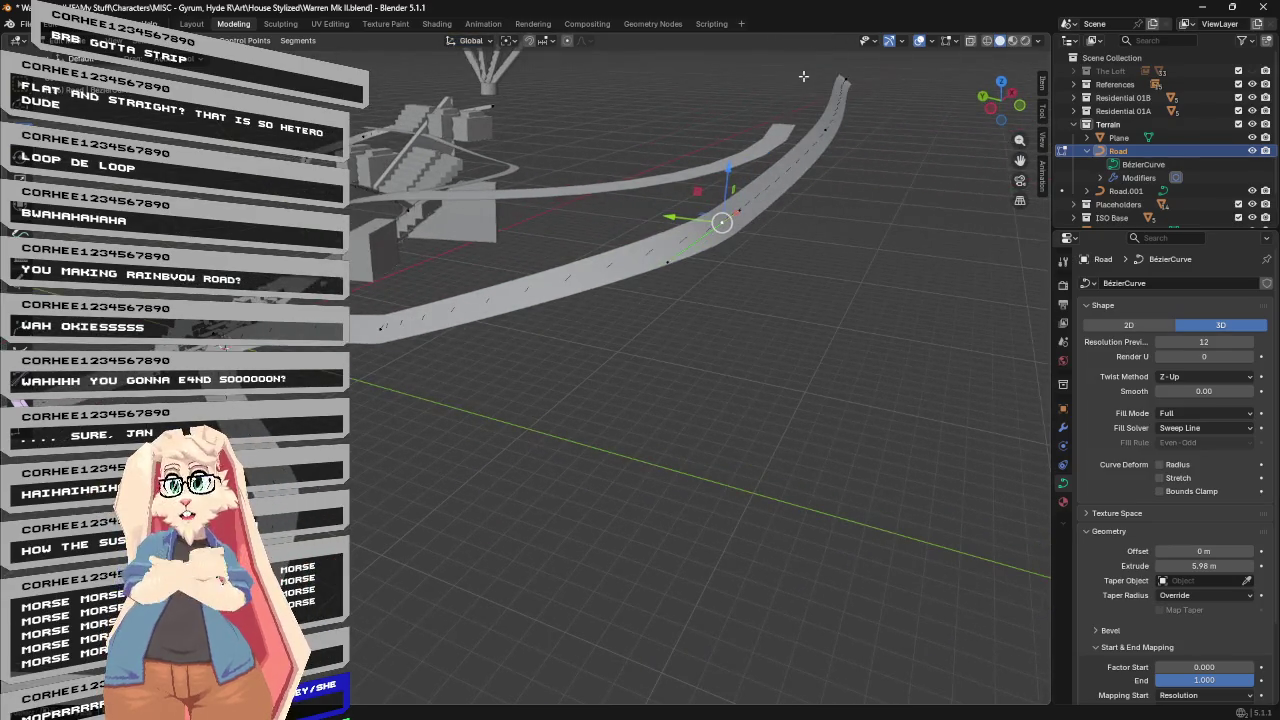
key("KP_Decimal")
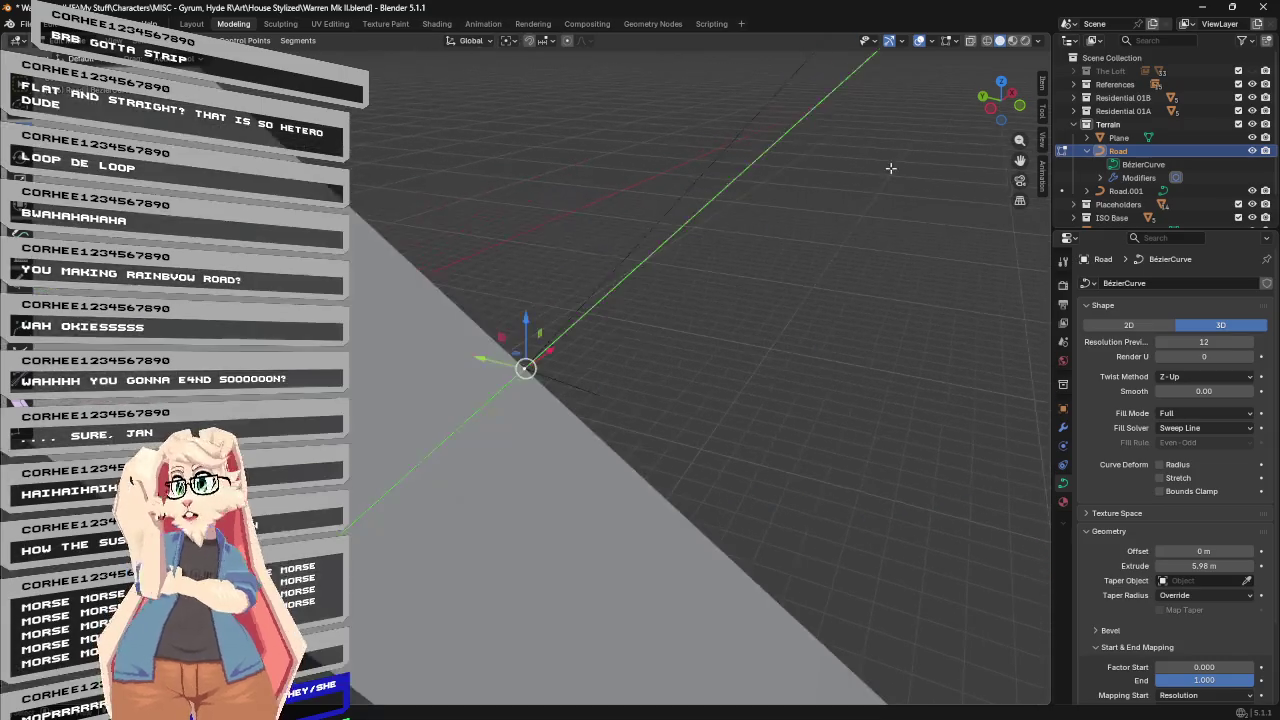
mouse_move(680, 354)
middle_mouse_down()
mouse_move(654, 380)
mouse_move(578, 392)
mouse_move(583, 377)
middle_mouse_up()
Extend the road by moving its end control point along the X axis.
key("g")
key("Escape")
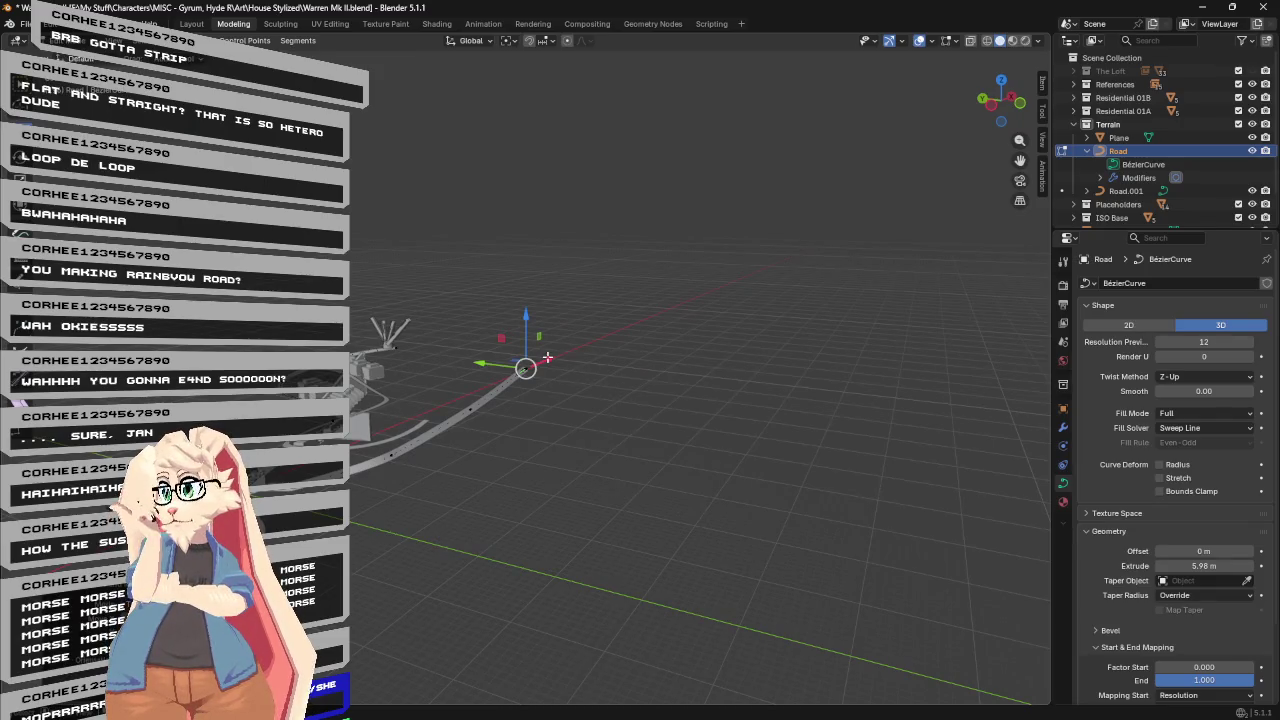
key("g")
key("x")
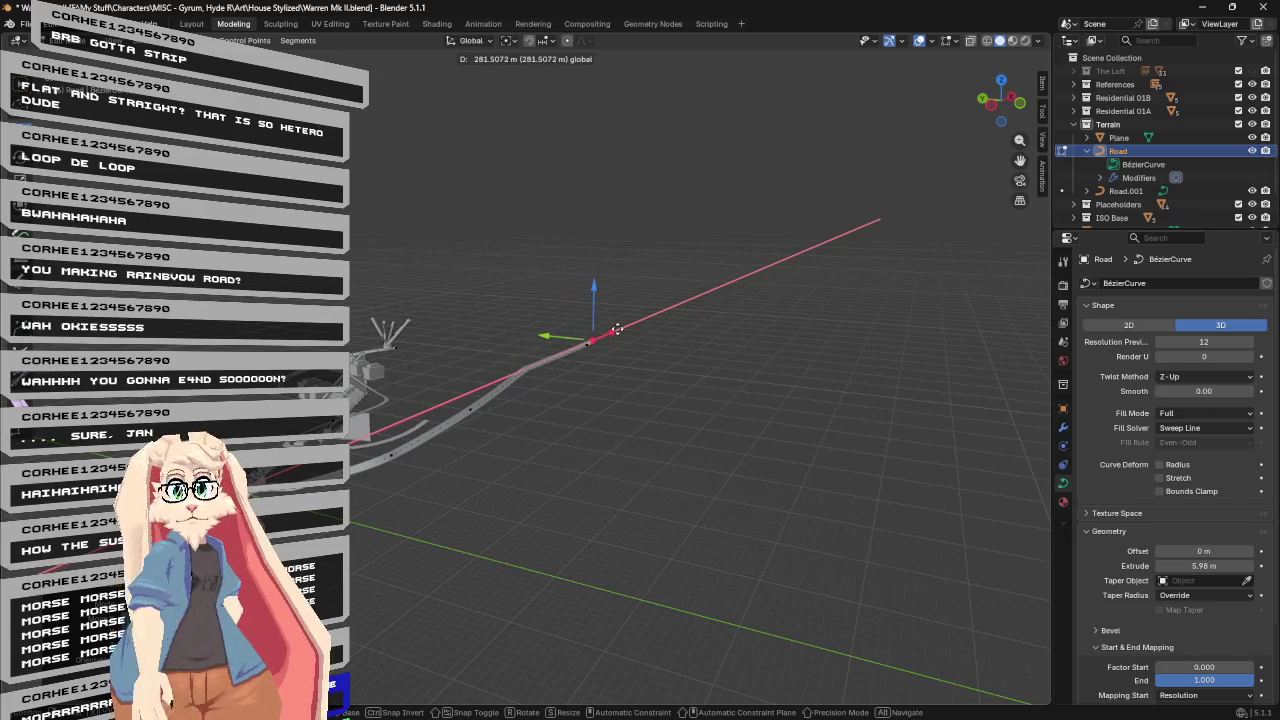
left_click(606, 335)
mouse_move(533, 371)
middle_mouse_down()
mouse_move(548, 353)
mouse_move(478, 336)
mouse_move(586, 346)
mouse_move(539, 366)
mouse_move(540, 380)
middle_mouse_up()
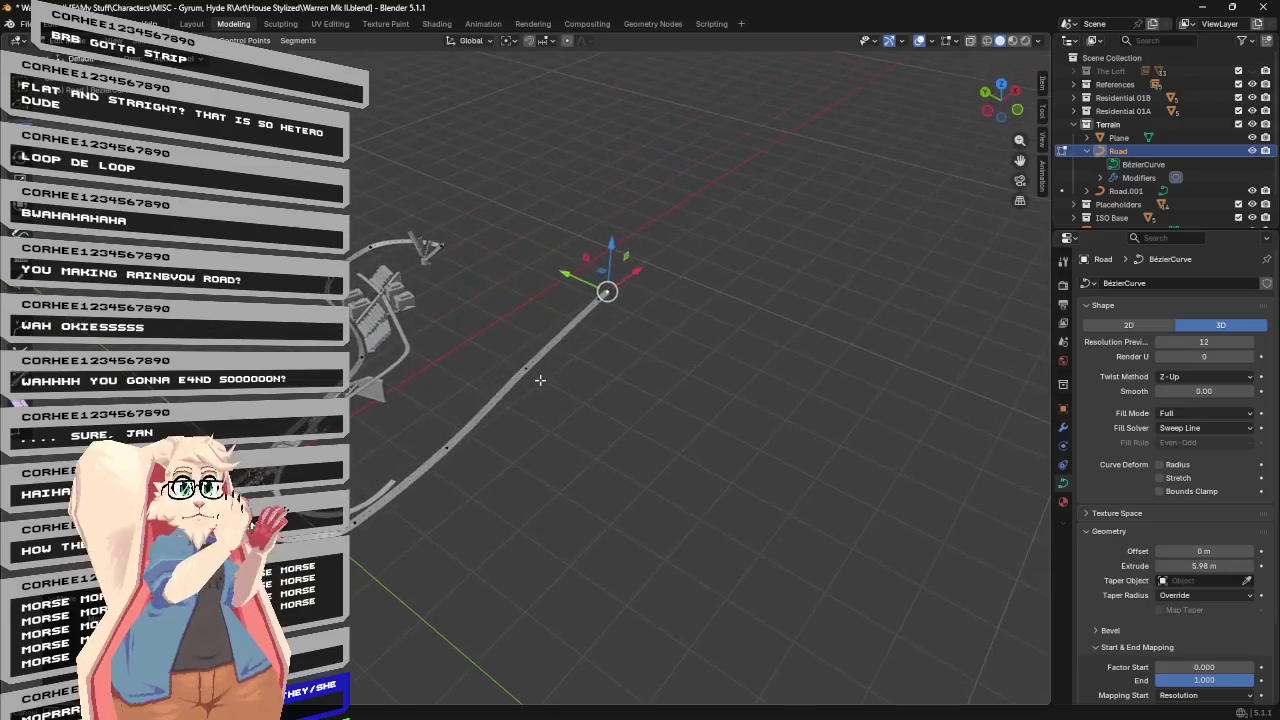
Place the 3D cursor at the curve end and move a control point further back, Shift+Z constrained.
right_click(594, 304, "shift")
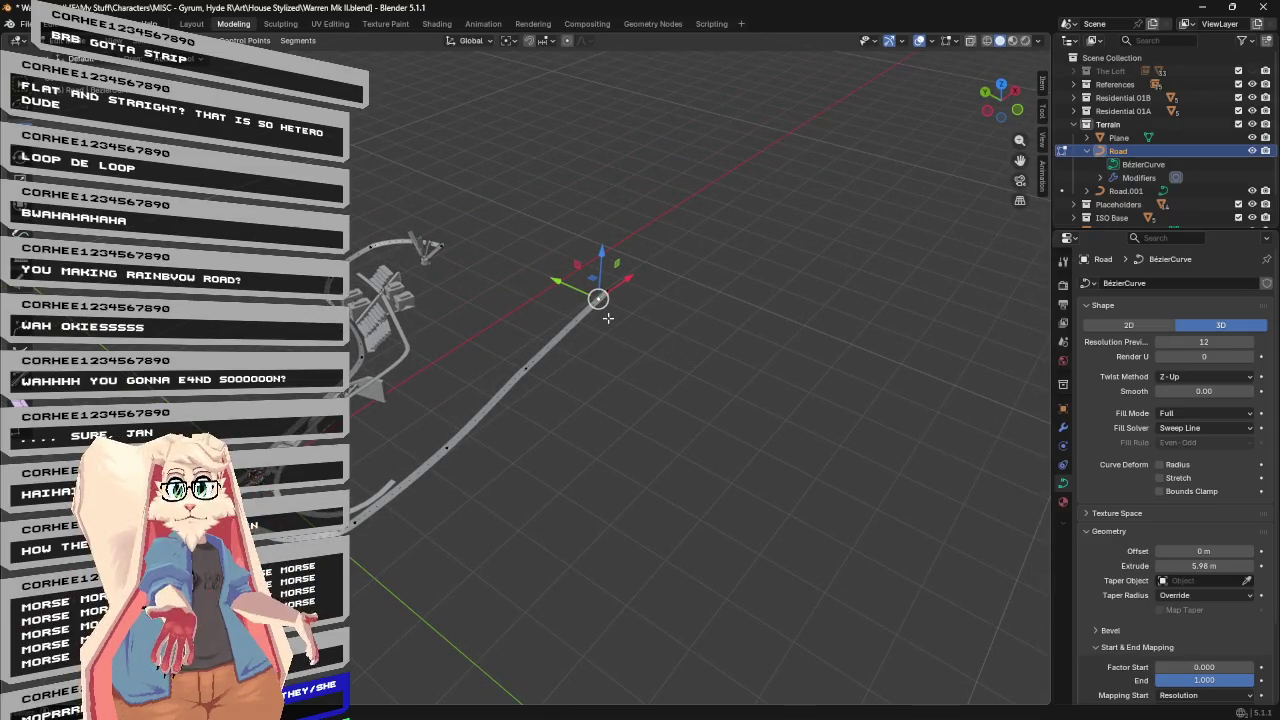
key("g")
key("shift+z")
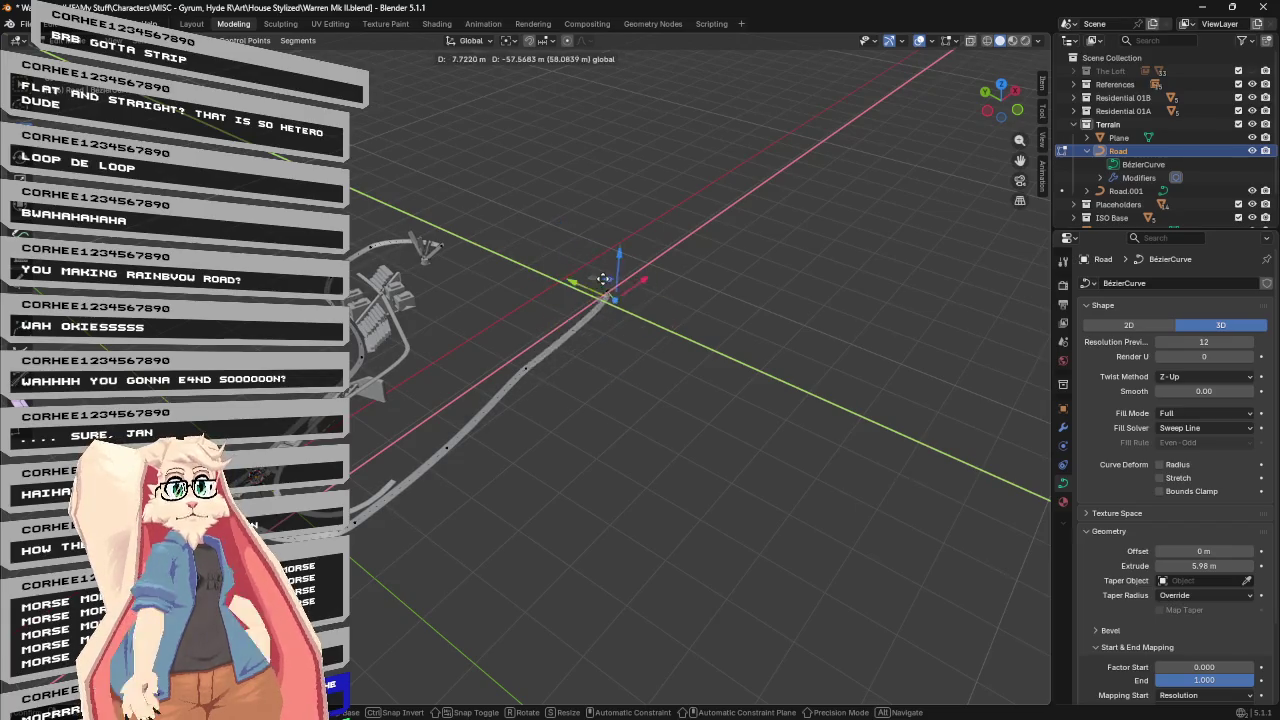
key("Escape")
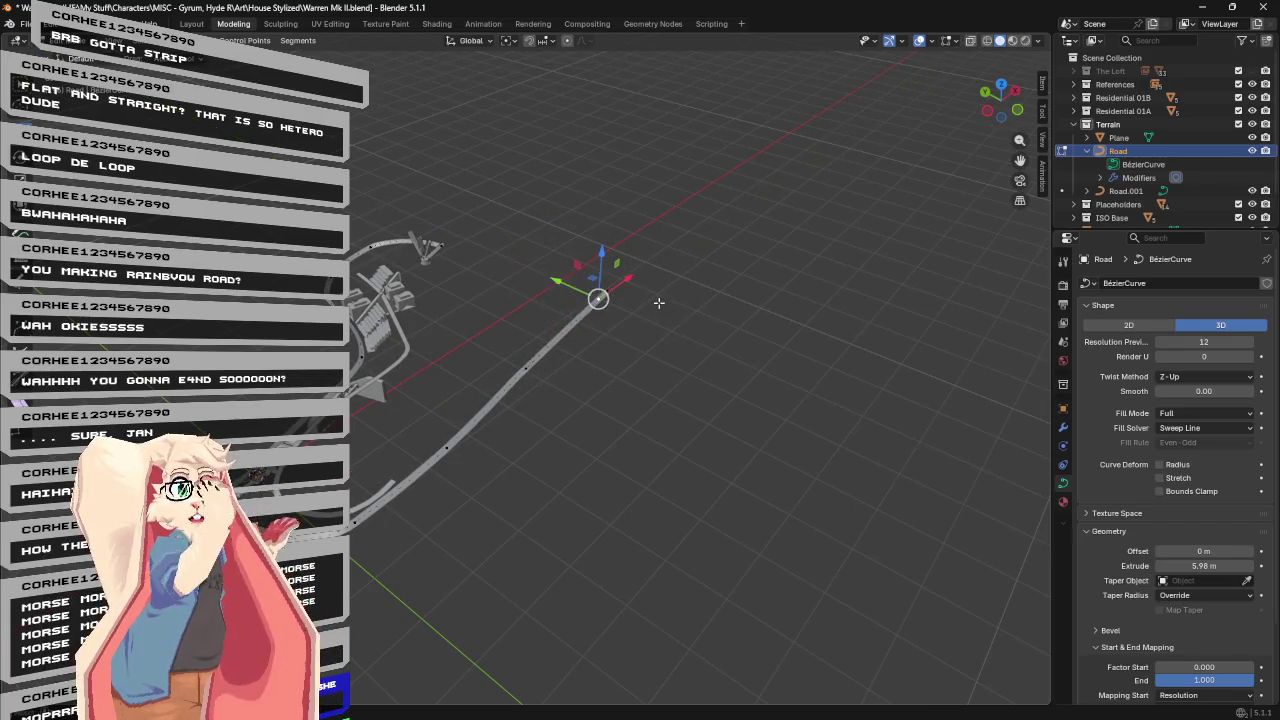
middle_click_drag(667, 317, 537, 361)
left_click(527, 367)
mouse_move(545, 410)
middle_mouse_down()
mouse_move(517, 403)
mouse_move(501, 367)
middle_mouse_up()
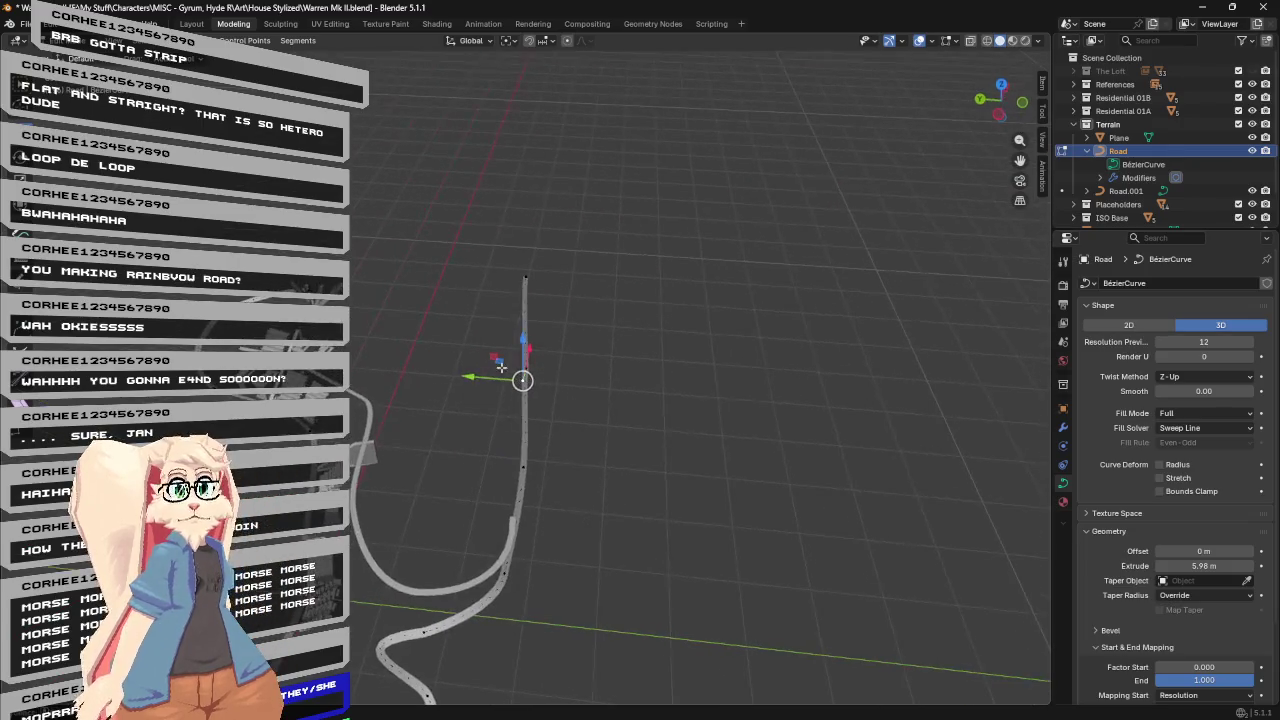
key("g")
key("shift+z")
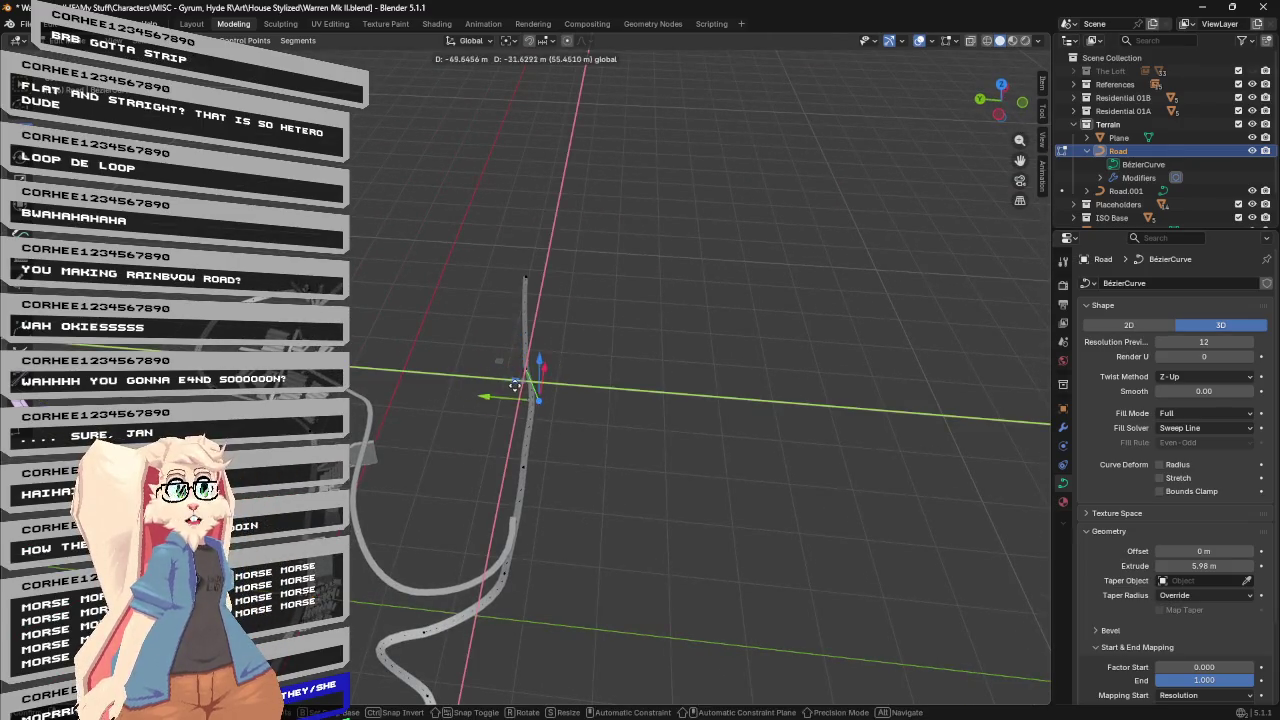
left_click(519, 395)
mouse_move(530, 380)
middle_mouse_down()
mouse_move(643, 380)
mouse_move(591, 395)
middle_mouse_up()
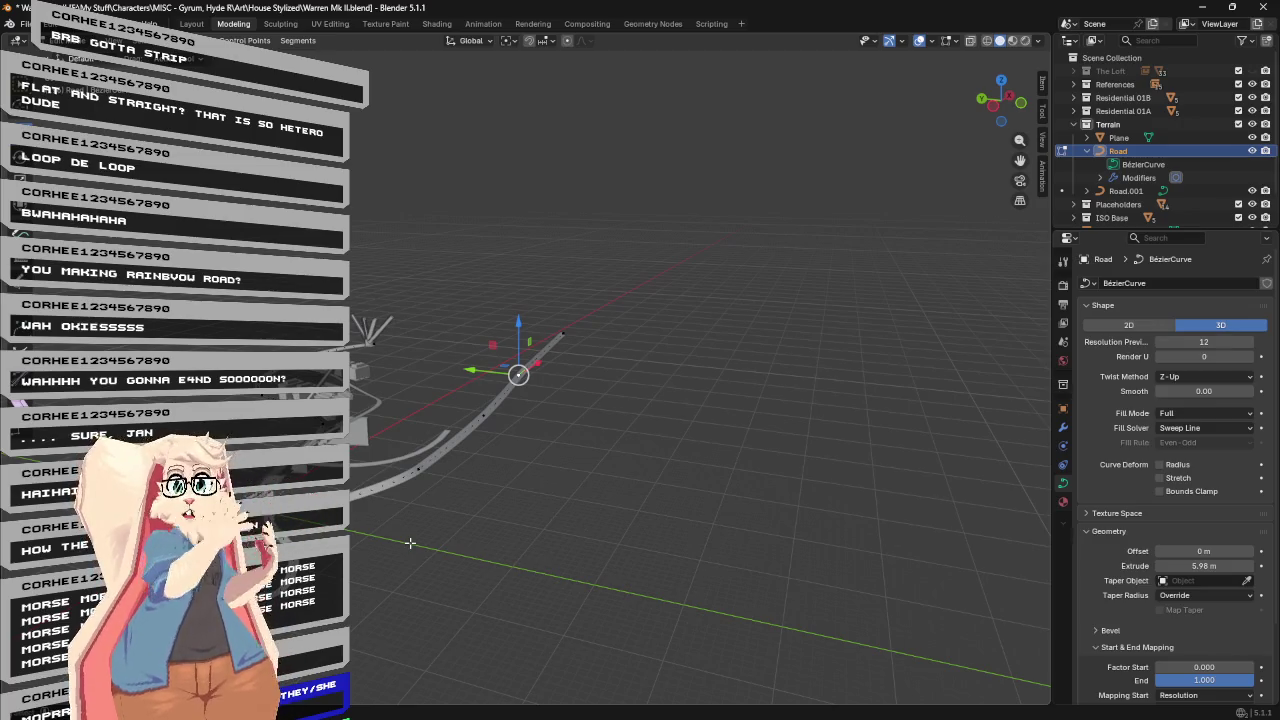
Orbit to check the reshaped road beside the buildings, undoing and redoing to compare.
mouse_move(608, 466)
middle_mouse_down()
mouse_move(517, 471)
mouse_move(600, 400)
middle_mouse_up()
scroll(645, 337, "up", 5)
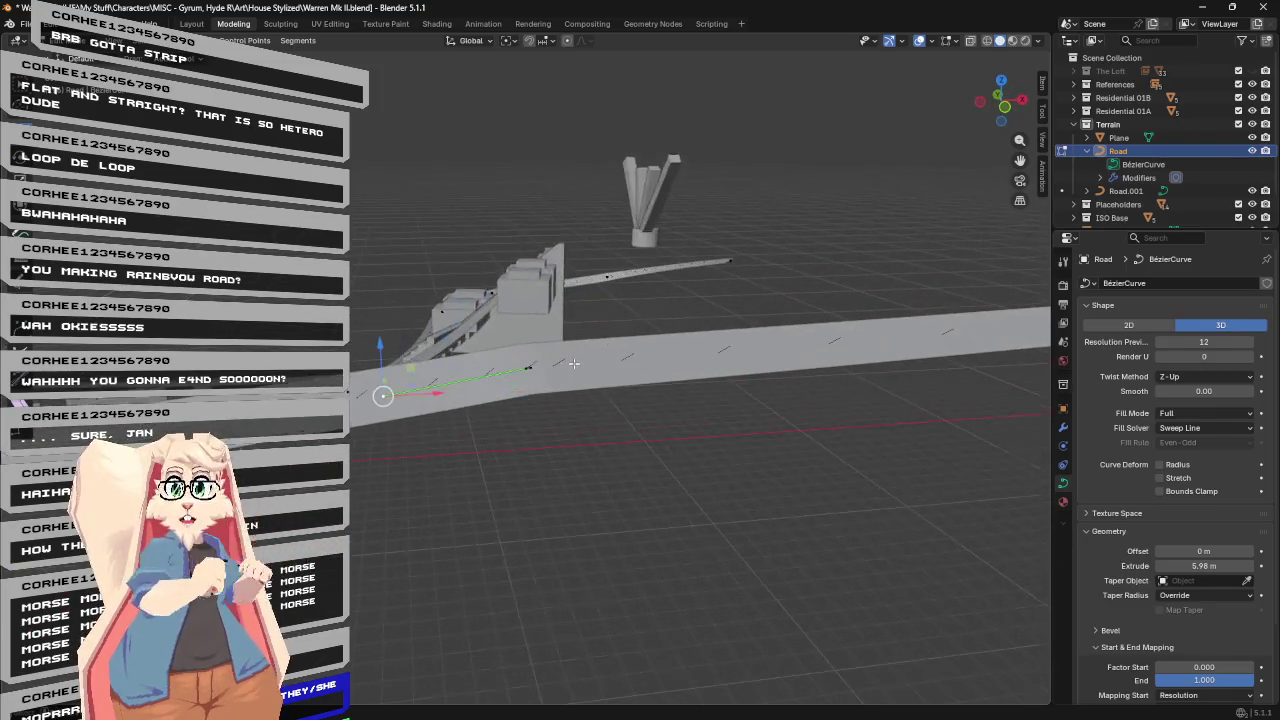
mouse_move(645, 337)
middle_mouse_down()
mouse_move(714, 357)
mouse_move(786, 354)
mouse_move(415, 345)
middle_mouse_up()
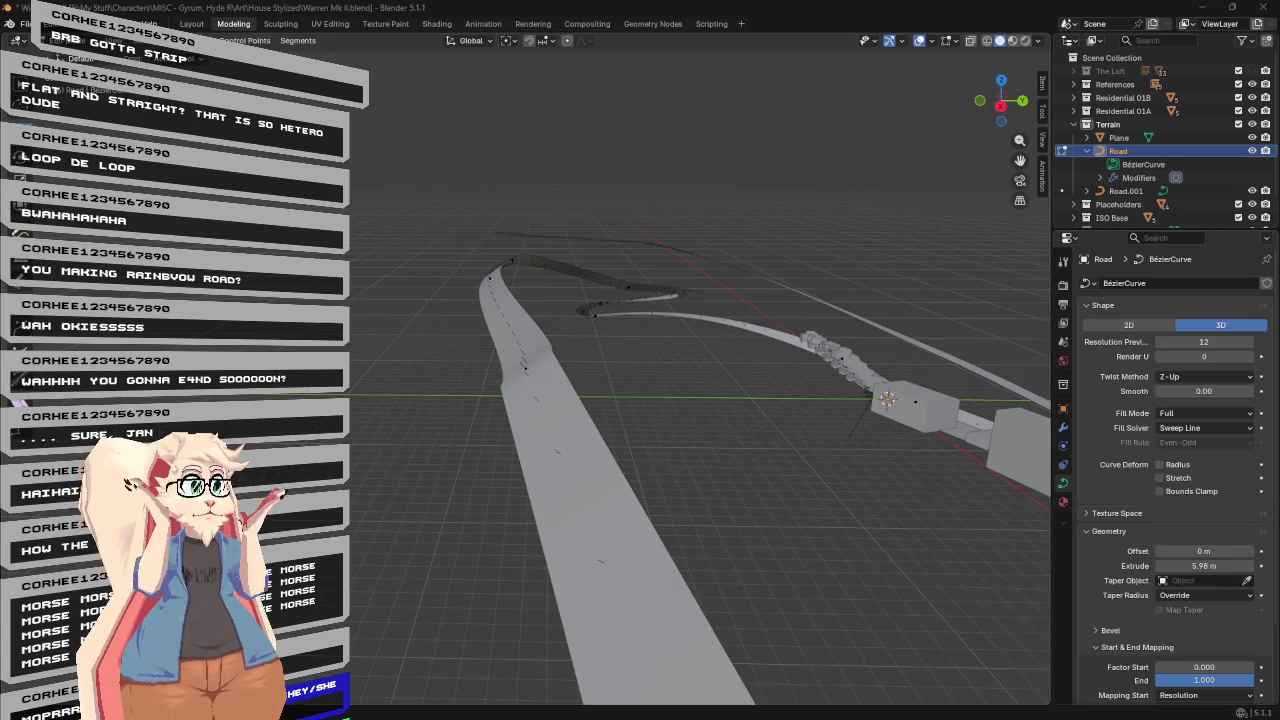
middle_click_drag(674, 291, 966, 308)
mouse_move(643, 177)
middle_mouse_down()
mouse_move(908, 228)
mouse_move(951, 214)
mouse_move(992, 222)
mouse_move(1034, 233)
mouse_move(1024, 260)
middle_mouse_up()
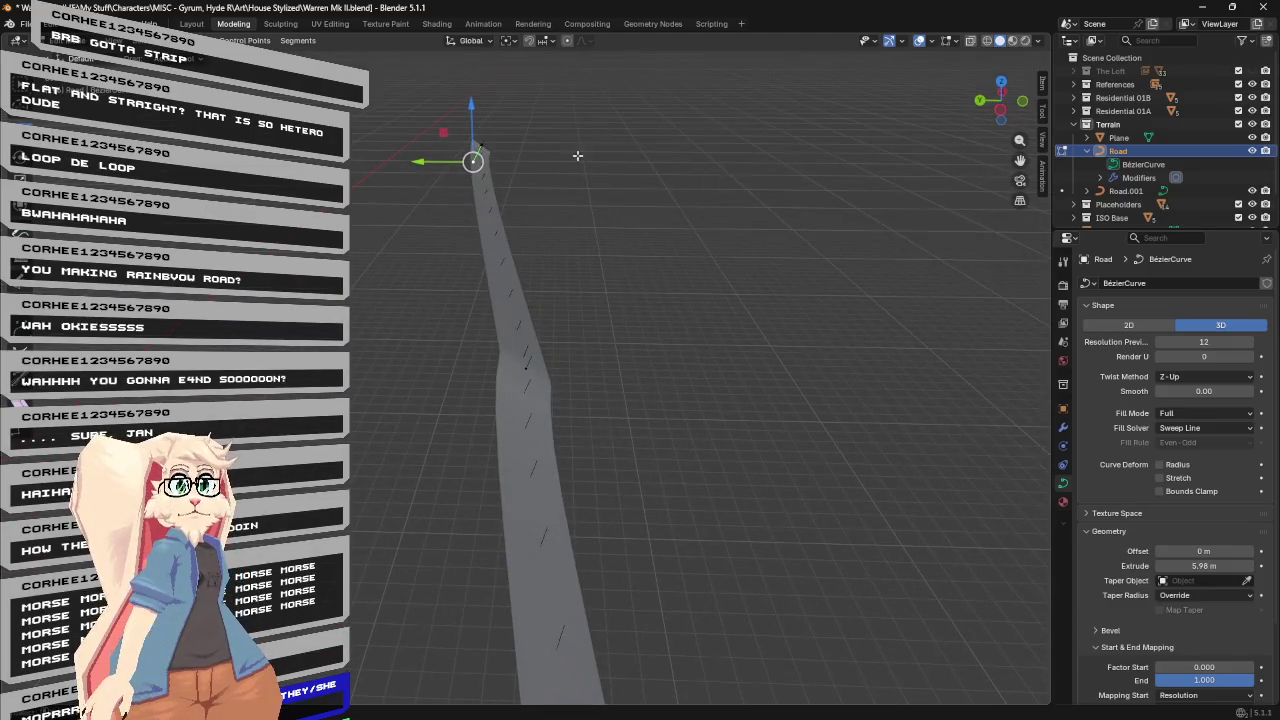
mouse_move(432, 165)
middle_mouse_down()
mouse_move(760, 231)
mouse_move(731, 218)
middle_mouse_up()
mouse_move(784, 323)
middle_mouse_down()
mouse_move(814, 309)
mouse_move(676, 308)
middle_mouse_up()
key("ctrl+z")
key("ctrl+shift+z")
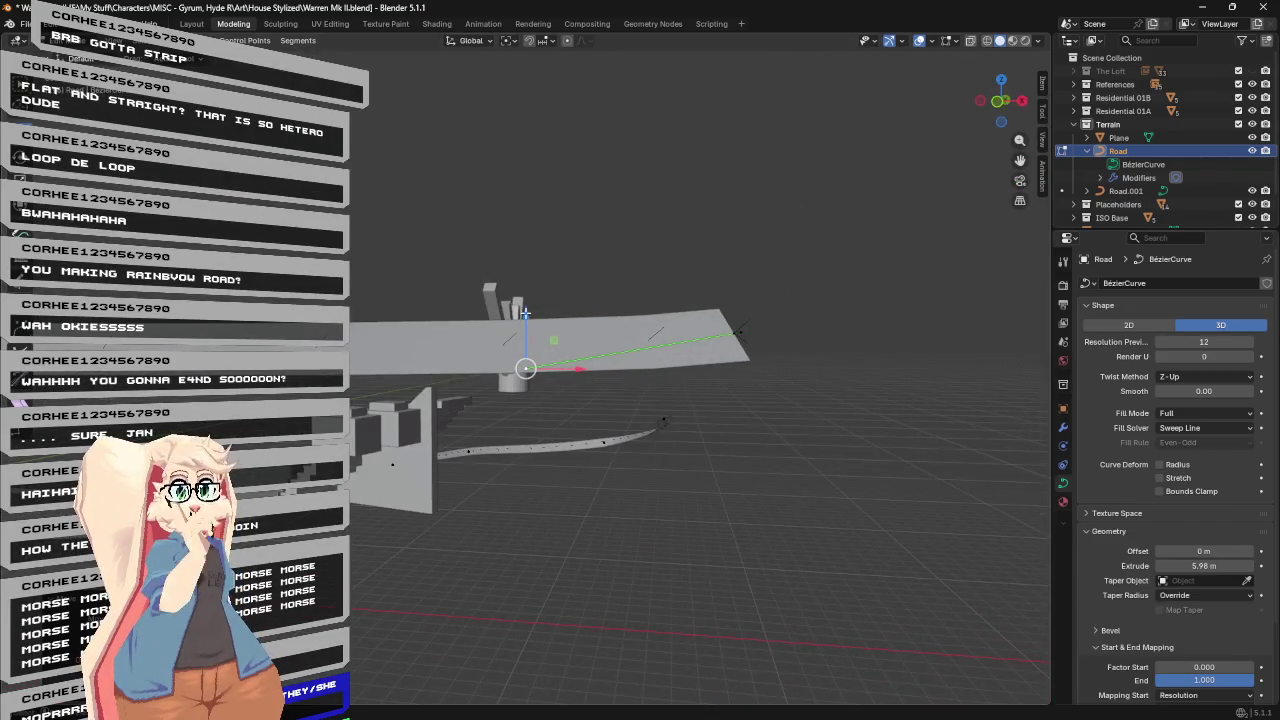
Move the road control point vertically along Z, then along the Y axis.
key("g")
key("z")
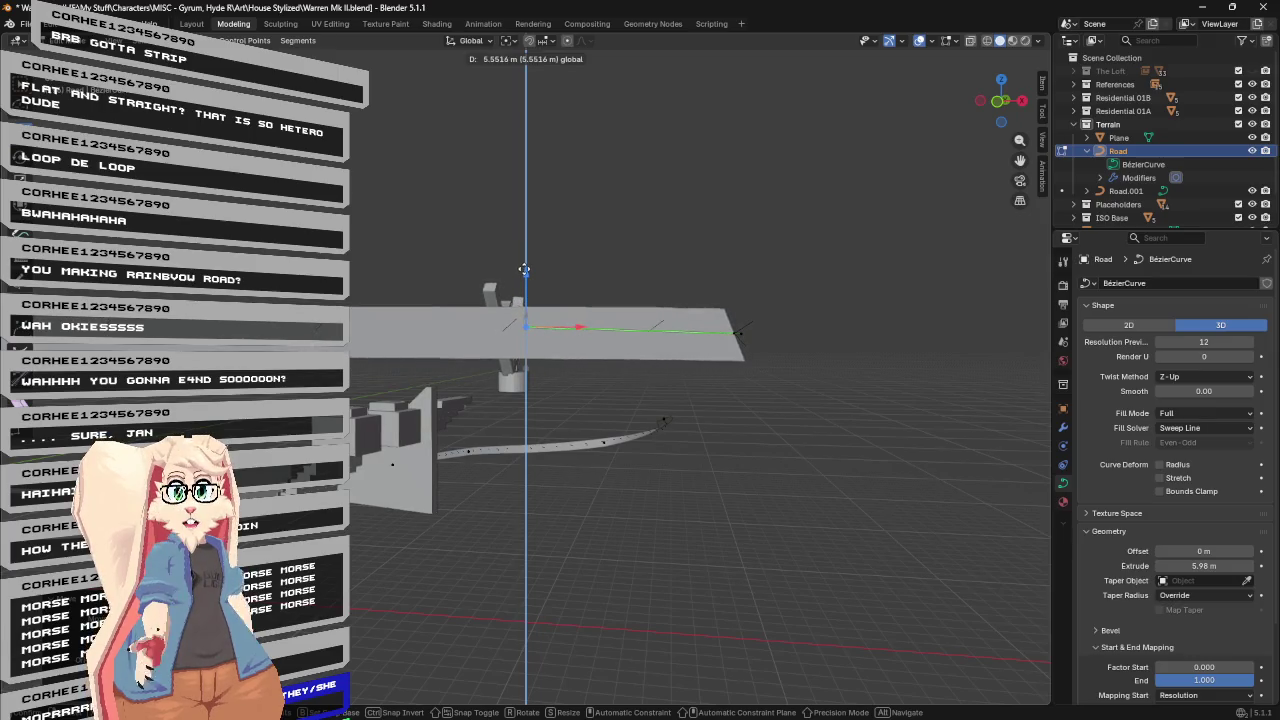
left_click(524, 269)
mouse_move(524, 269)
middle_mouse_down()
mouse_move(785, 271)
mouse_move(594, 308)
middle_mouse_up()
key("g")
key("y")
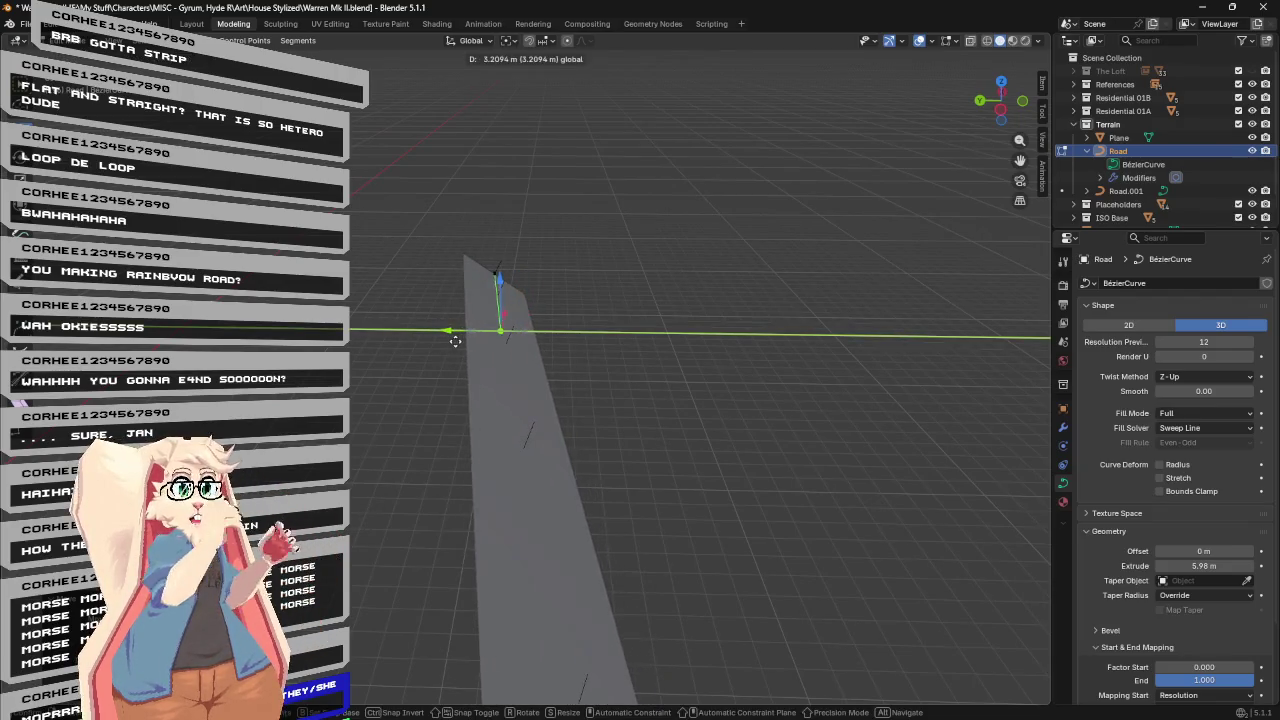
left_click(449, 337)
scroll(651, 277, "down", 4)
scroll(670, 330, "down", 2)
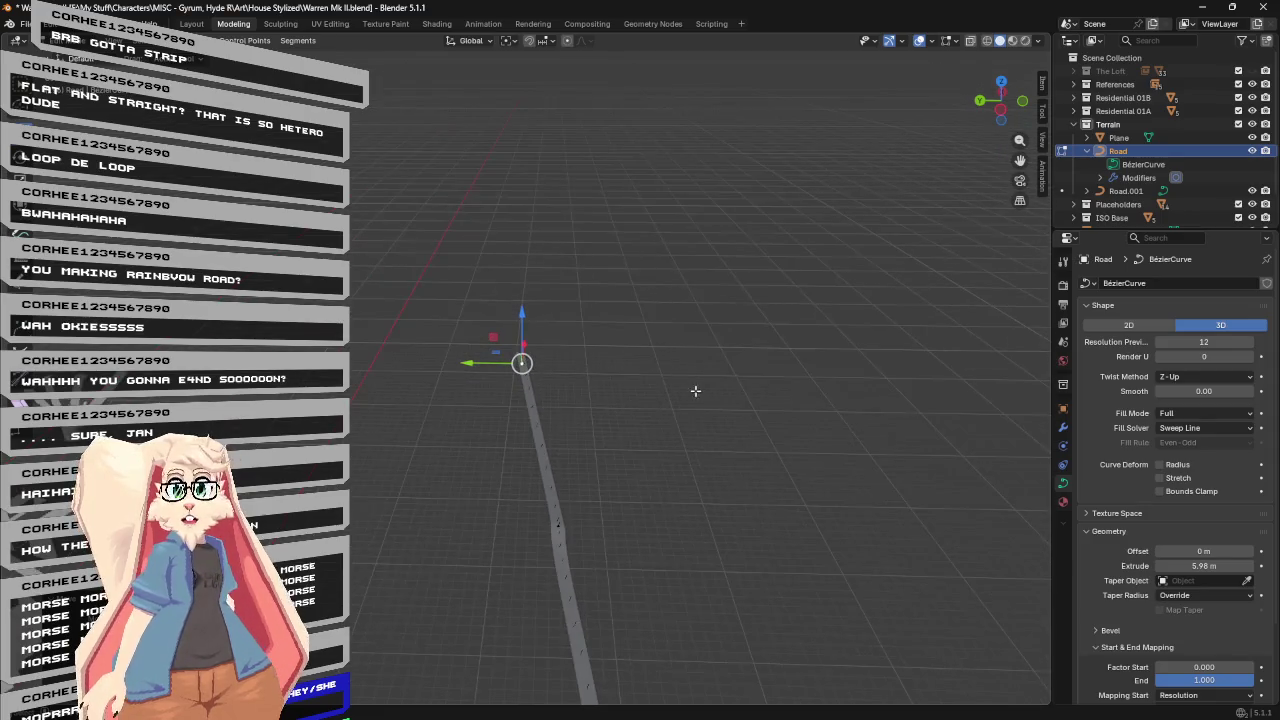
Select a control point on the nearer road section and center the view on it.
middle_click_drag(777, 414, 749, 263, "shift")
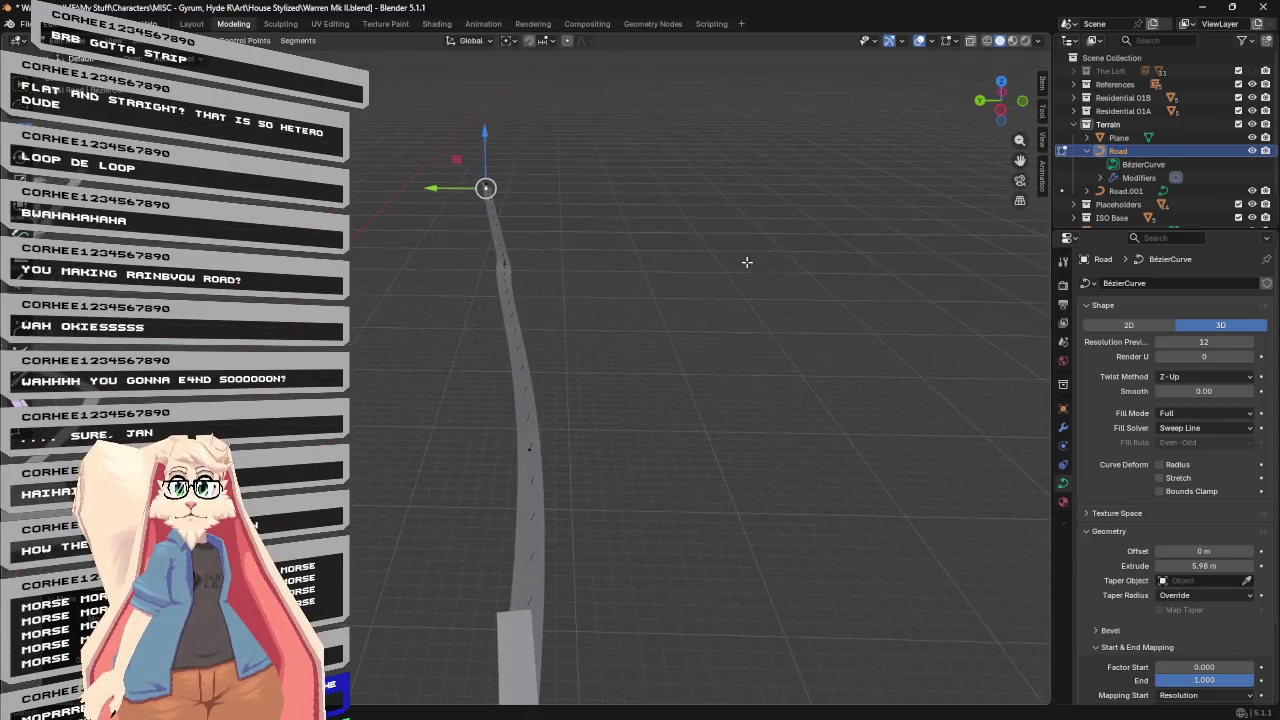
left_click(510, 260)
key("KP_Decimal")
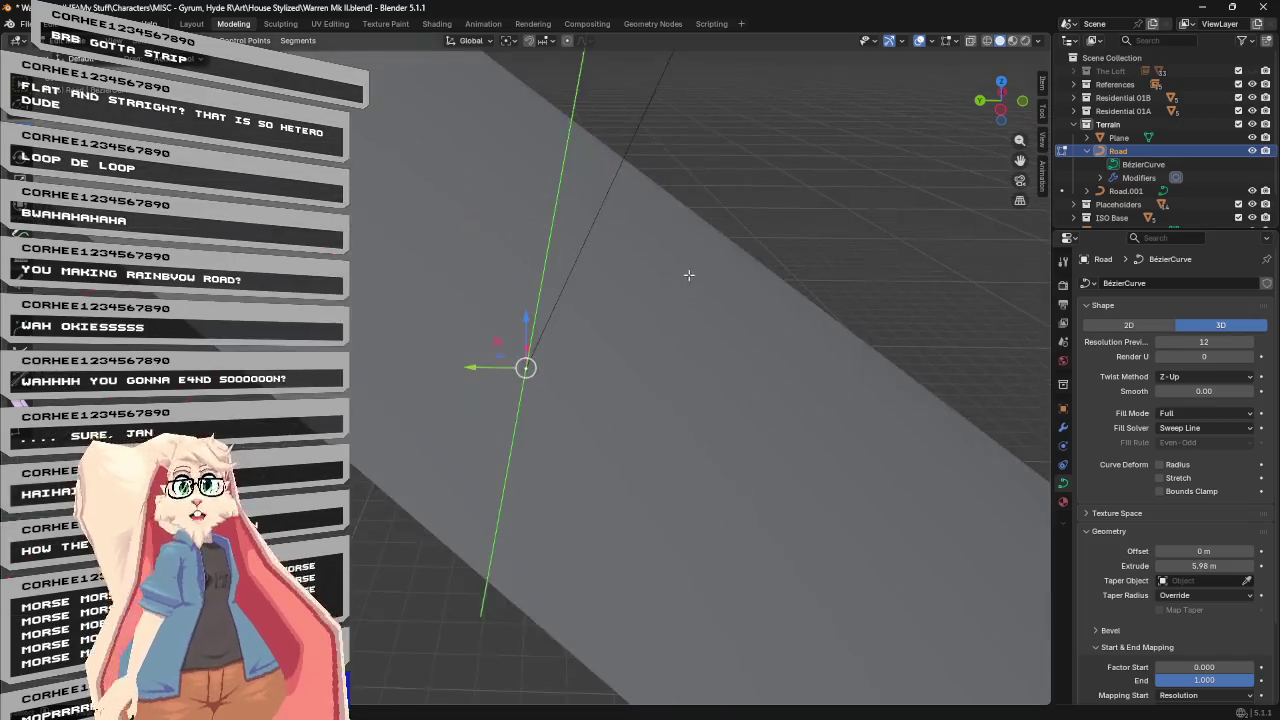
scroll(686, 277, "down", 1)
scroll(683, 279, "down", 2)
scroll(679, 282, "down", 2)
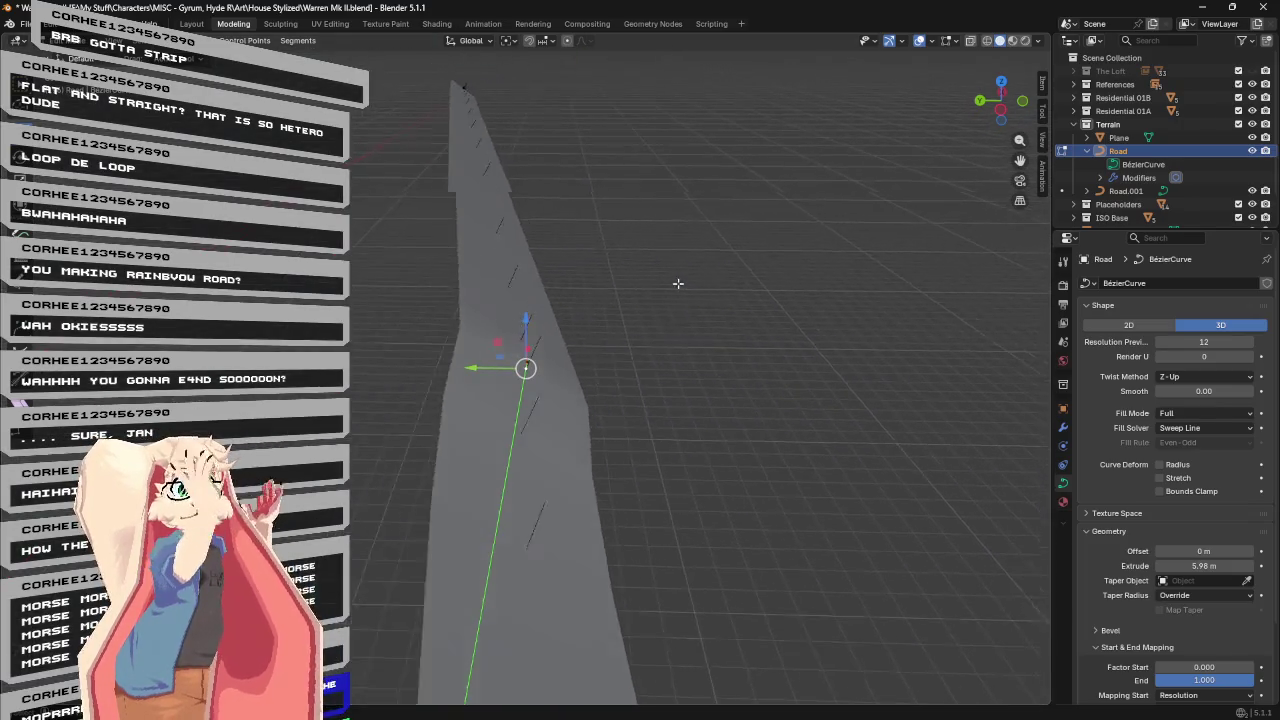
mouse_move(678, 283)
middle_mouse_down()
mouse_move(571, 257)
mouse_move(551, 228)
mouse_move(703, 277)
middle_mouse_up()
middle_click_drag(620, 449, 689, 423)
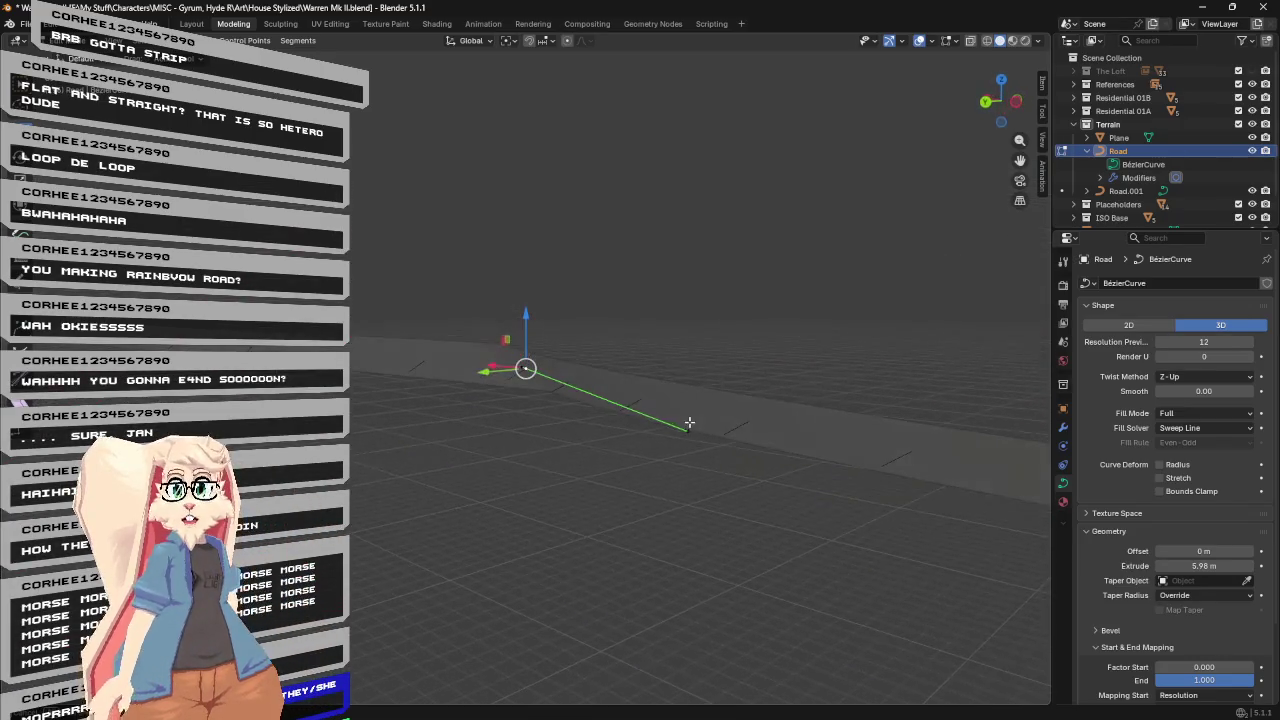
Slide the curve handle along Y to straighten the bend near the buildings.
left_click(679, 433)
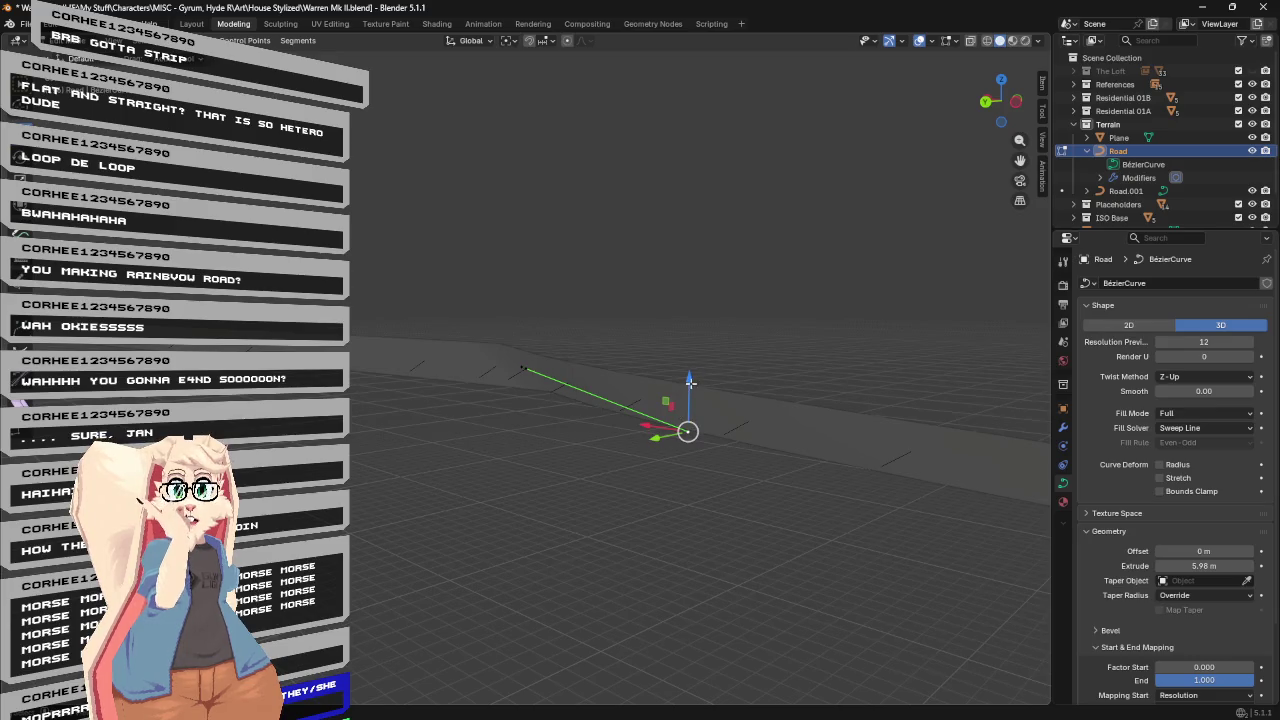
left_click_drag(690, 380, 690, 324)
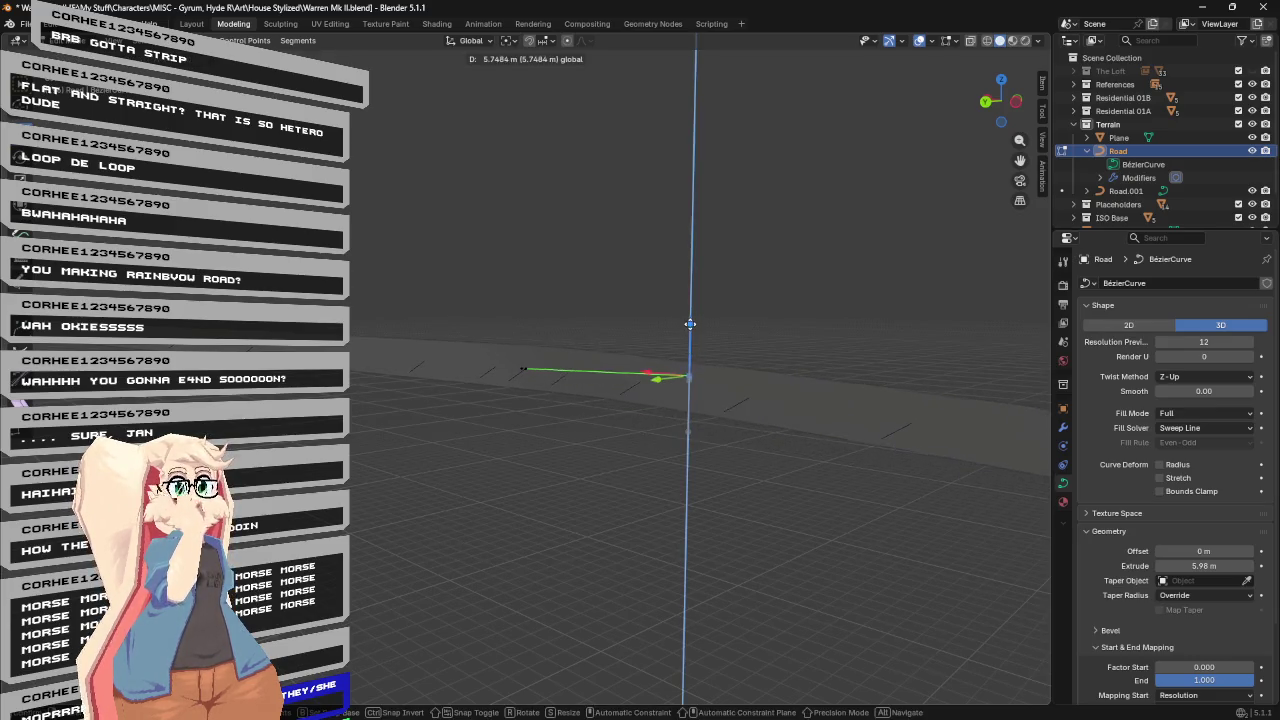
right_click(690, 324)
middle_click_drag(708, 297, 623, 321)
left_click_drag(399, 432, 452, 436)
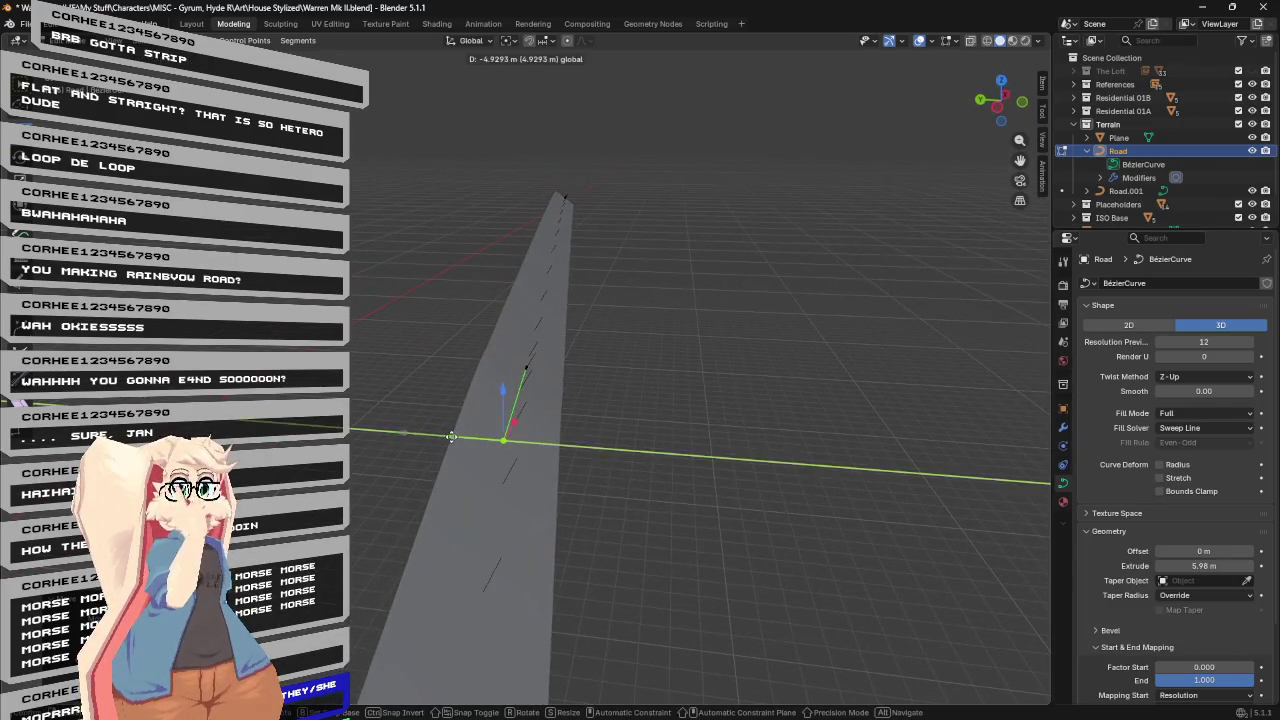
middle_click_drag(669, 358, 677, 328)
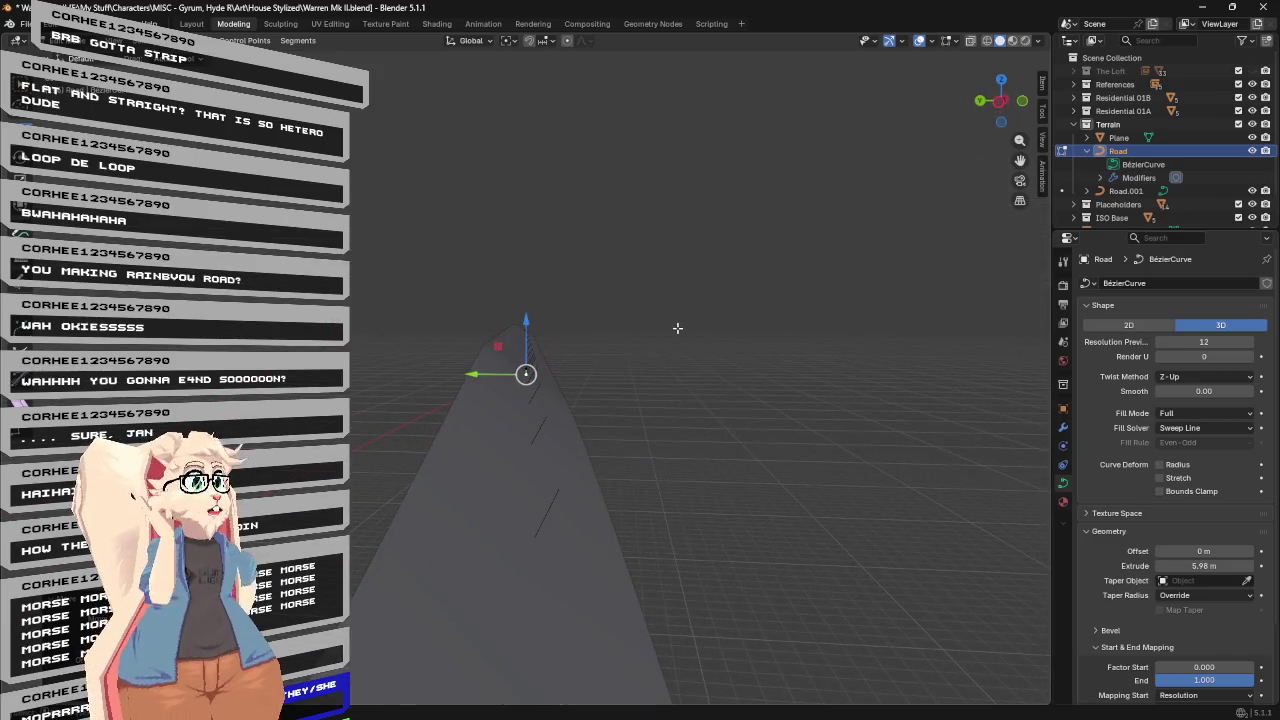
mouse_move(710, 267)
middle_mouse_down()
mouse_move(557, 320)
mouse_move(416, 324)
mouse_move(668, 307)
middle_mouse_up()
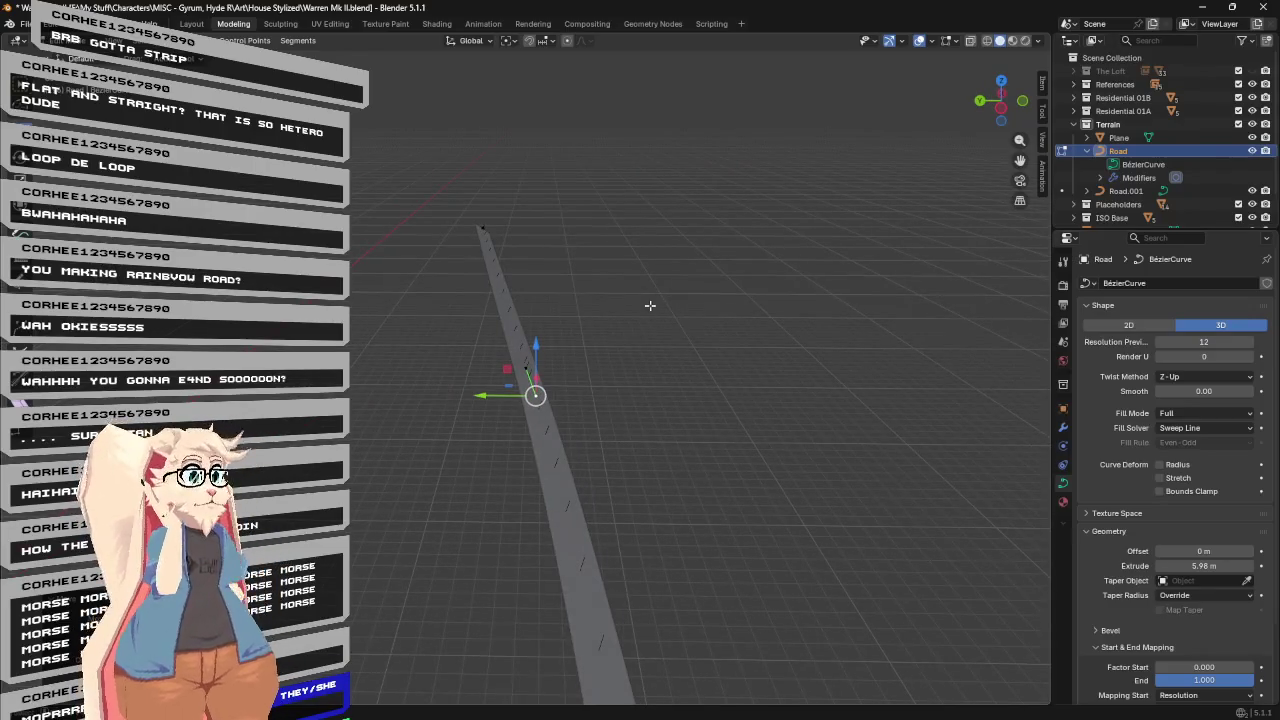
scroll(652, 307, "down", 4)
scroll(680, 330, "down", 3)
middle_click_drag(690, 340, 759, 311)
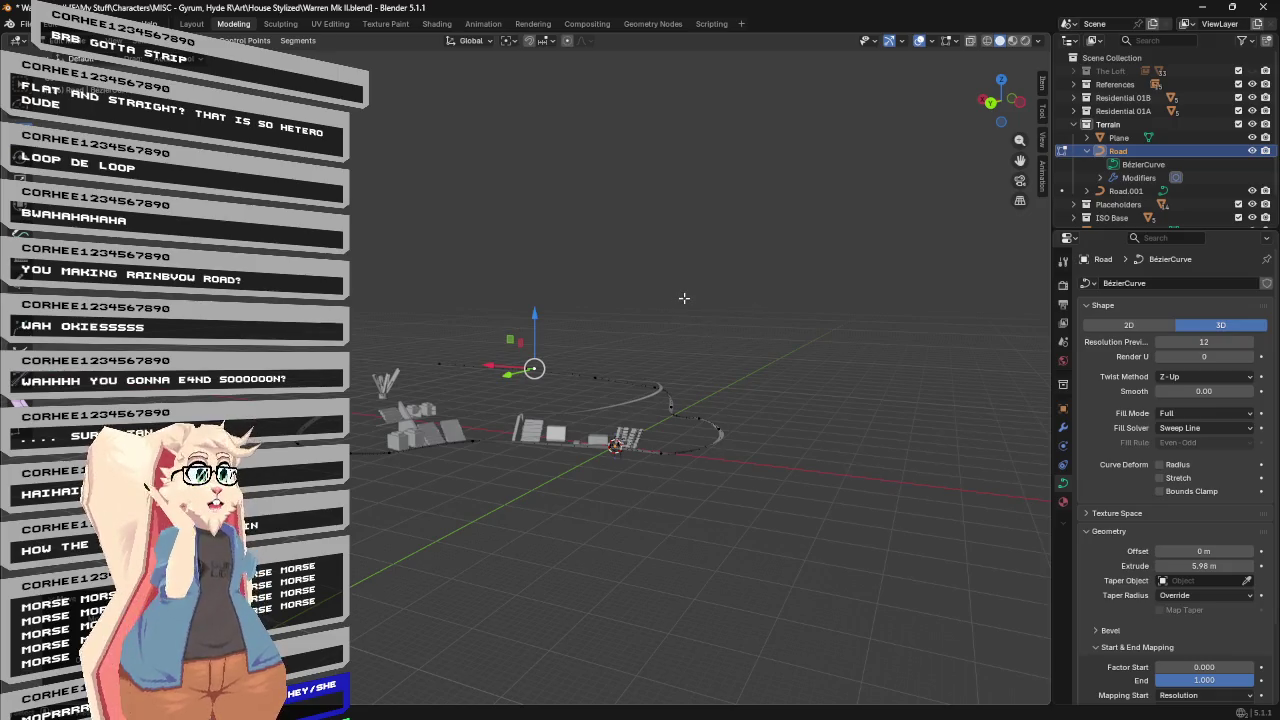
Deselect the road curve's control points and view the whole winding road.
mouse_move(684, 298)
middle_mouse_down()
mouse_move(642, 318)
mouse_move(639, 388)
mouse_move(606, 397)
mouse_move(634, 471)
mouse_move(749, 420)
mouse_move(824, 409)
mouse_move(766, 423)
middle_mouse_up()
left_click(652, 350)
scroll(766, 423, "up", 2)
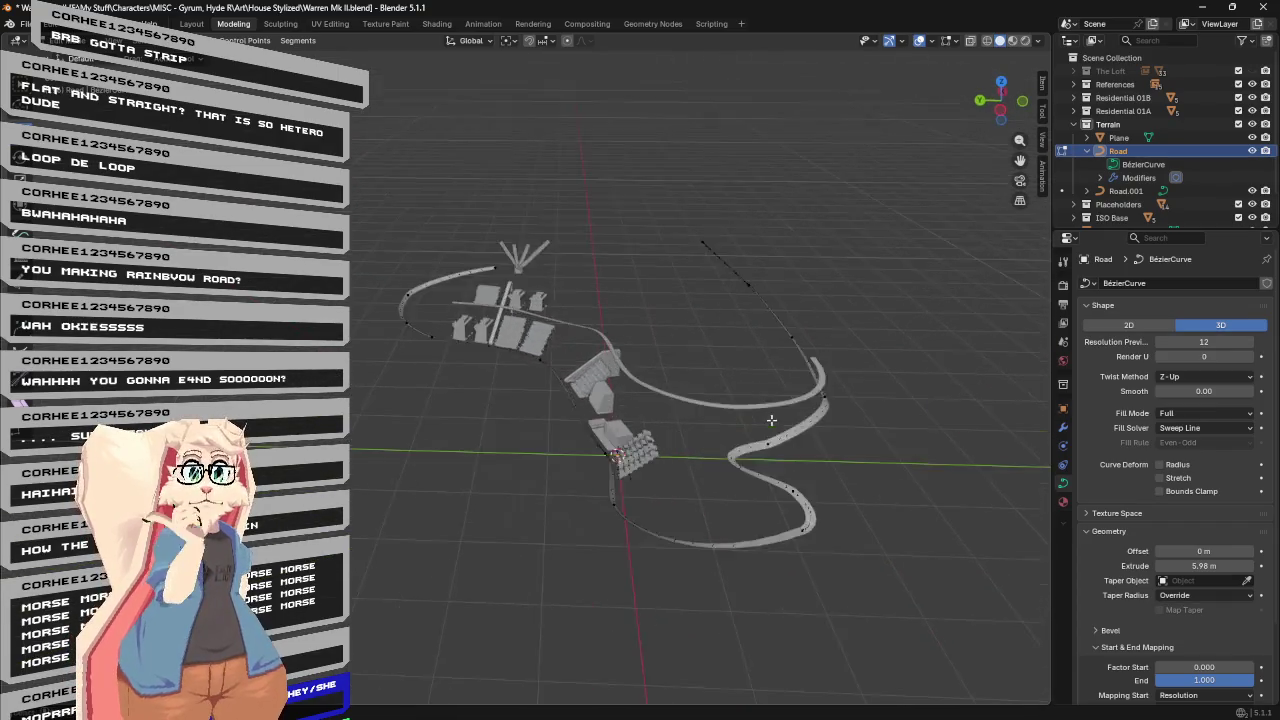
scroll(791, 300, "up", 3)
scroll(677, 224, "up", 2)
mouse_move(677, 224)
middle_mouse_down()
mouse_move(571, 186)
mouse_move(577, 197)
middle_mouse_up()
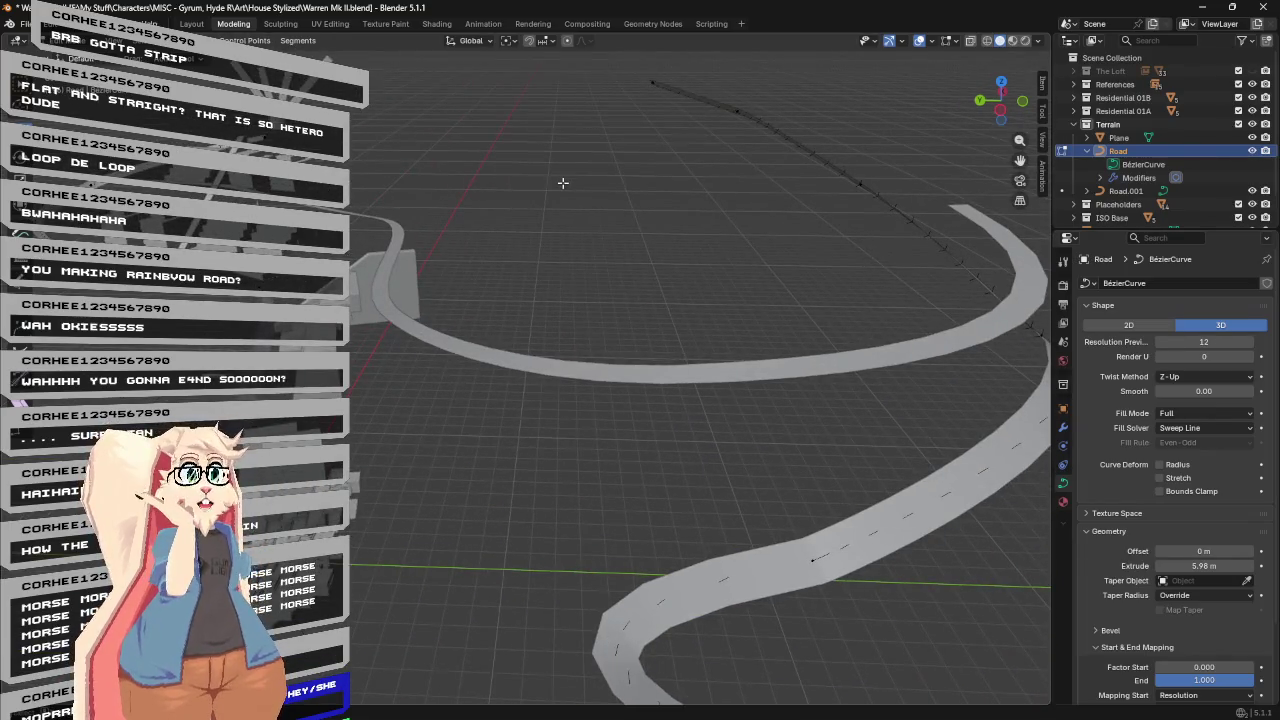
scroll(584, 220, "down", 5)
Leave Edit Mode with the Road selected, closing the Add menu without adding anything.
left_click(190, 42)
mouse_move(230, 58)
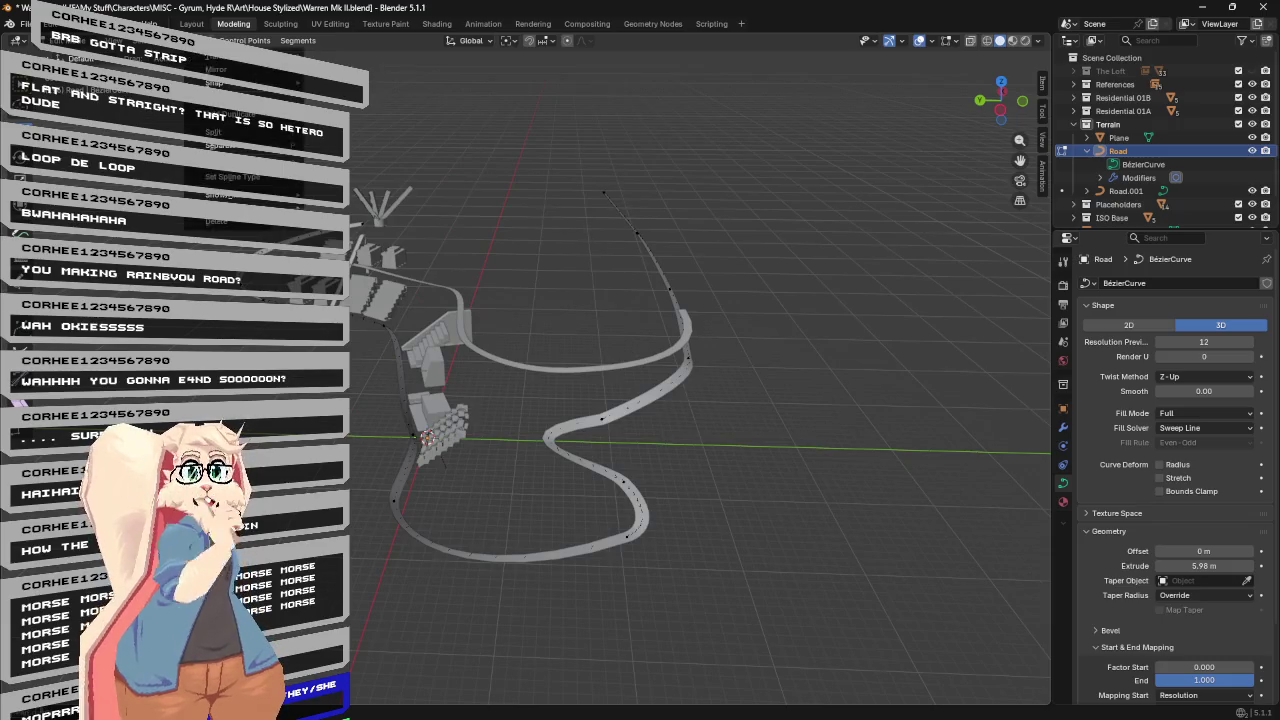
key("Tab")
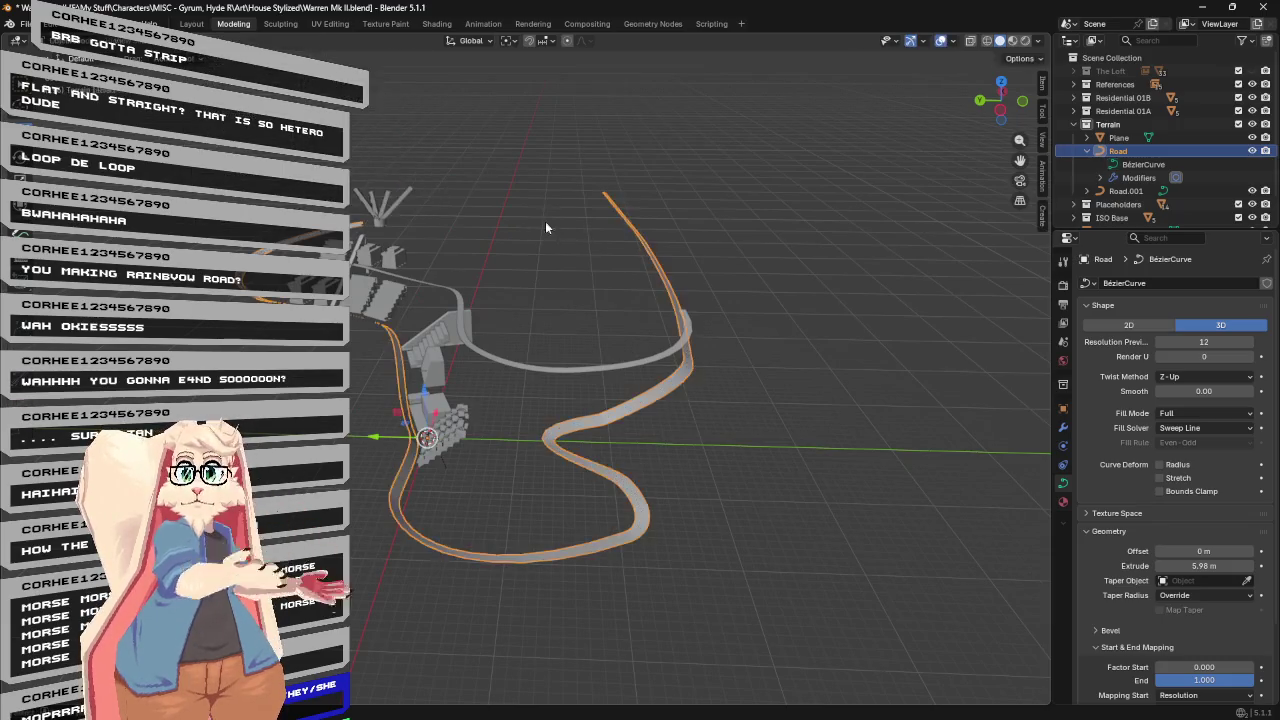
left_click(165, 40)
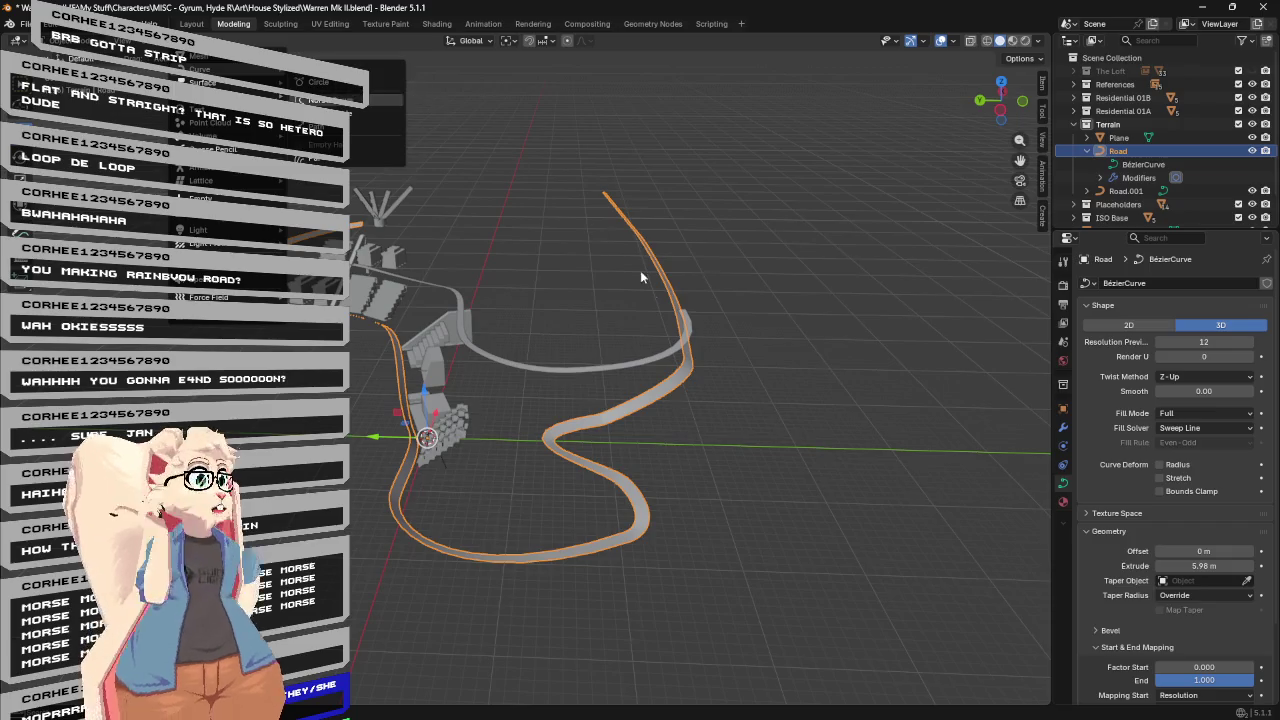
key("Escape")
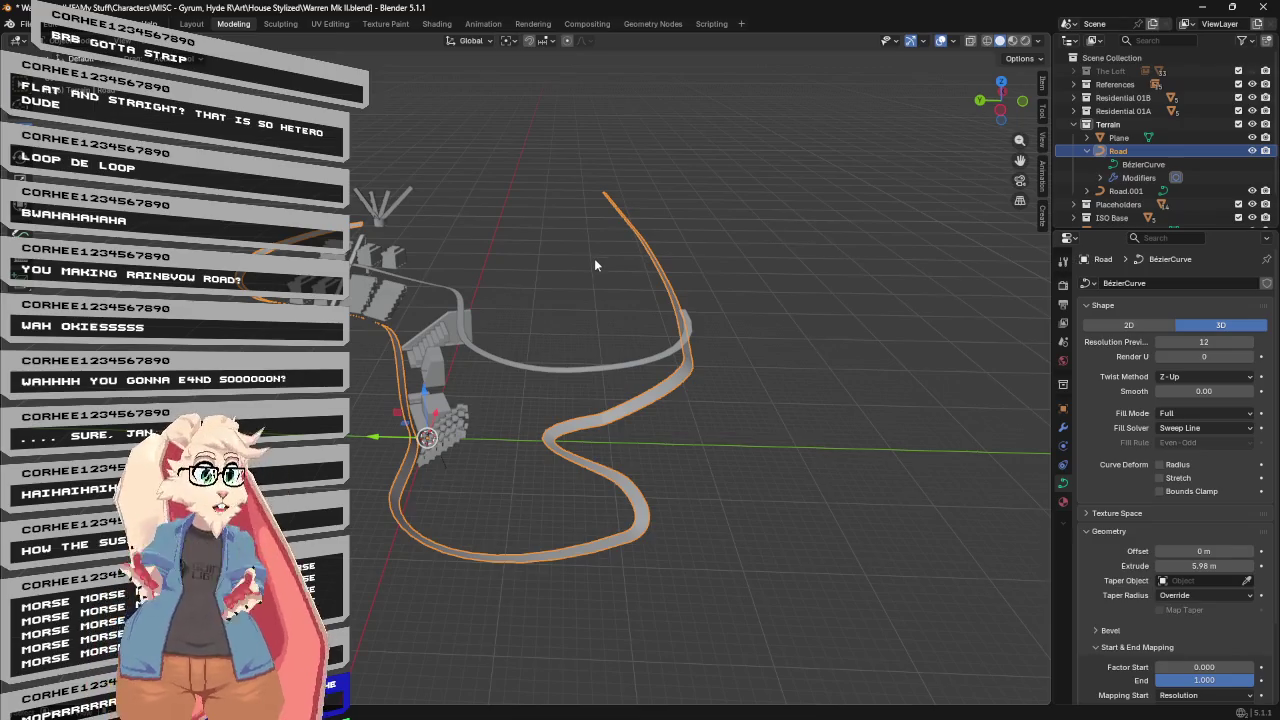
scroll(600, 250, "down", 5)
Set the Road curve's shape to 2D so it becomes a flat ribbon.
mouse_move(596, 244)
middle_mouse_down()
mouse_move(600, 266)
mouse_move(634, 271)
middle_mouse_up()
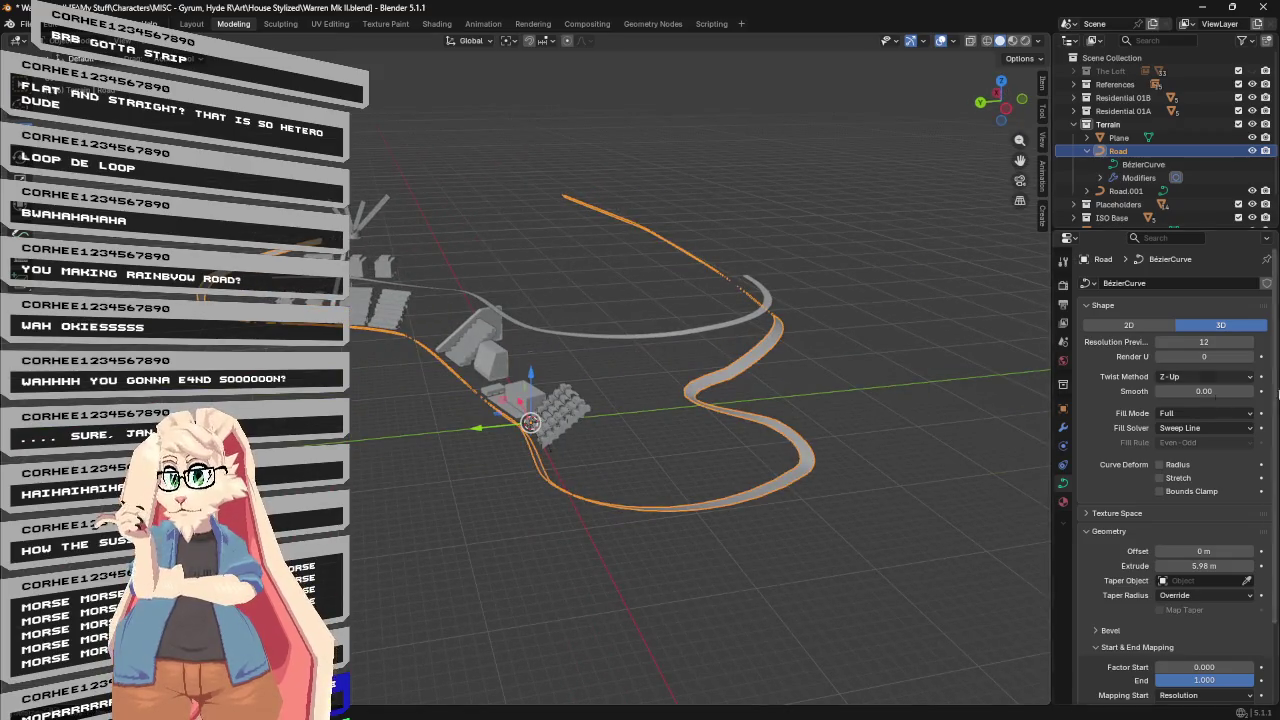
left_click(1133, 327)
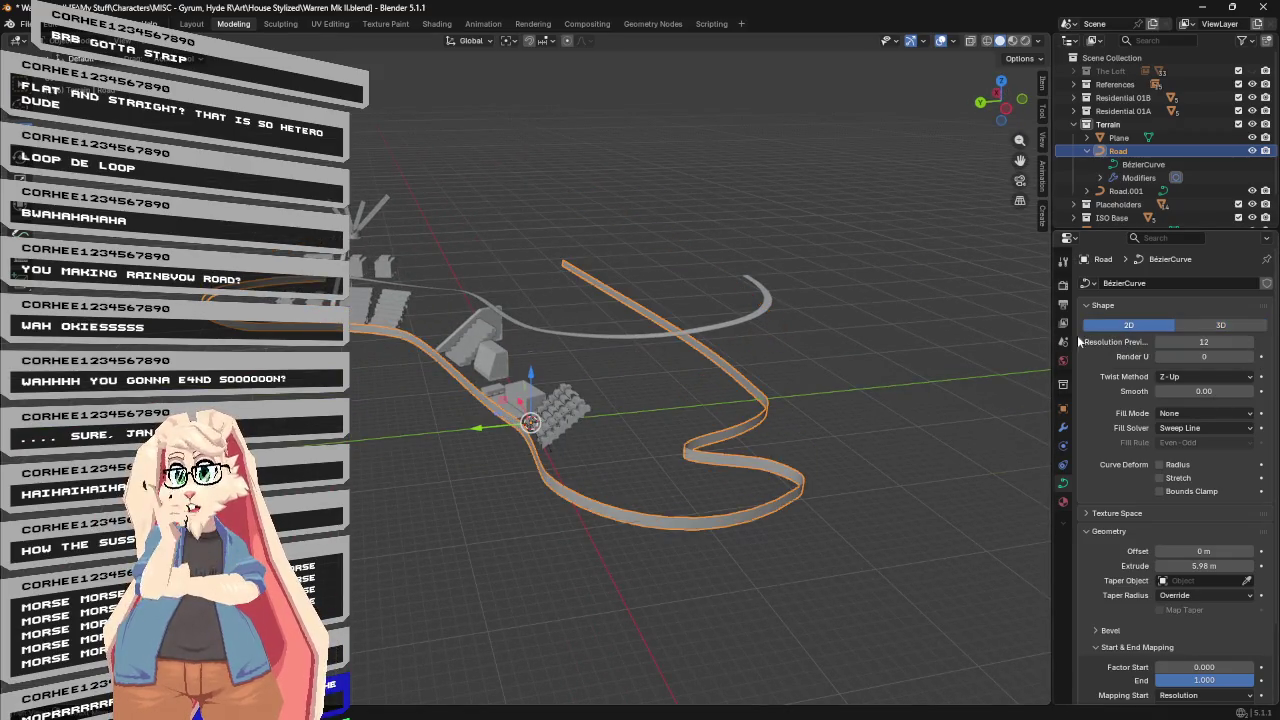
middle_click_drag(660, 320, 682, 336)
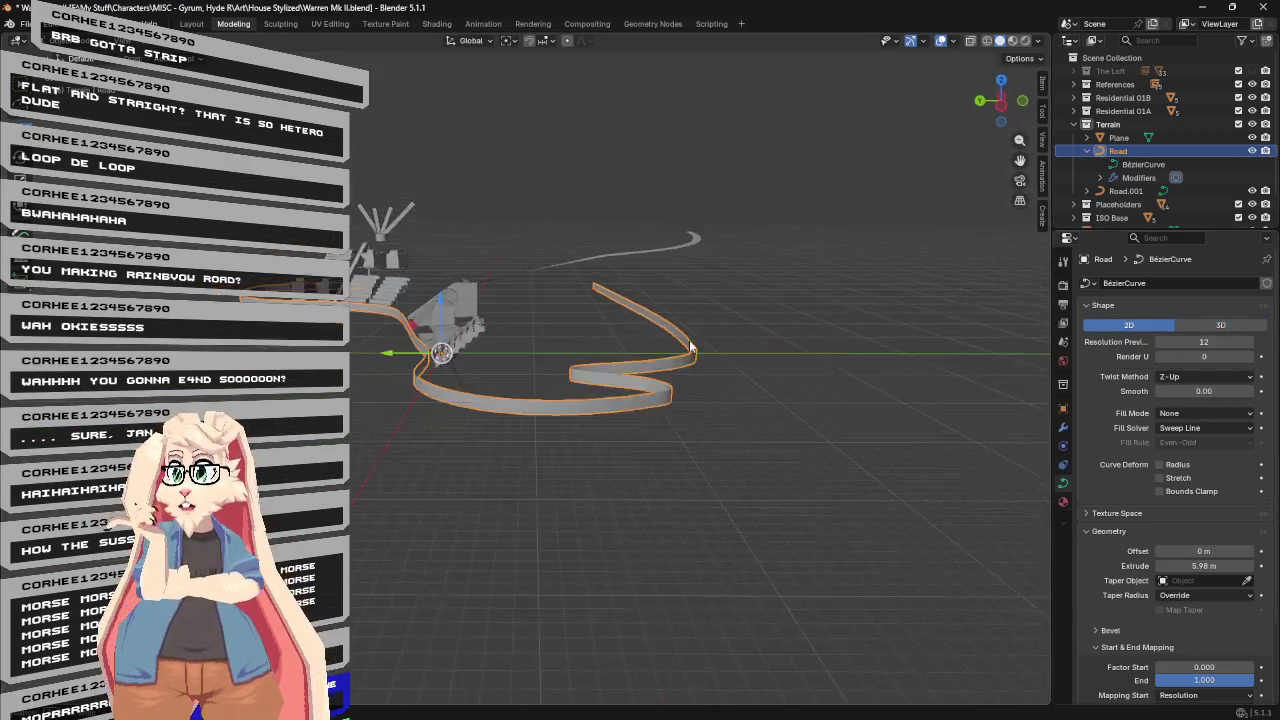
Try the Tangent twist method, then return the Twist Method to Z-Up.
left_click(1200, 376)
mouse_move(658, 310)
middle_mouse_down()
mouse_move(746, 306)
mouse_move(1156, 440)
middle_mouse_up()
left_click(1168, 378)
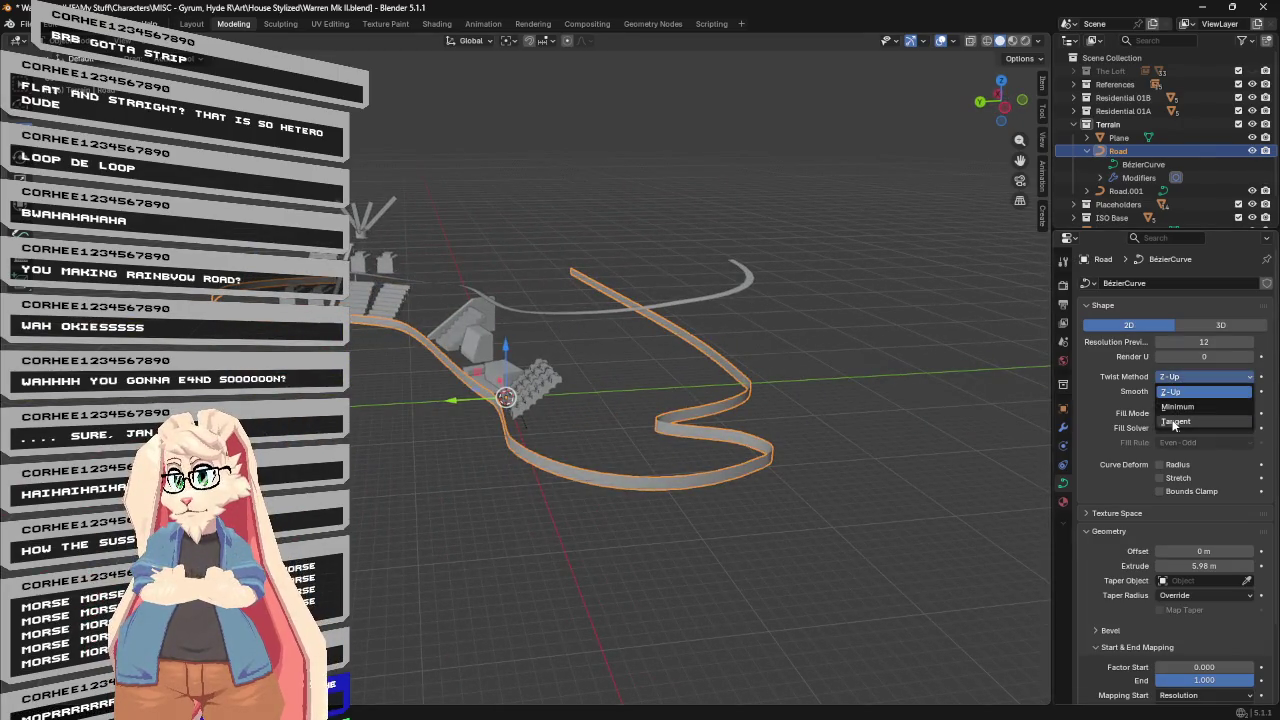
left_click(1172, 420)
left_click(1176, 385)
left_click(1176, 398)
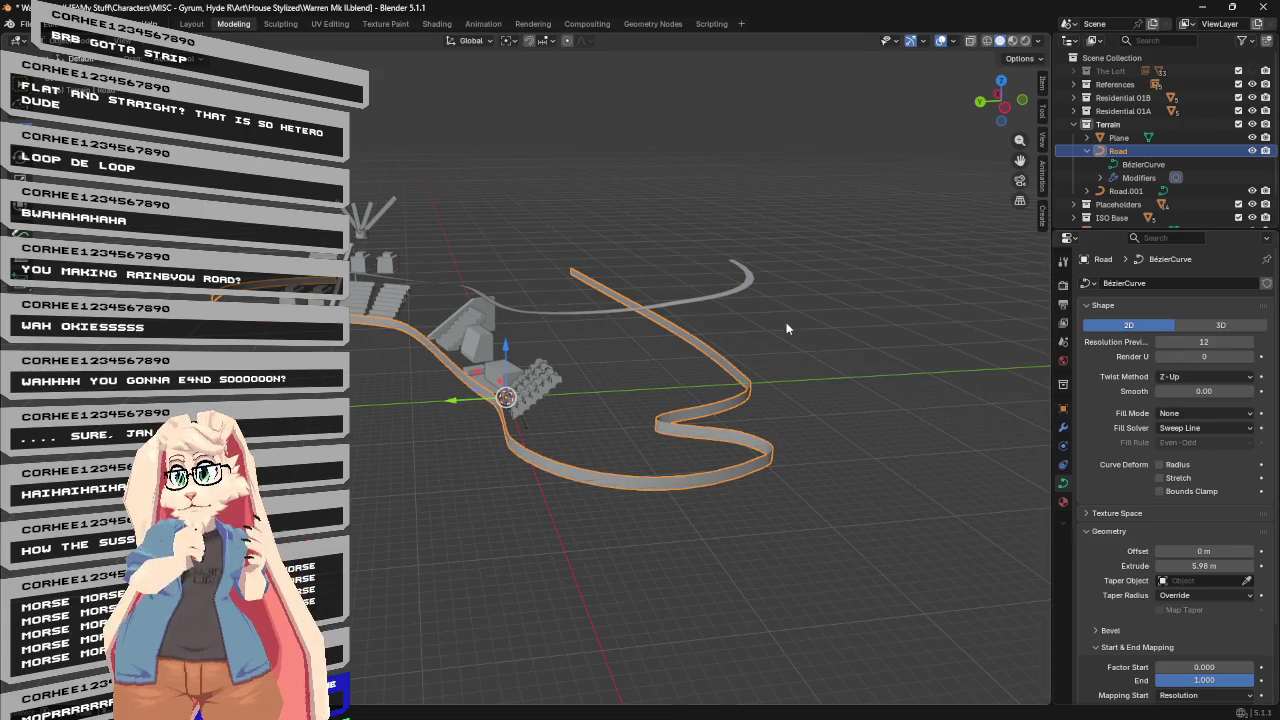